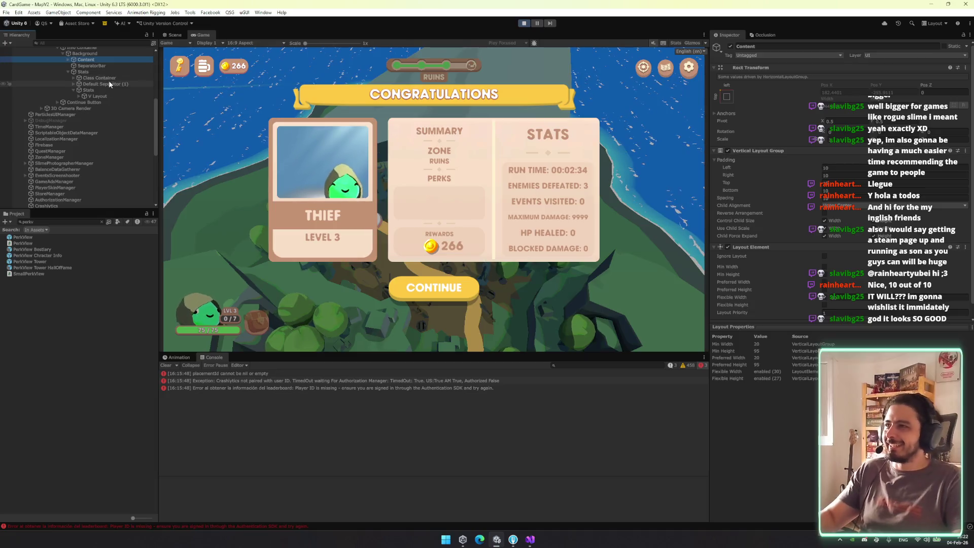
Try middle-center alignment for the Stats contents, then restore top-center alignment
left_click(111, 65)
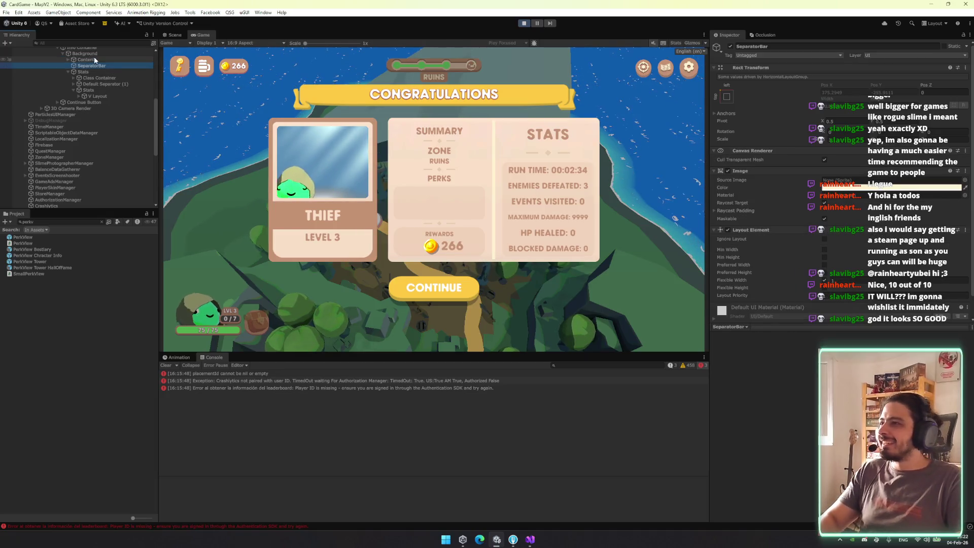
left_click(94, 70)
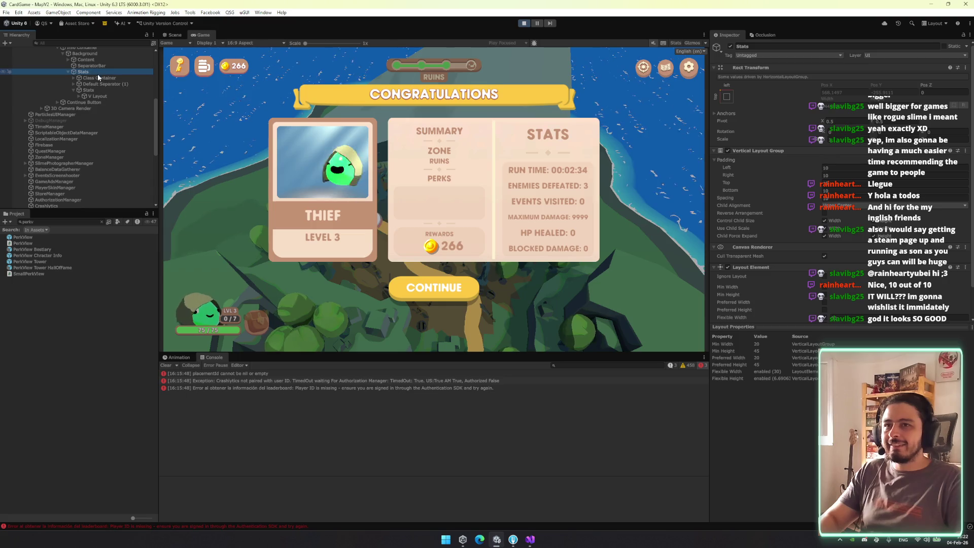
left_click(100, 77)
left_click(95, 72)
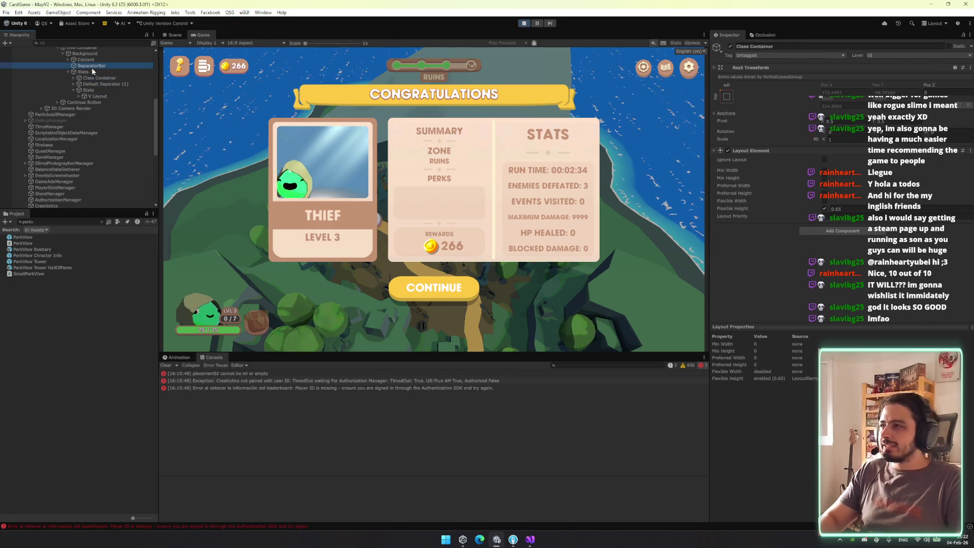
left_click(855, 206)
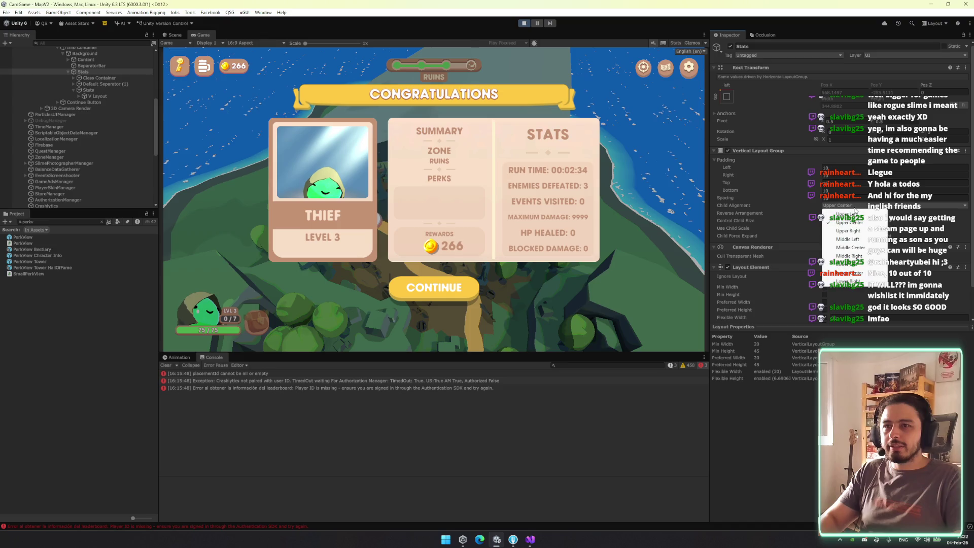
left_click(850, 247)
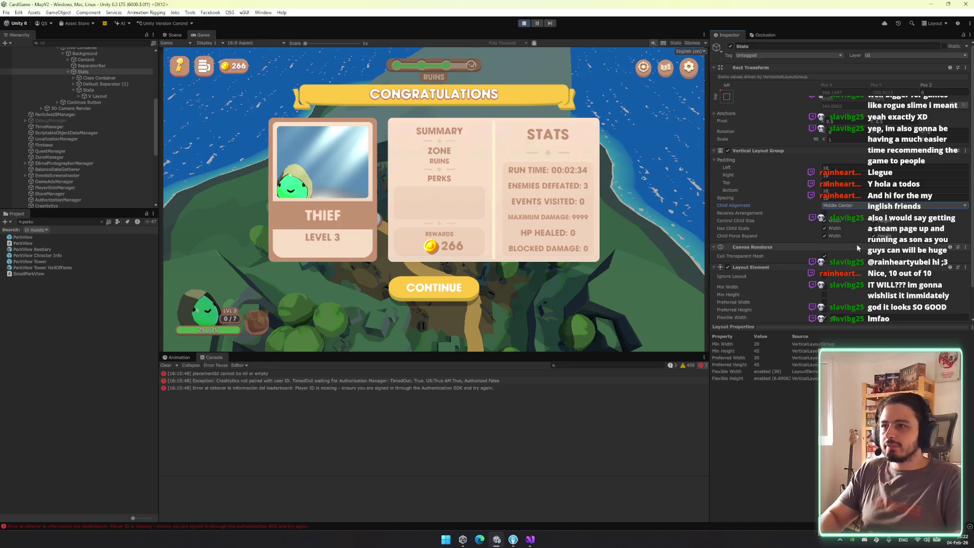
left_click(853, 205)
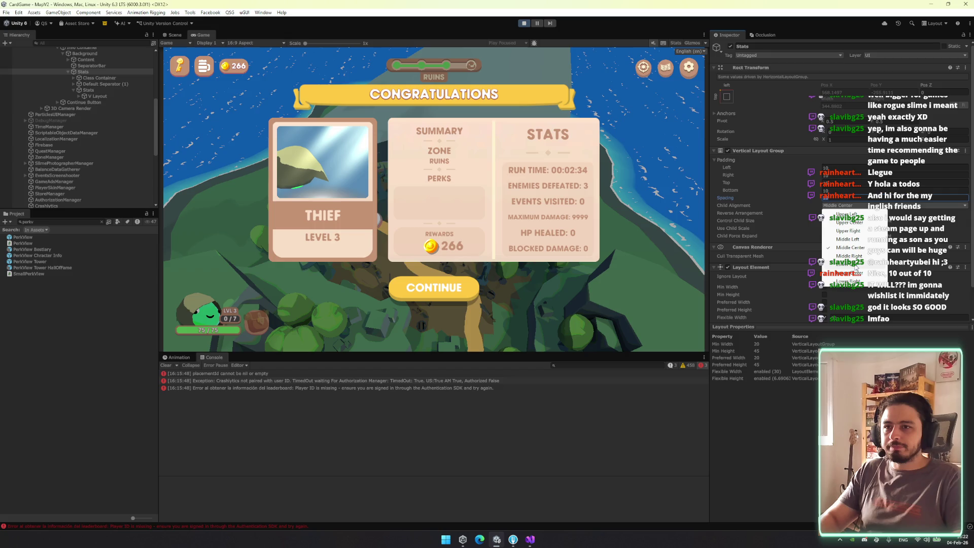
left_click(849, 222)
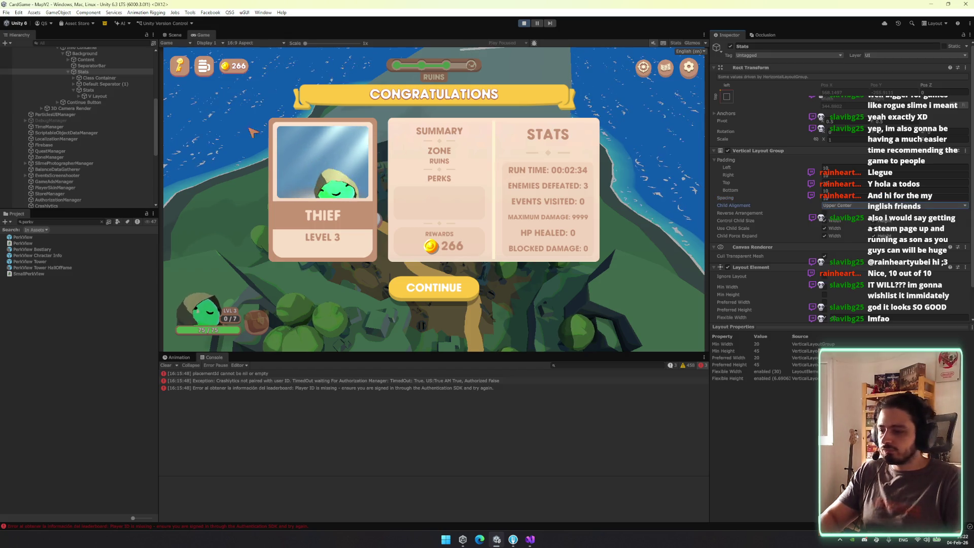
Test flexible height changes on Class Container and Stats (0.05), reverting both
left_click(102, 84)
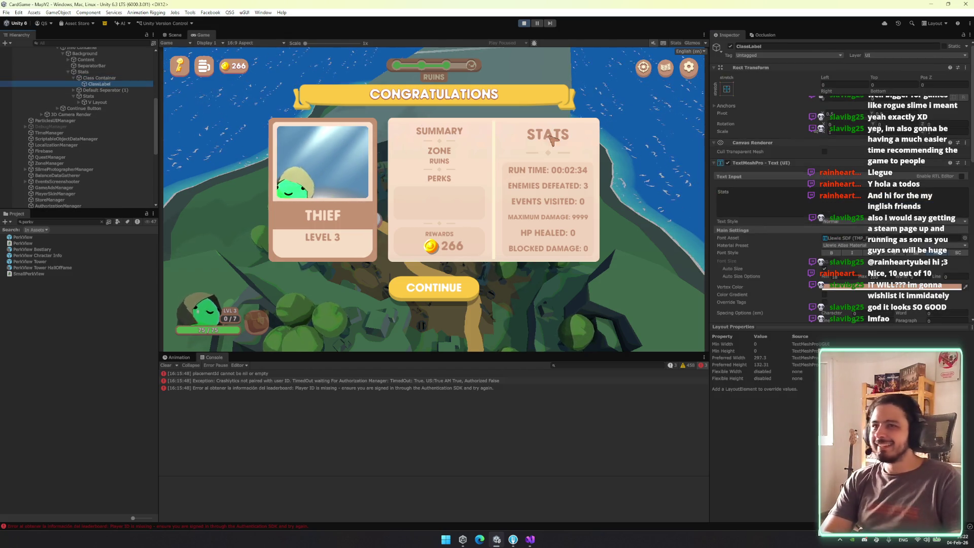
key("Left")
key("Left")
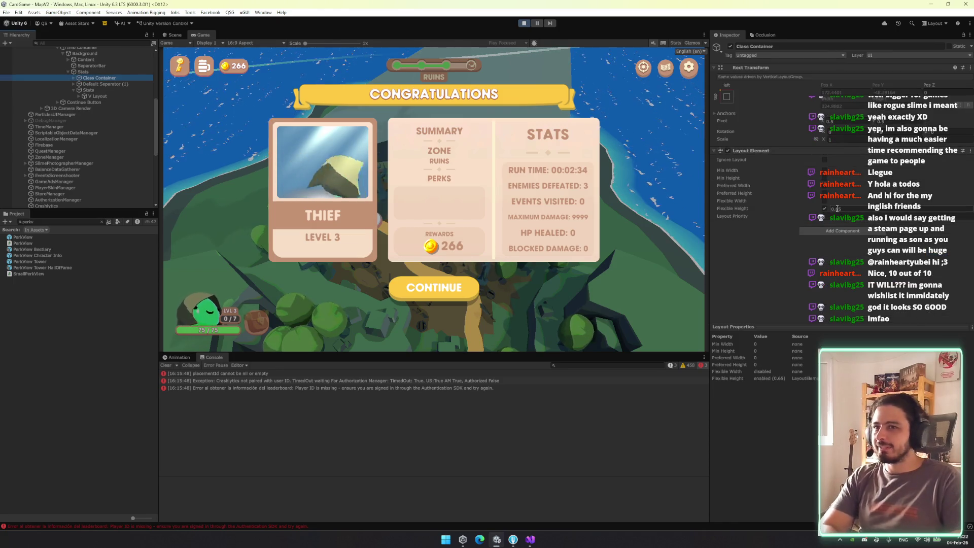
left_click_drag(829, 209, 832, 199)
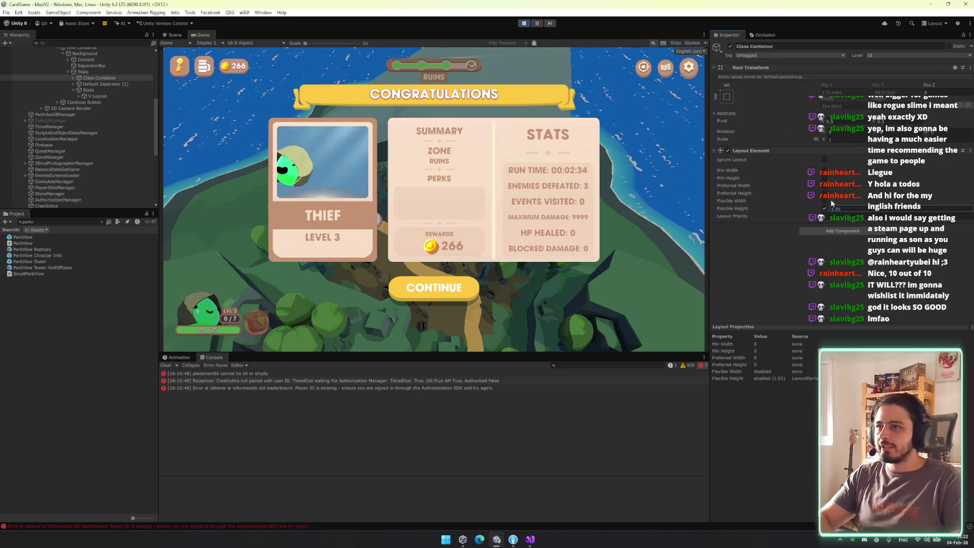
key("ctrl+z")
left_click(101, 91)
left_click(832, 209)
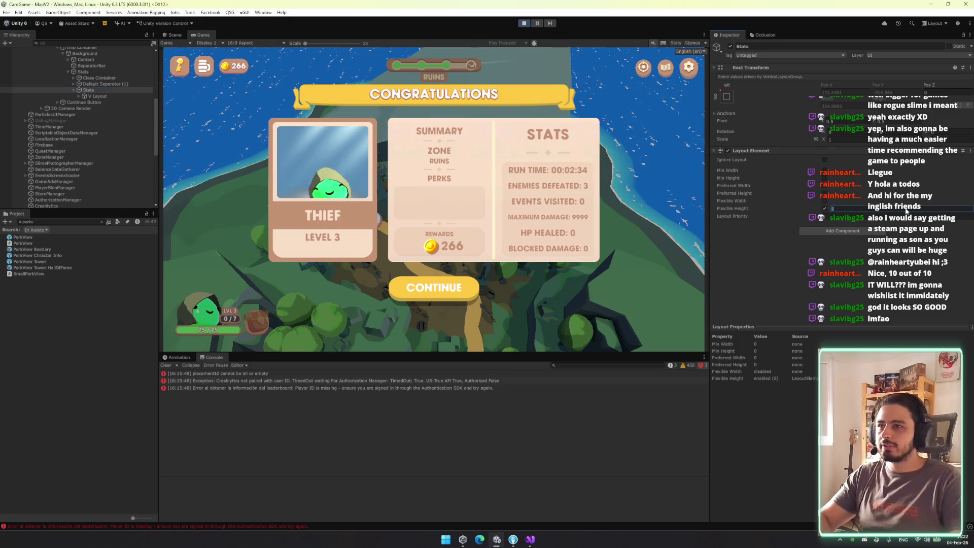
type("0.05")
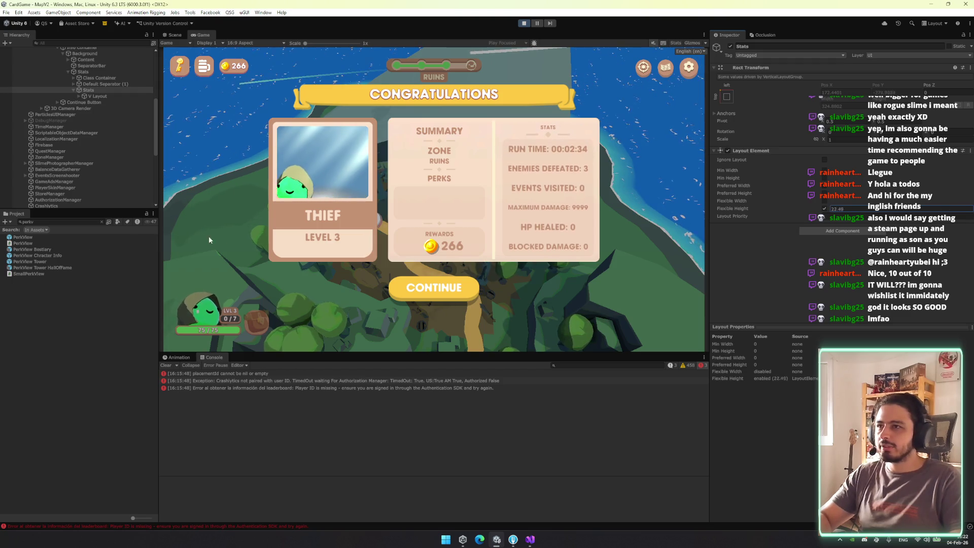
key("Escape")
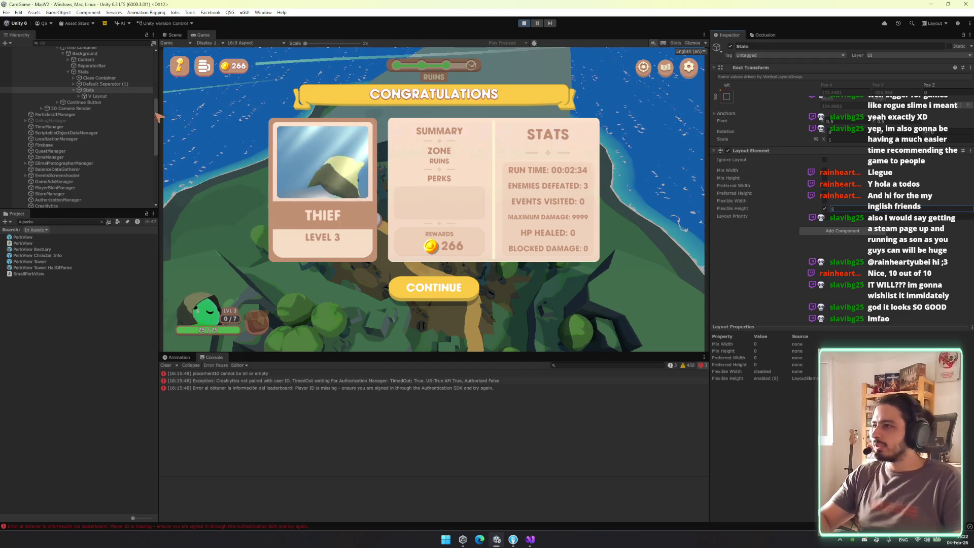
Inspect the Content section's children, from the Summary section down to Stats
left_click(104, 85)
scroll(104, 87, "up", 3)
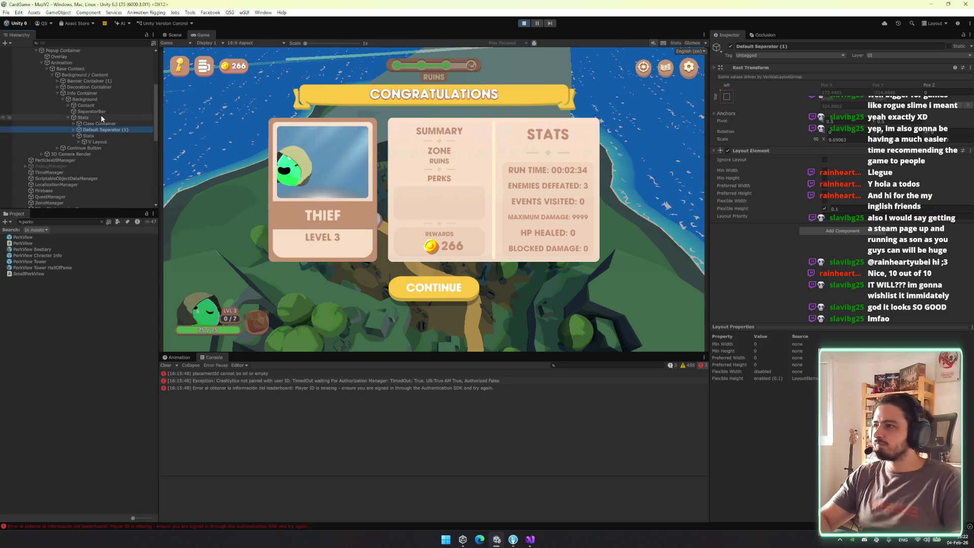
left_click(107, 105)
key("Right")
key("Down")
key("Down")
key("Down")
key("Up")
key("Up")
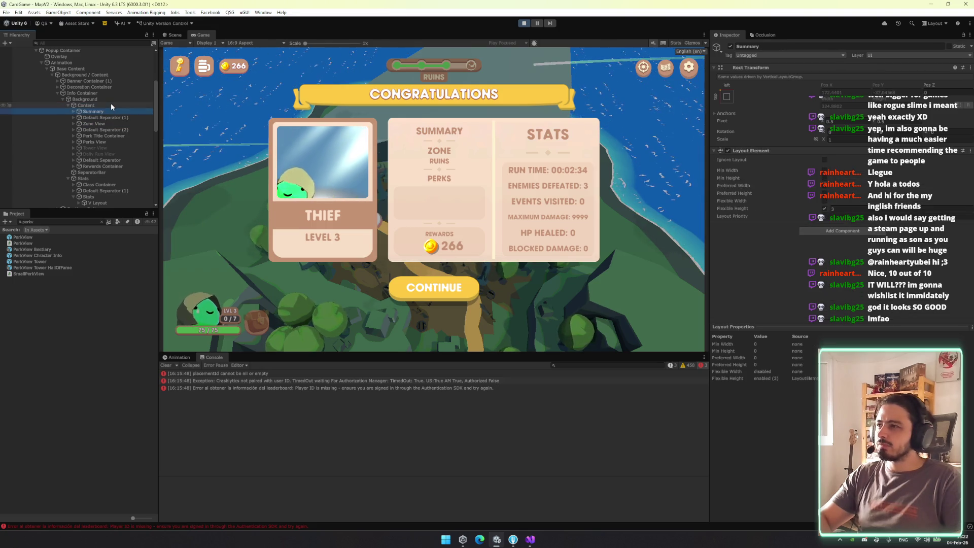
key("Left")
key("Left")
key("Down")
key("Down")
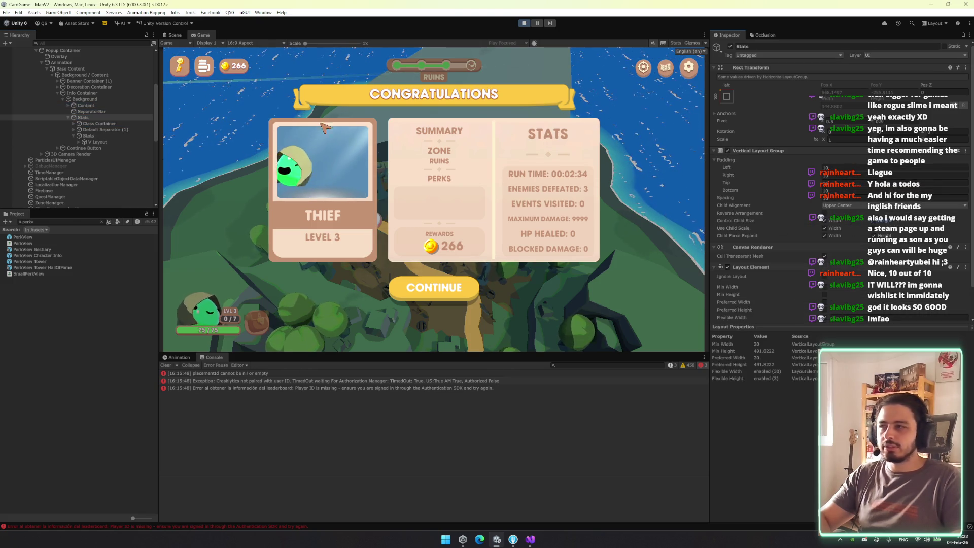
Drag Class Container's flexible height down to 0
left_click(108, 125)
left_click_drag(828, 209, 807, 208)
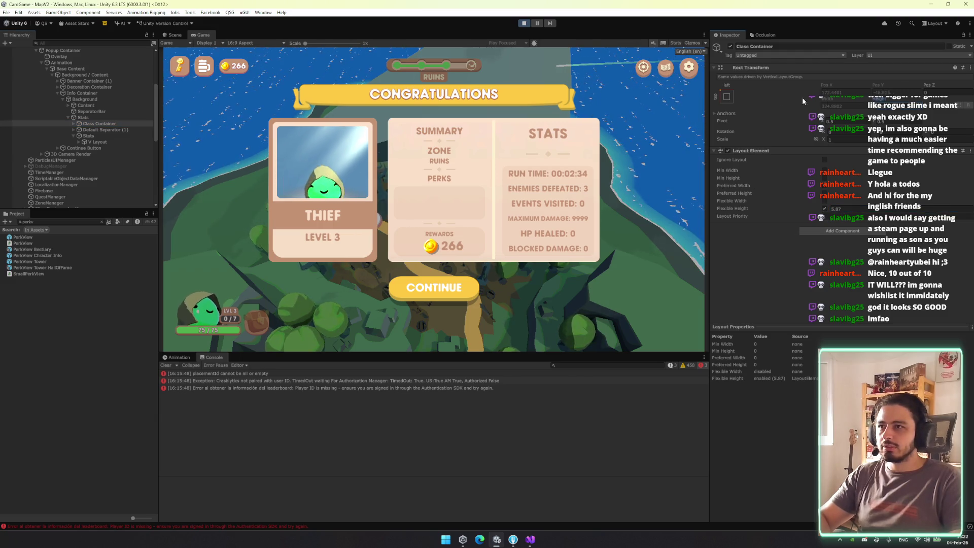
left_click(141, 130)
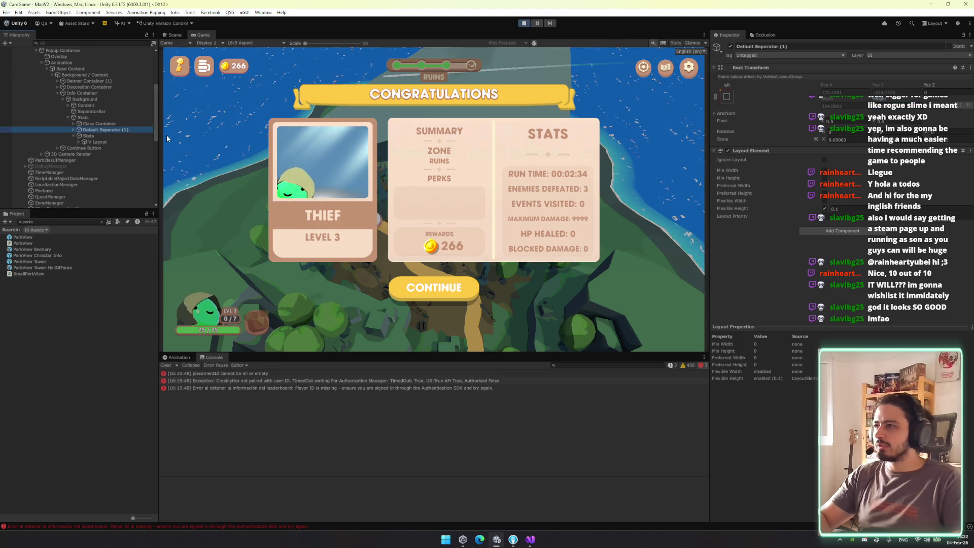
left_click(883, 100)
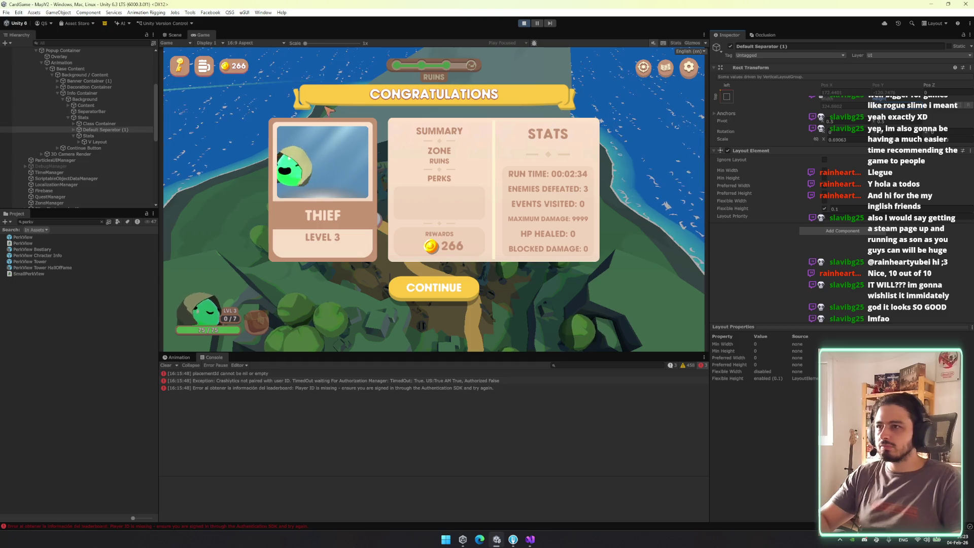
Inspect the separator under Stats and edit its horizontal scale
left_click(73, 105)
left_click(101, 117)
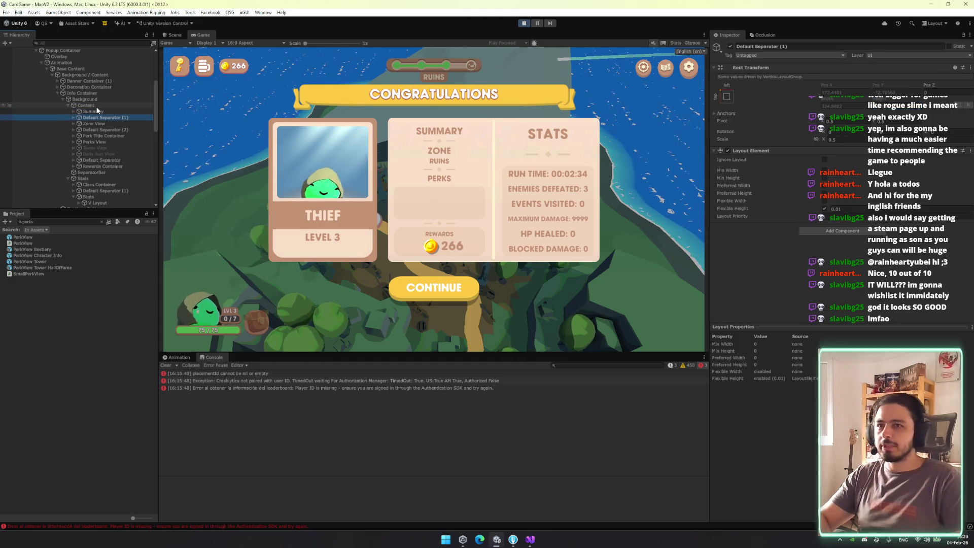
key("Left")
key("Left")
key("Down")
key("Down")
key("Down")
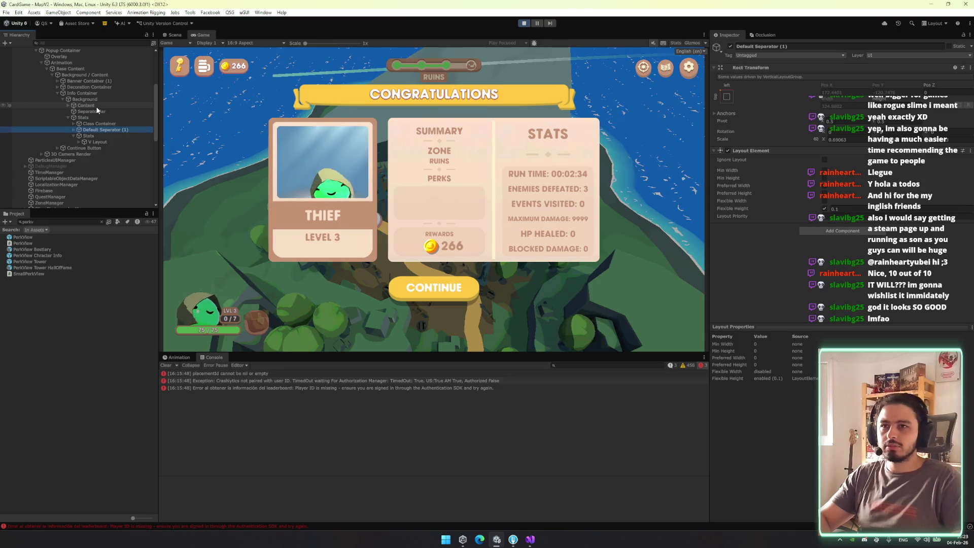
left_click(841, 139)
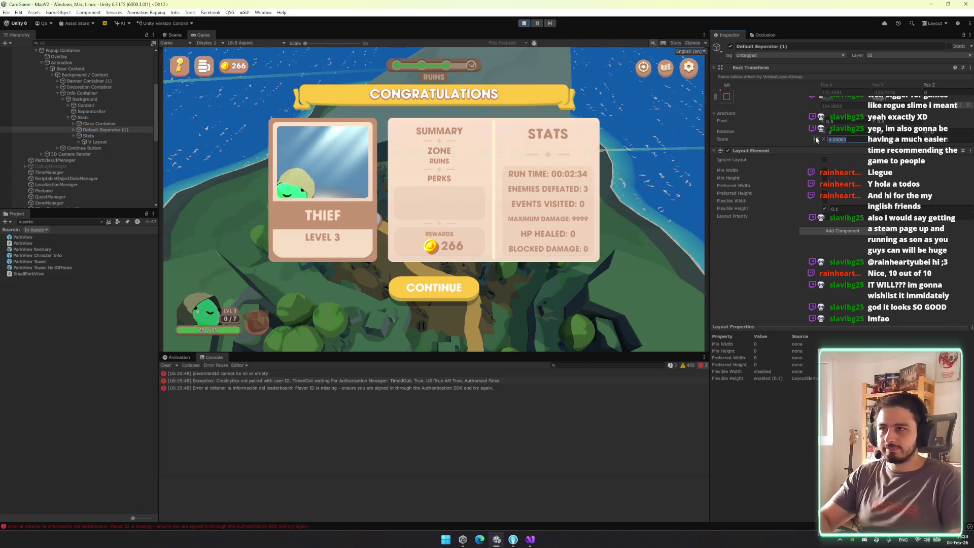
Set Class Container's flexible height to 0 and re-edit the Stats flexible height value
left_click(108, 119)
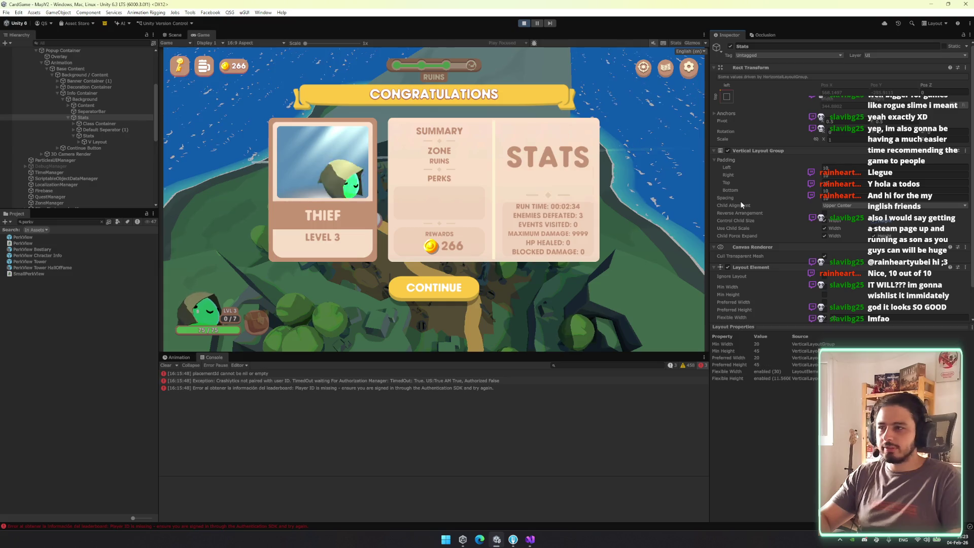
left_click(96, 130)
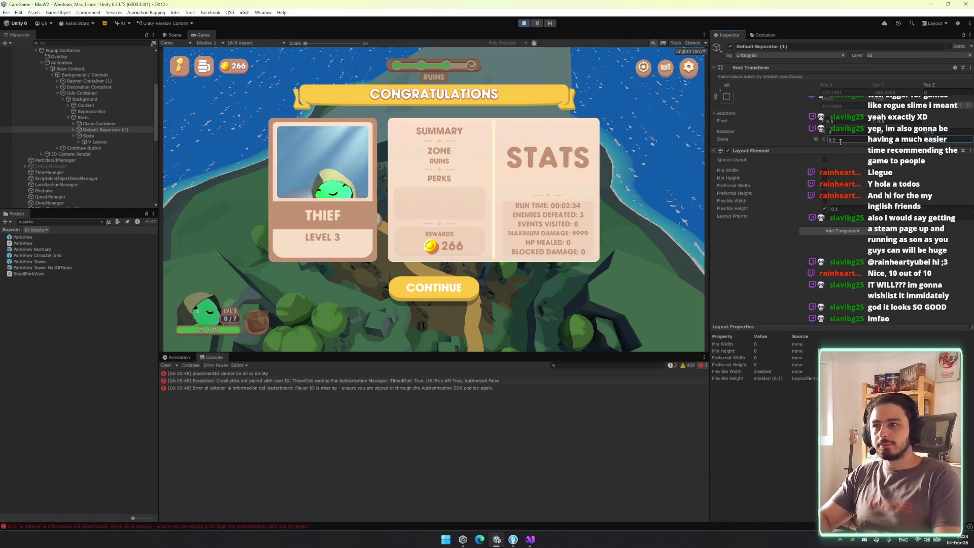
left_click(102, 124)
left_click(842, 209)
type("0")
key("Escape")
type("0")
left_click(153, 136)
left_click(845, 209)
type("8.71")
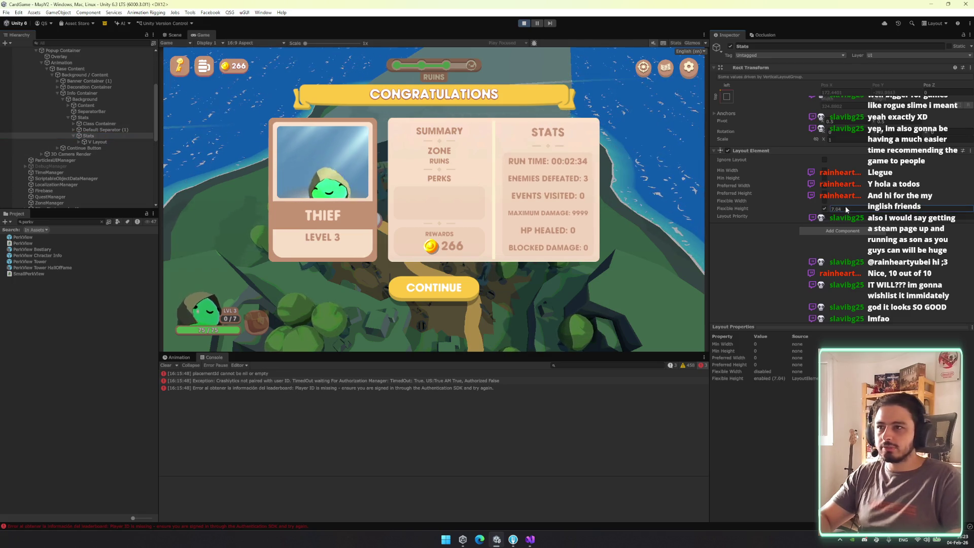
type("168.72")
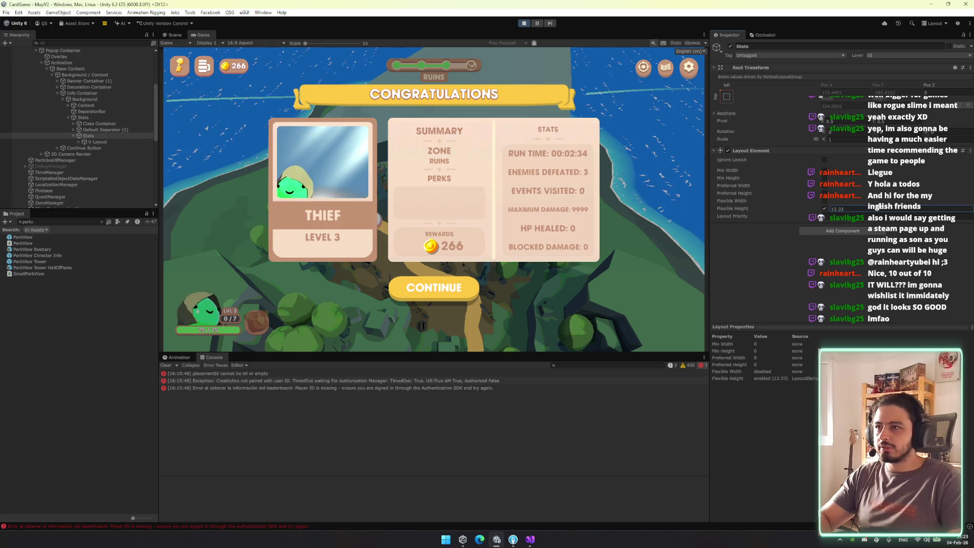
type("5")
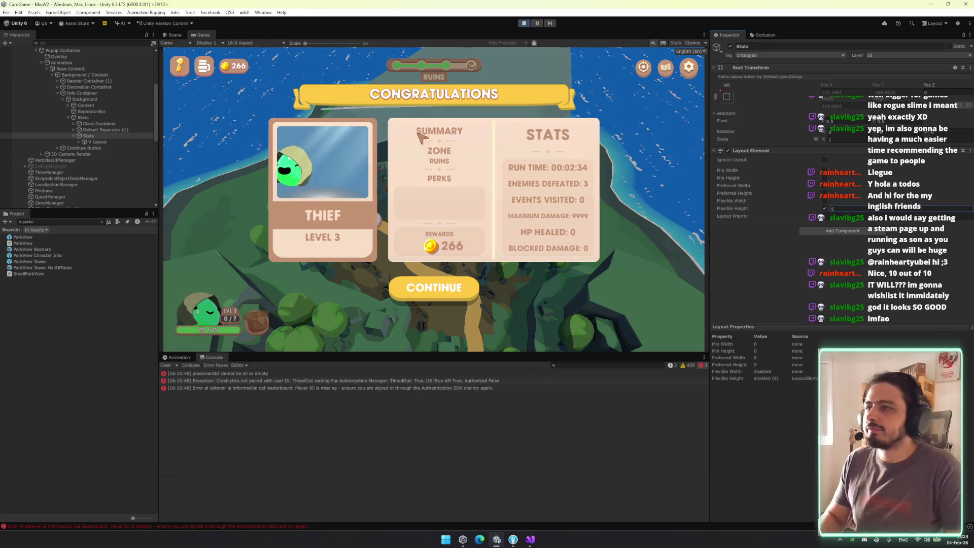
Set the SUMMARY label's font size to 50 and enable Auto Size
key("Up")
key("Up")
key("Up")
key("Right")
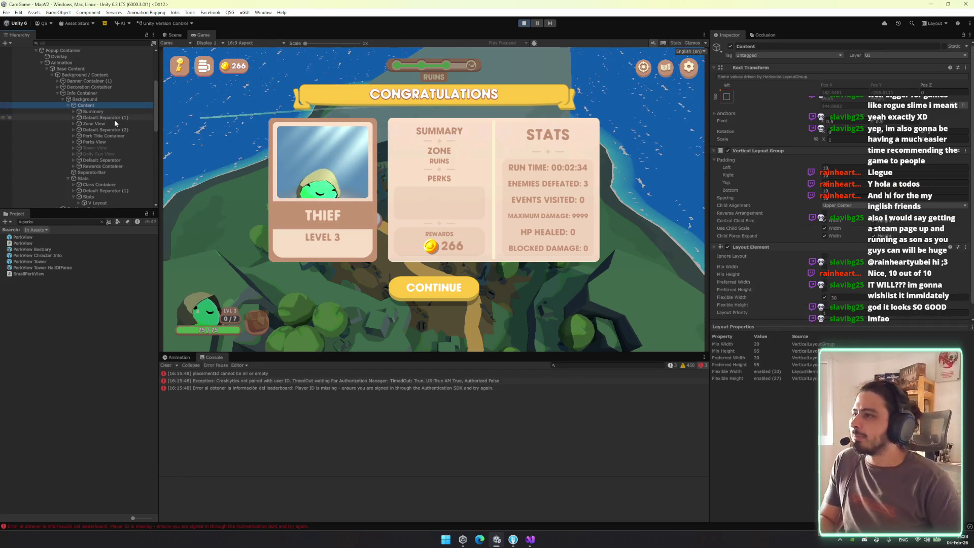
key("Down")
key("Down")
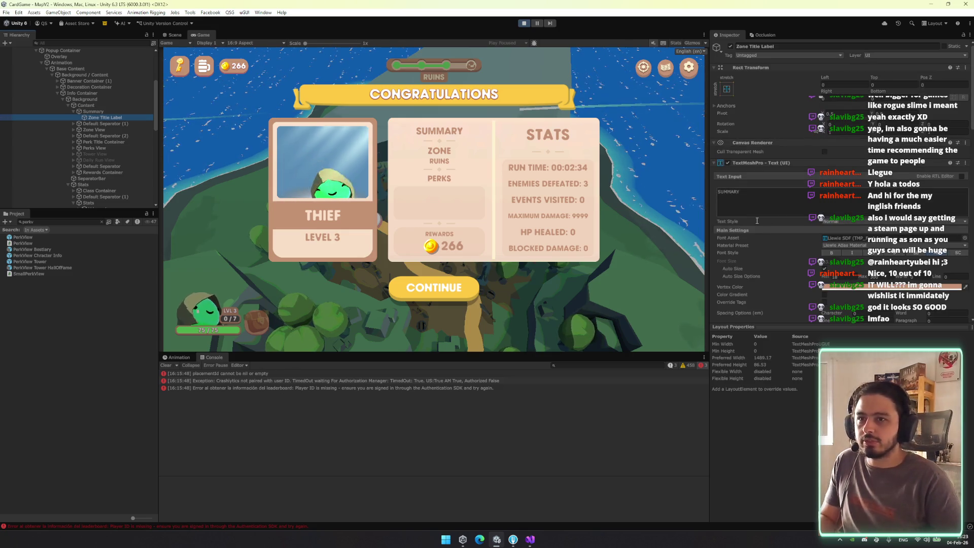
left_click(881, 279)
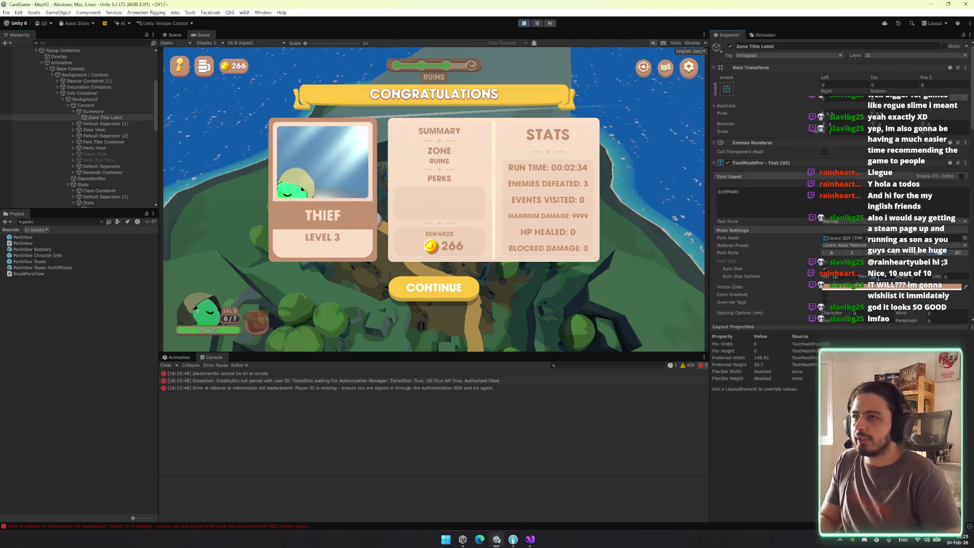
type("50")
key("Return")
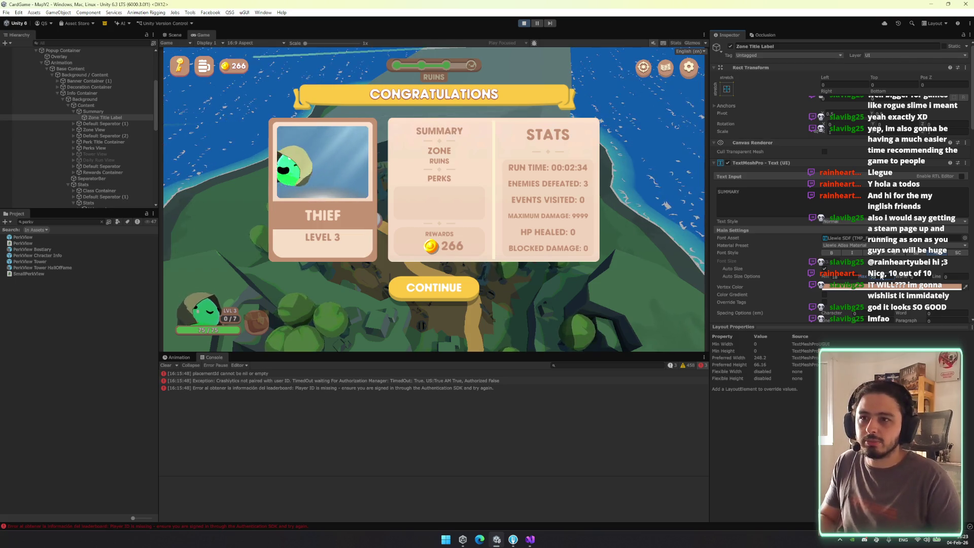
left_click(811, 273)
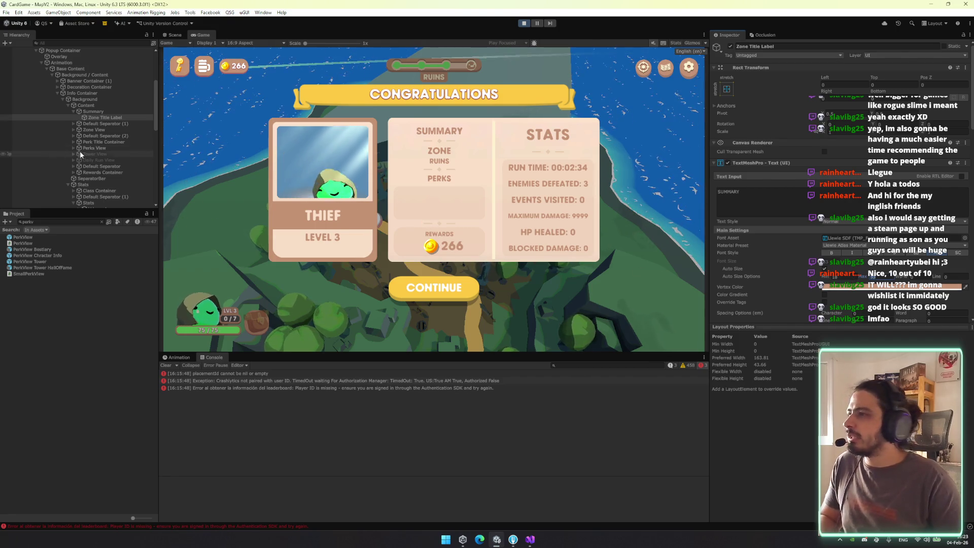
Enable Auto Size on the Stats ClassLabel so the STATS heading shrinks
left_click(100, 191)
key("Right")
key("Down")
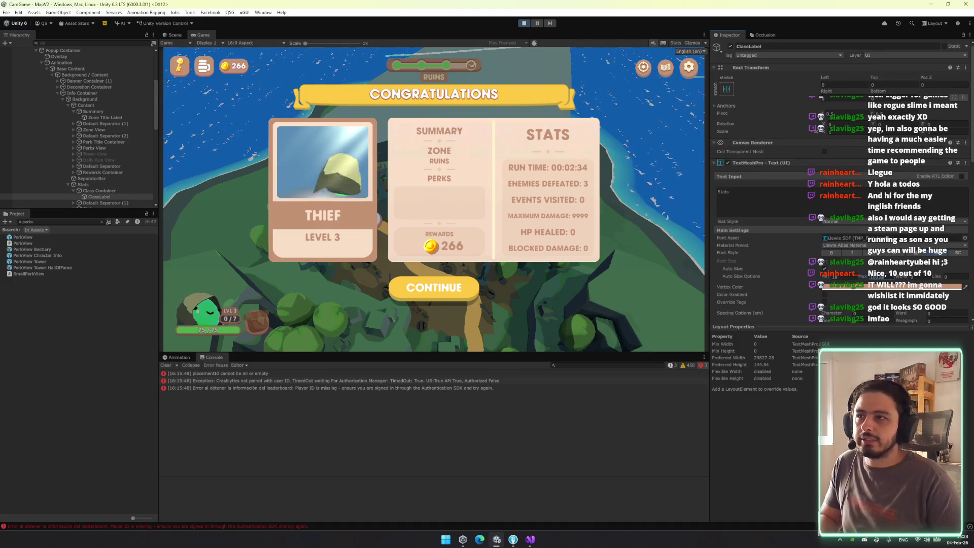
left_click(824, 268)
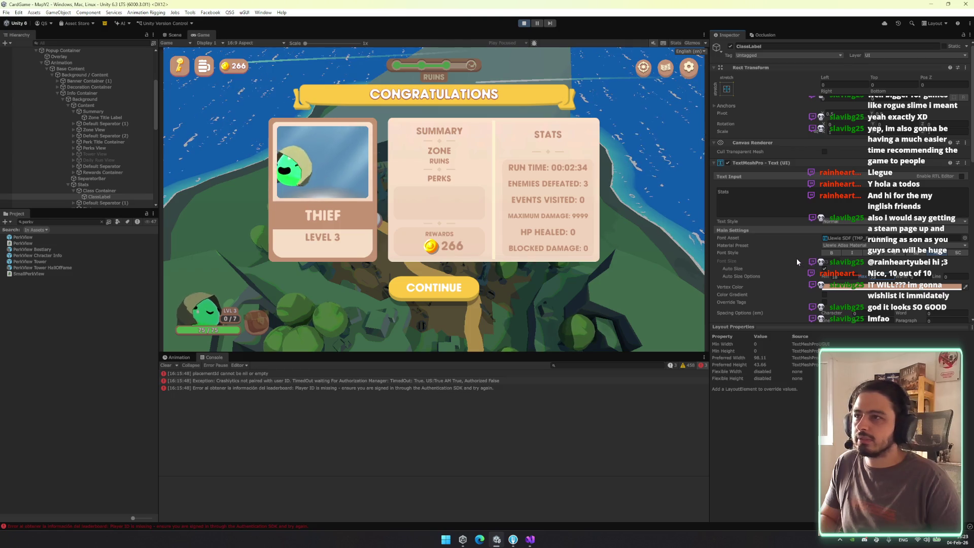
key("Left")
key("Left")
key("Down")
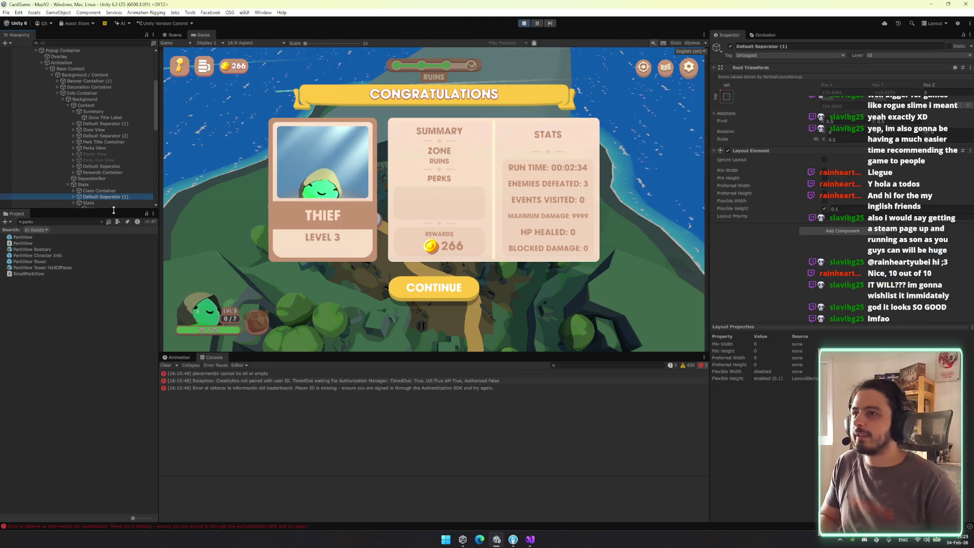
key("Up")
key("Up")
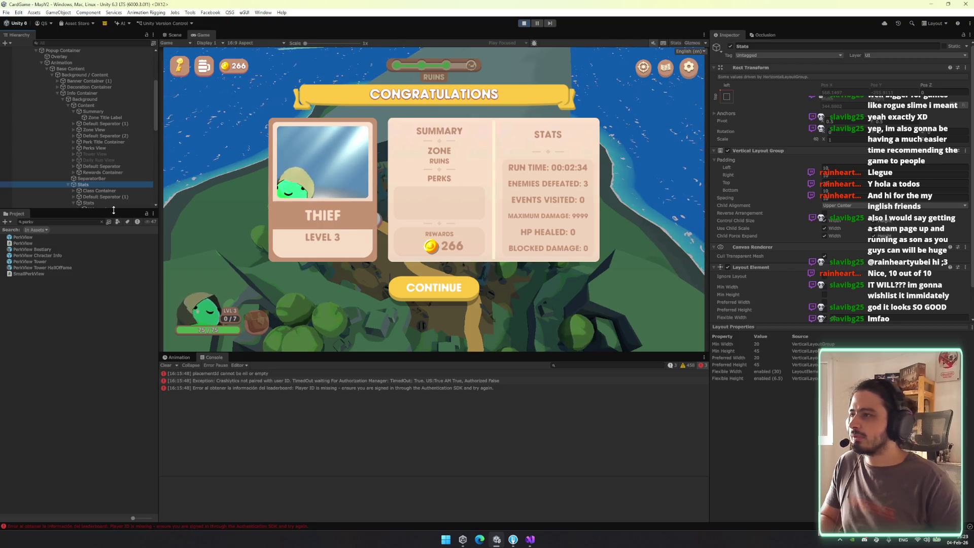
left_click(87, 125)
key("Left")
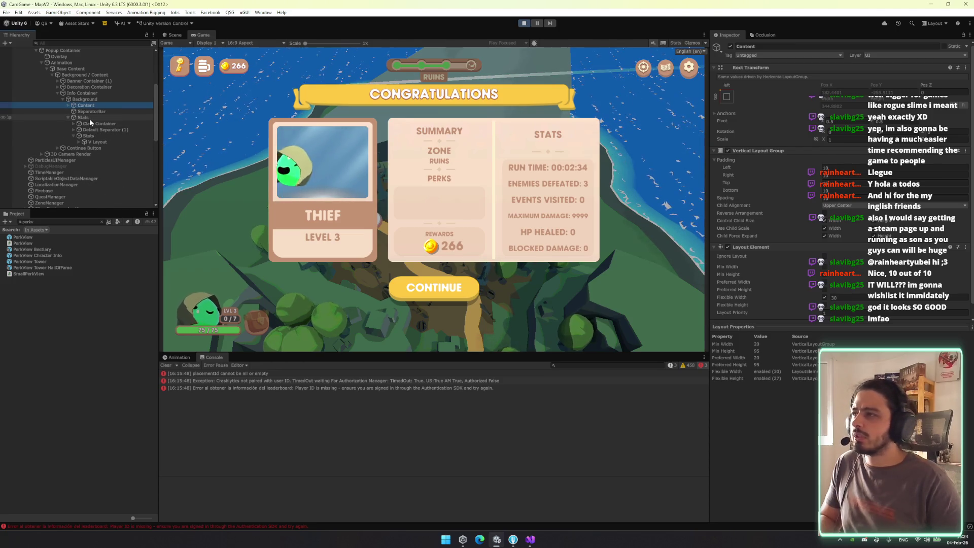
Remove the Canvas Renderer component from the Stats object
left_click(89, 118)
left_click(96, 105)
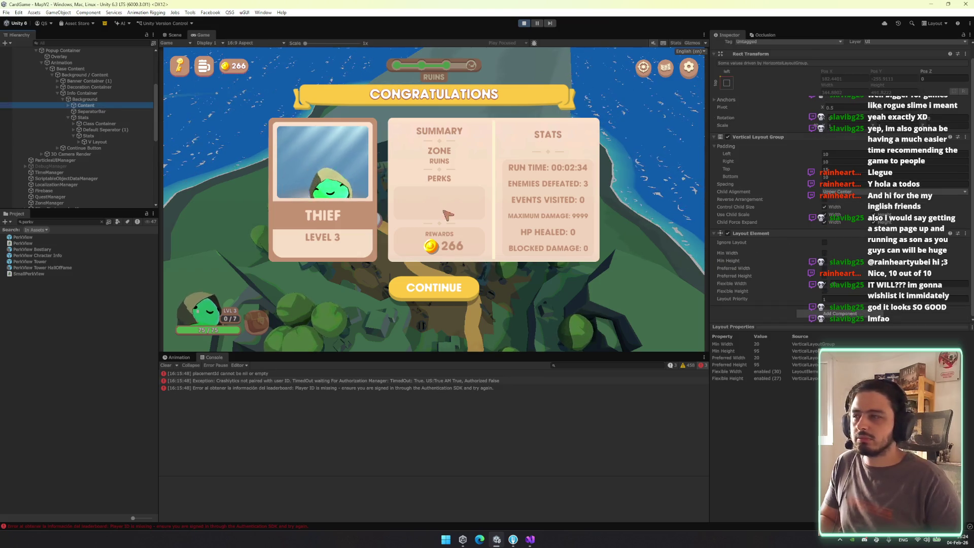
left_click(104, 118)
right_click(770, 239)
left_click(794, 266)
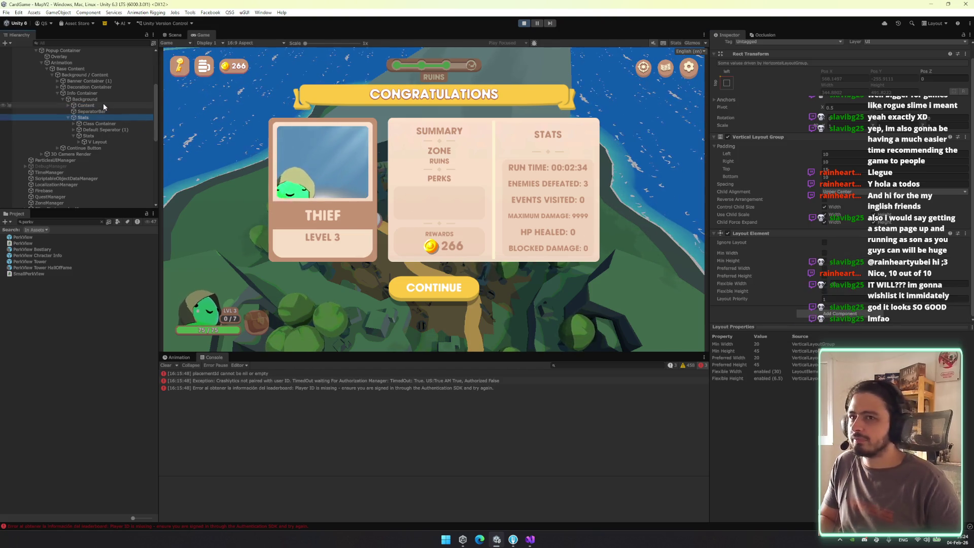
Try a flexible height of 30.45 on Class Container, undo it, and inspect ClassLabel
left_click(96, 123)
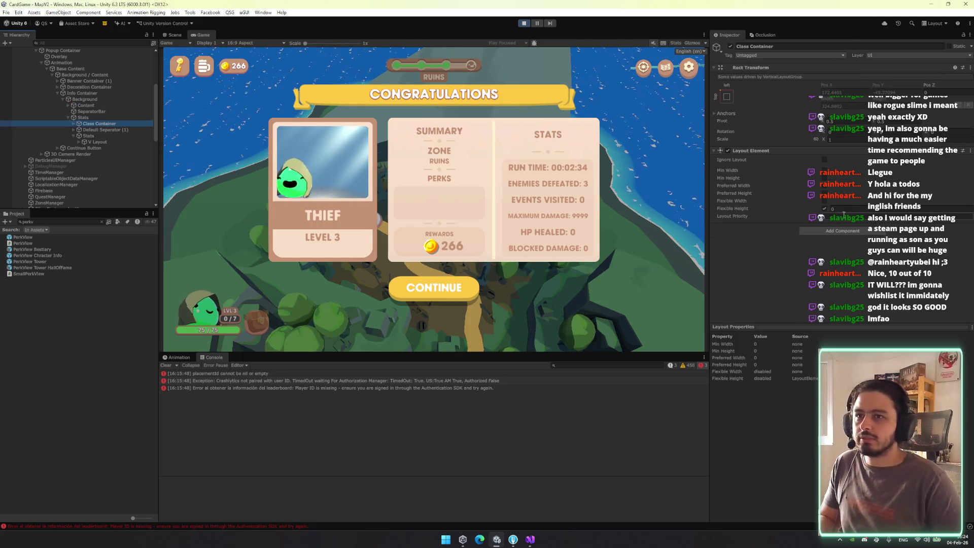
left_click(845, 209)
type("30.45")
key("ctrl+z")
left_click(117, 125)
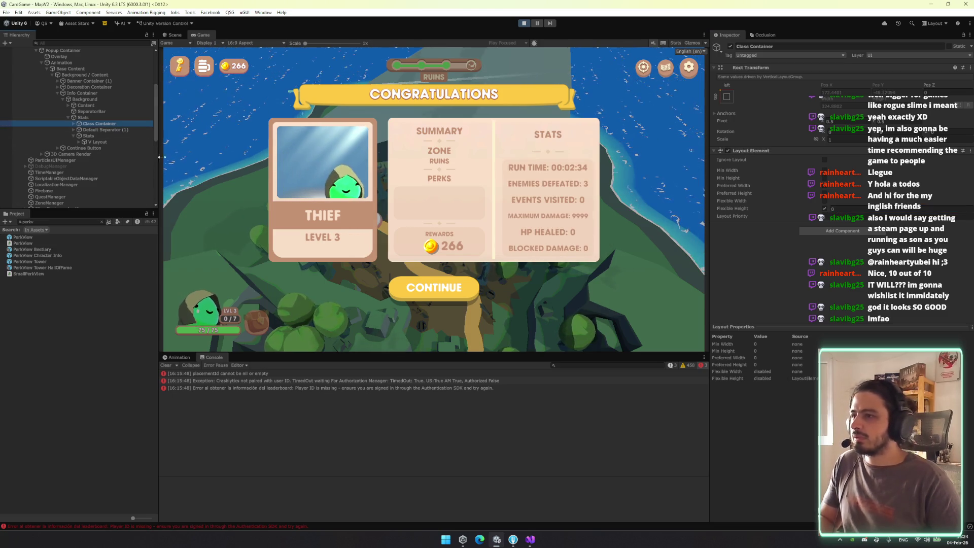
left_click(67, 124)
left_click(97, 130)
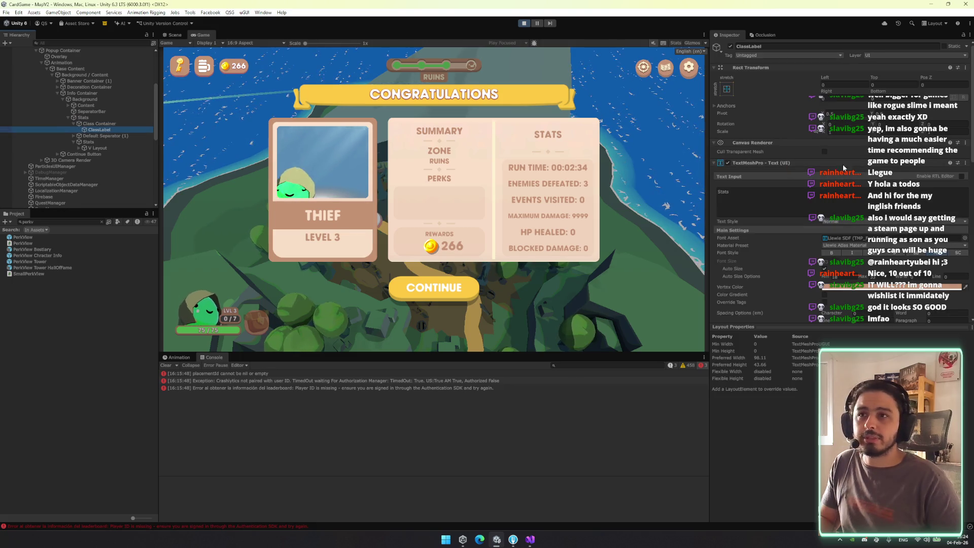
scroll(871, 277, "down", 3)
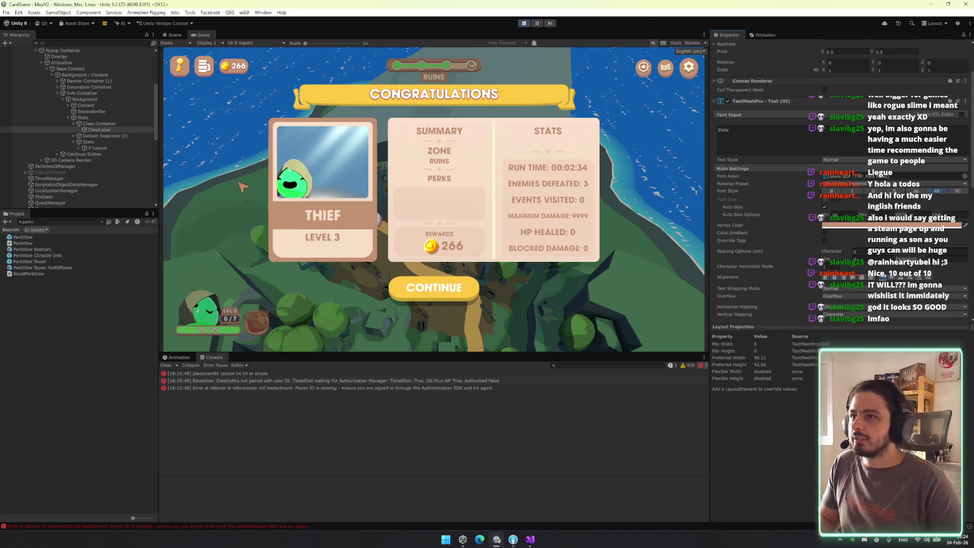
Inspect the Zone Title Label, then collapse Class Container back under Stats
left_click(75, 105)
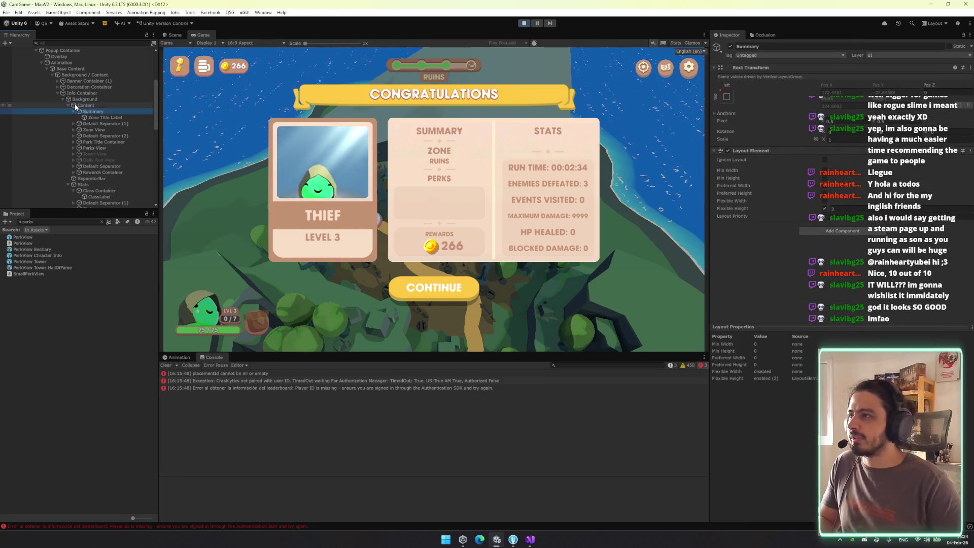
left_click(101, 117)
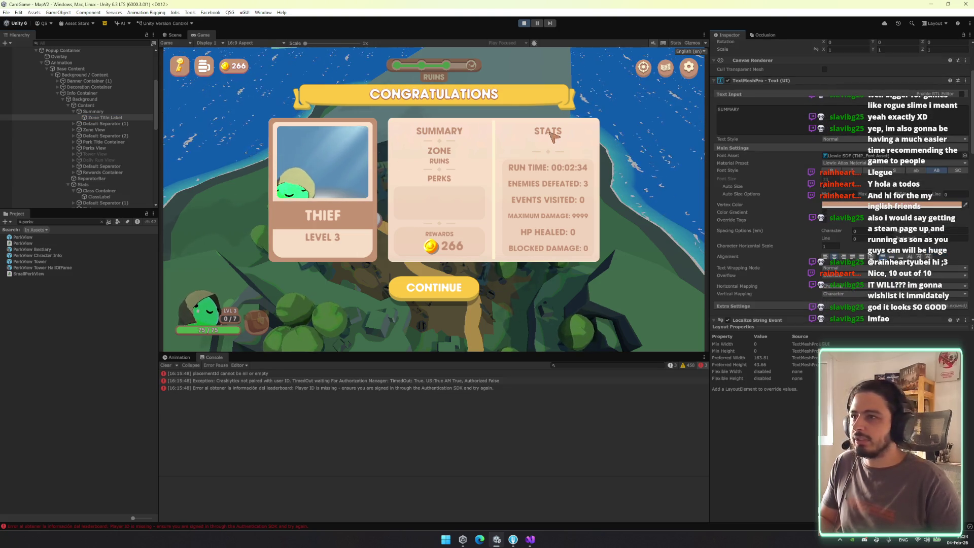
key("Left")
key("Left")
key("Left")
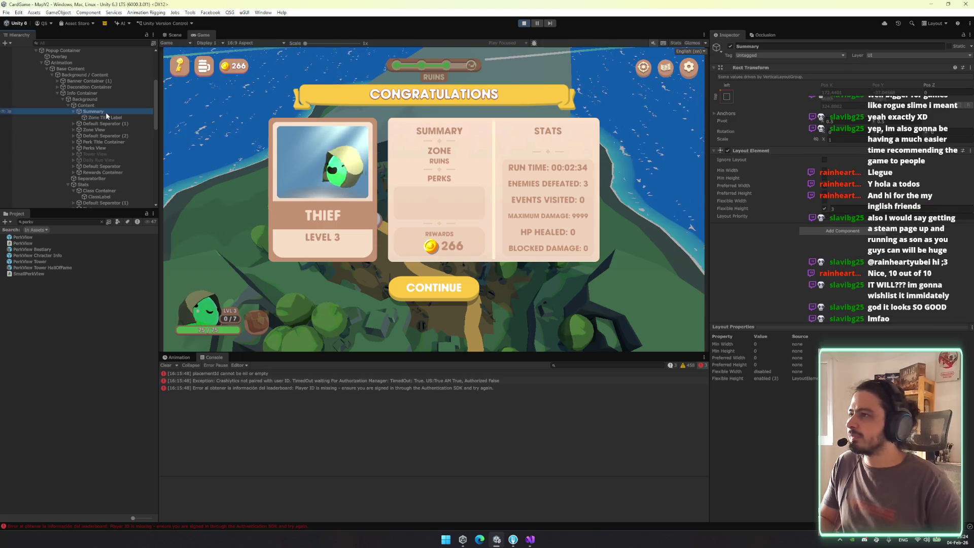
key("Down")
key("Down")
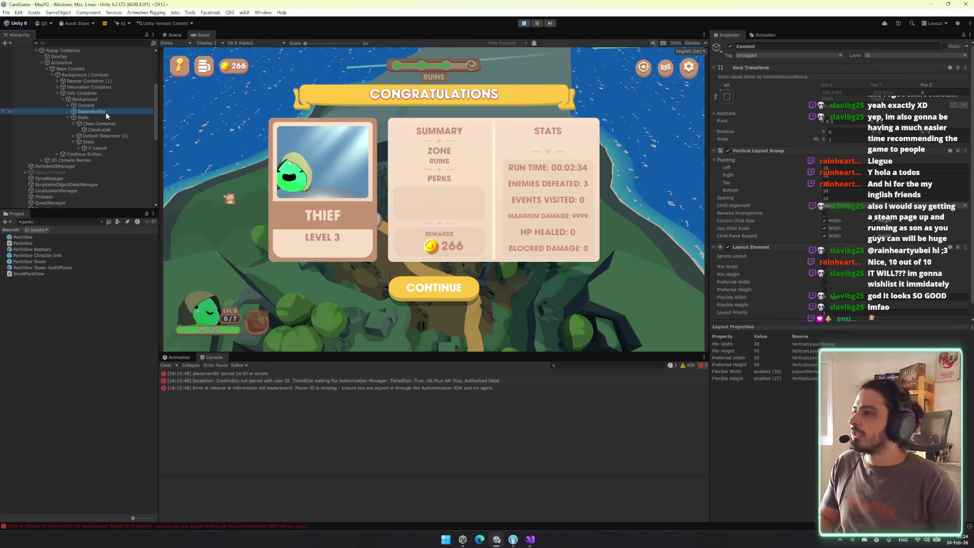
key("Down")
key("Left")
key("Up")
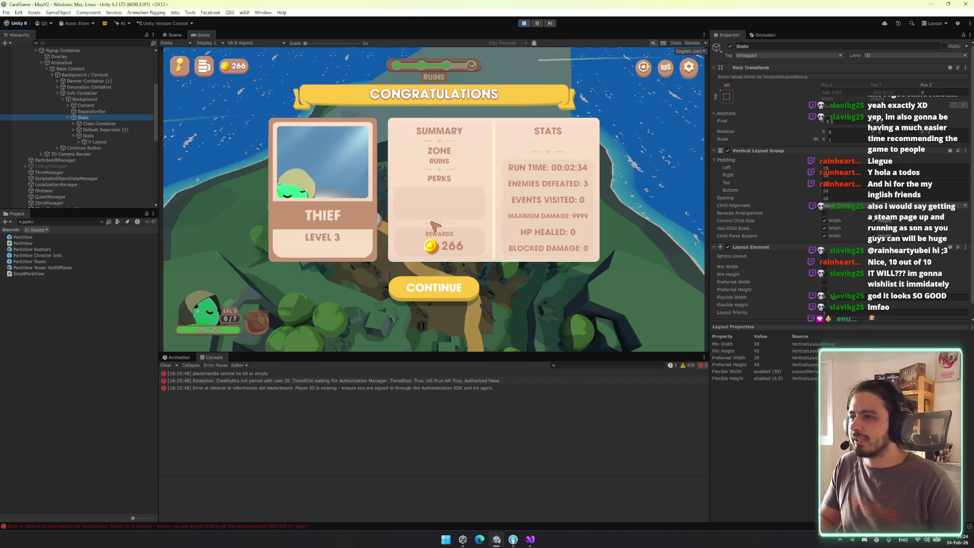
Navigate the hierarchy from Info Container through Content and Summary to Decoration Container
left_click(100, 93)
left_click(103, 105)
key("Right")
key("Down")
key("Down")
key("Right")
key("Left")
key("Up")
key("Right")
key("Down")
key("Left")
key("Left")
key("Left")
key("Up")
key("Up")
key("Up")
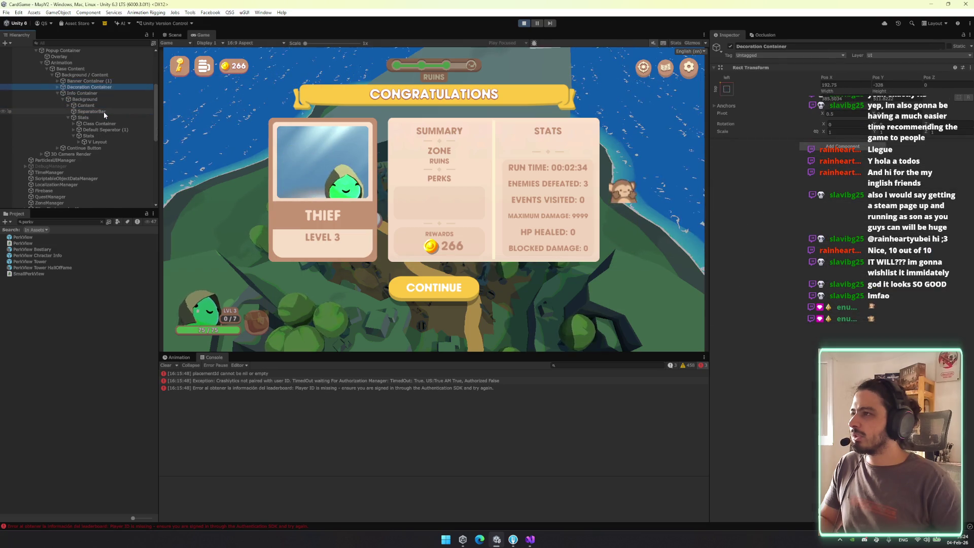
Expand the Decoration hierarchy and select the RawImage portrait
key("Right")
key("Down")
key("Right")
key("Down")
key("Right")
key("Down")
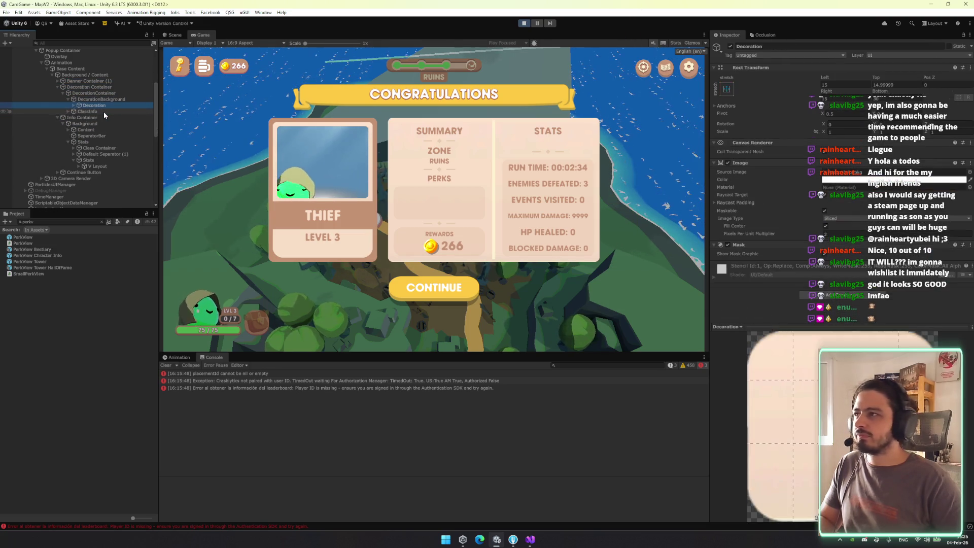
key("Right")
key("Down")
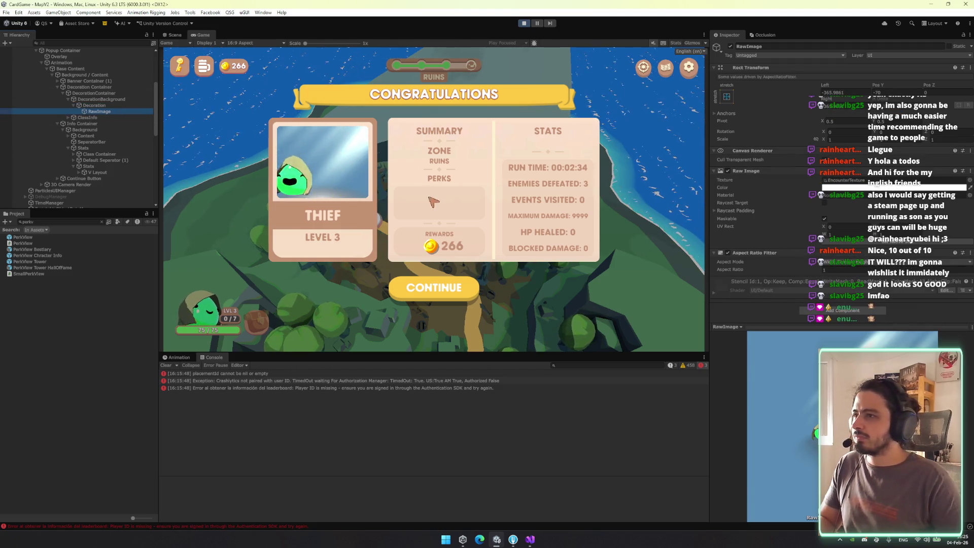
In Scene view, frame the portrait and shrink it from its top-right corner
left_click(174, 34)
key("f")
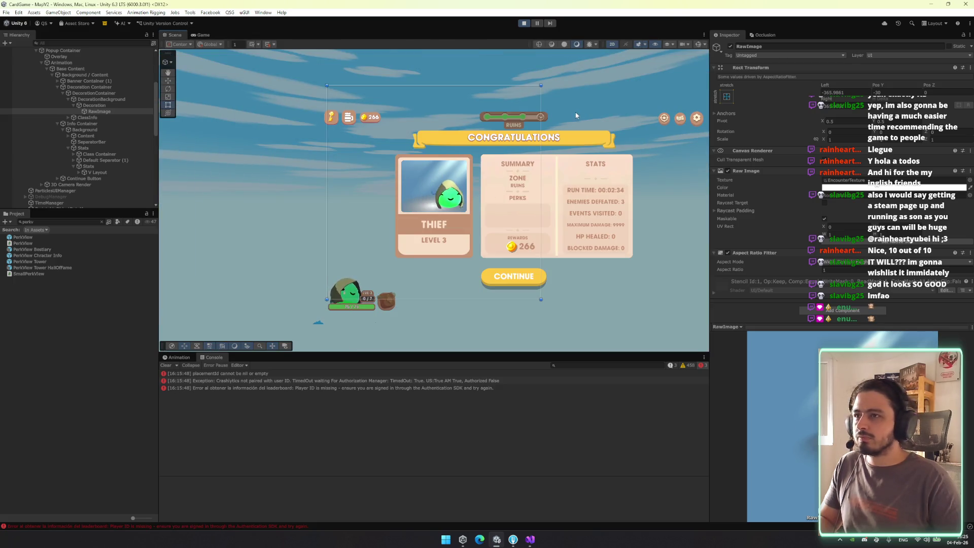
left_click_drag(541, 85, 527, 131)
key("w")
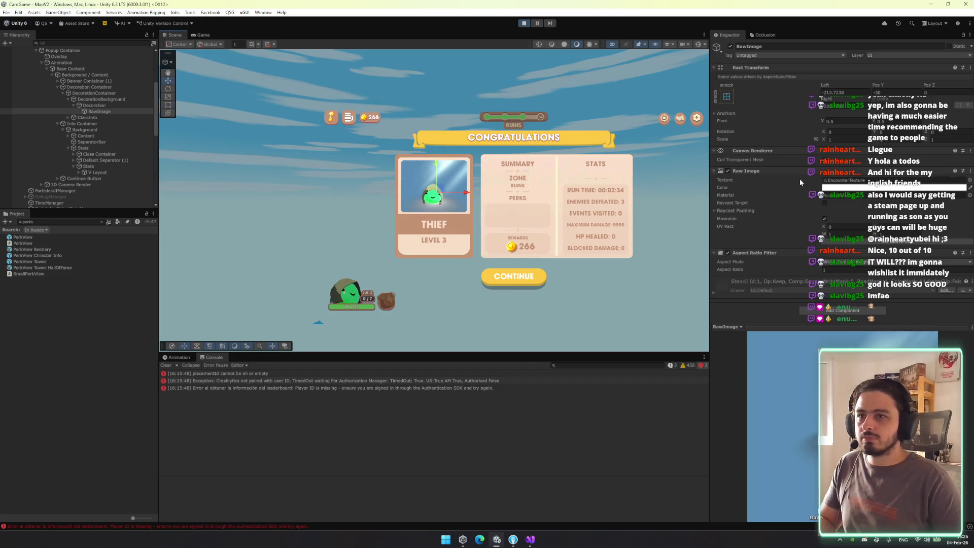
Check the portrait in Game view, undo an accidental rect resize, and recheck the preview
left_click(203, 35)
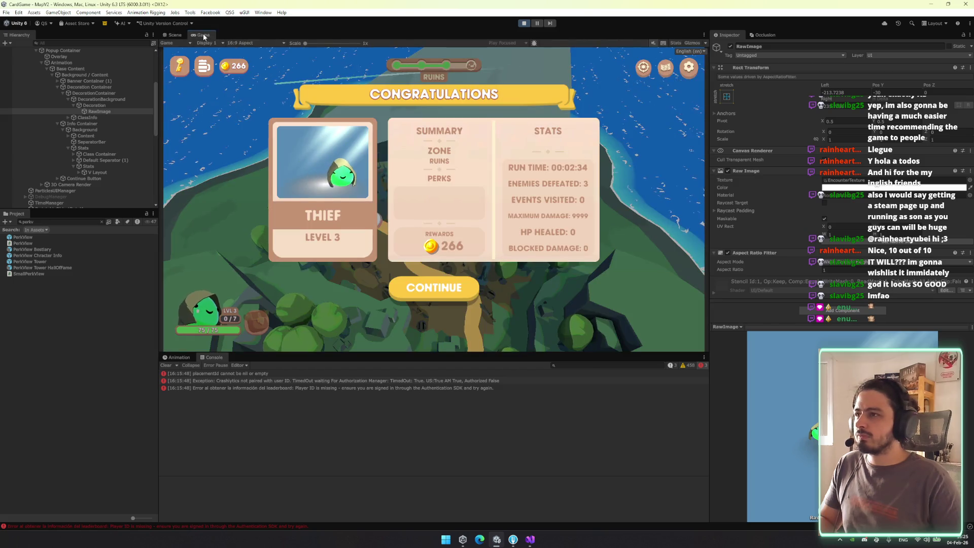
left_click(175, 35)
key("t")
left_click_drag(512, 112, 423, 490)
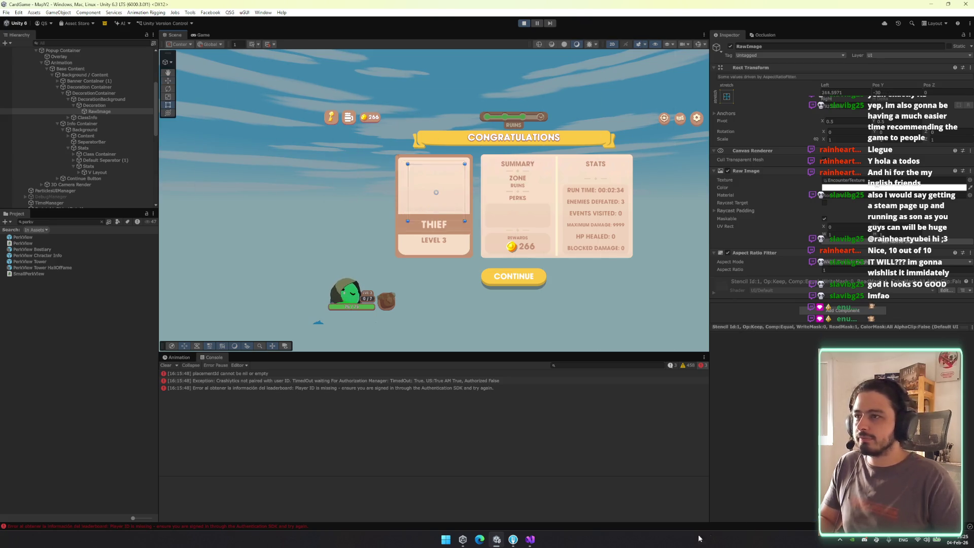
key("ctrl+z")
scroll(455, 218, "down", 3)
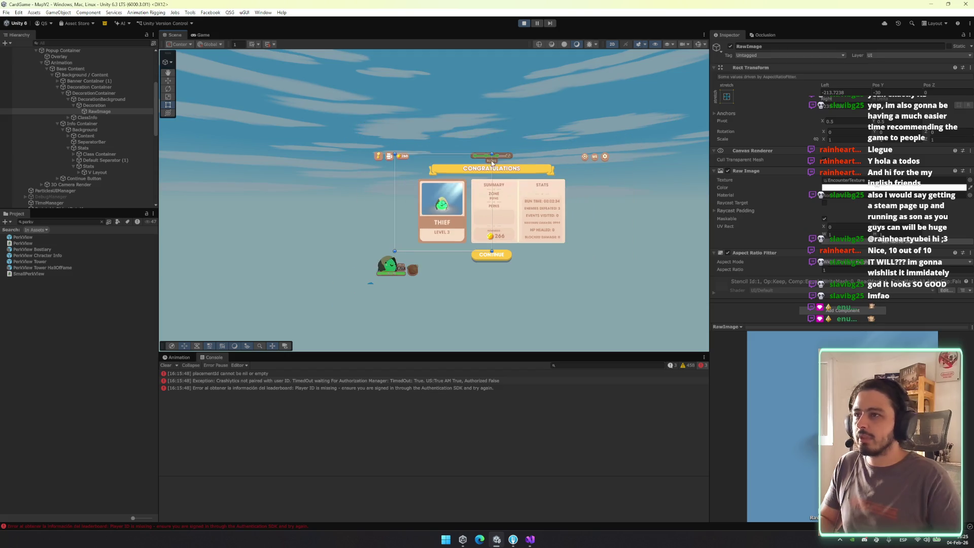
key("w")
key("ctrl+z")
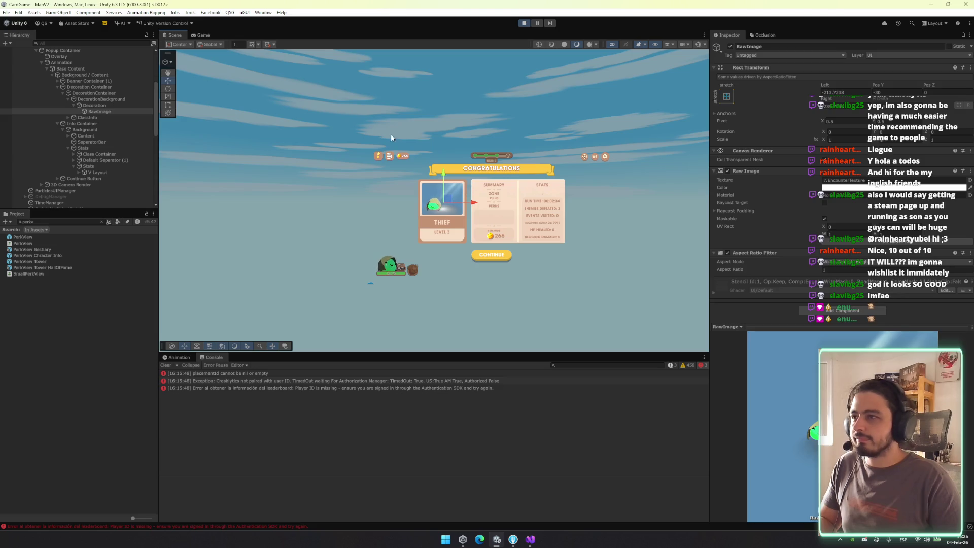
left_click(209, 35)
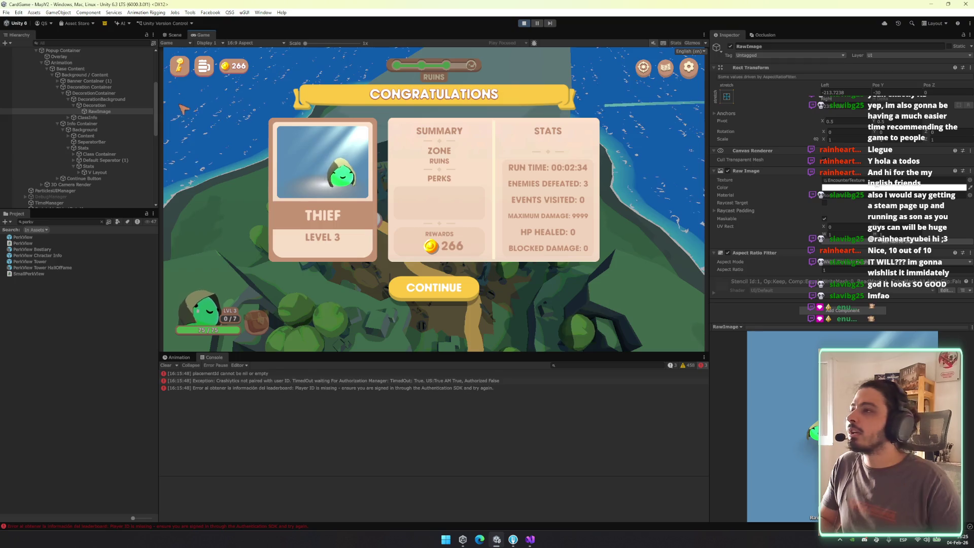
left_click(86, 111)
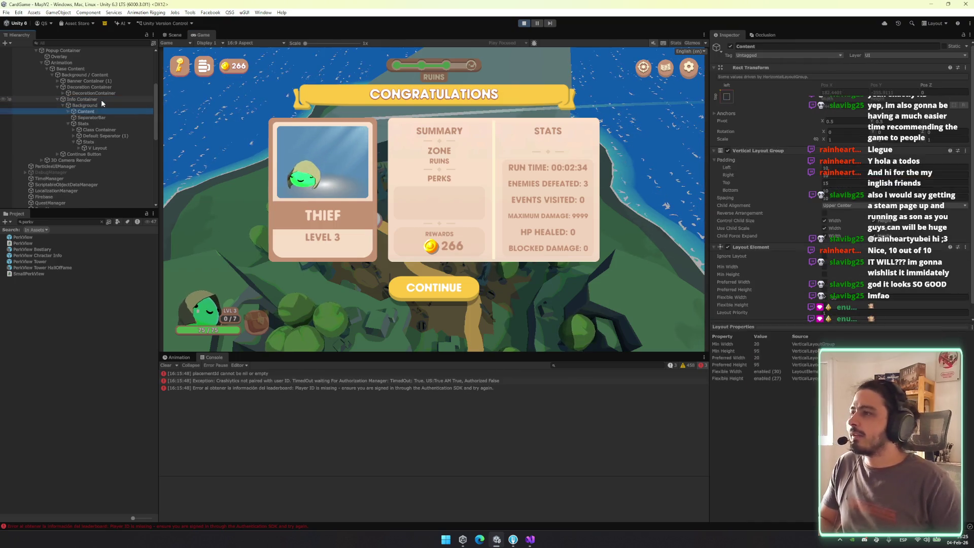
Switch to Scene view with the Rect tool while browsing the Stats children
left_click(100, 129)
left_click(97, 136)
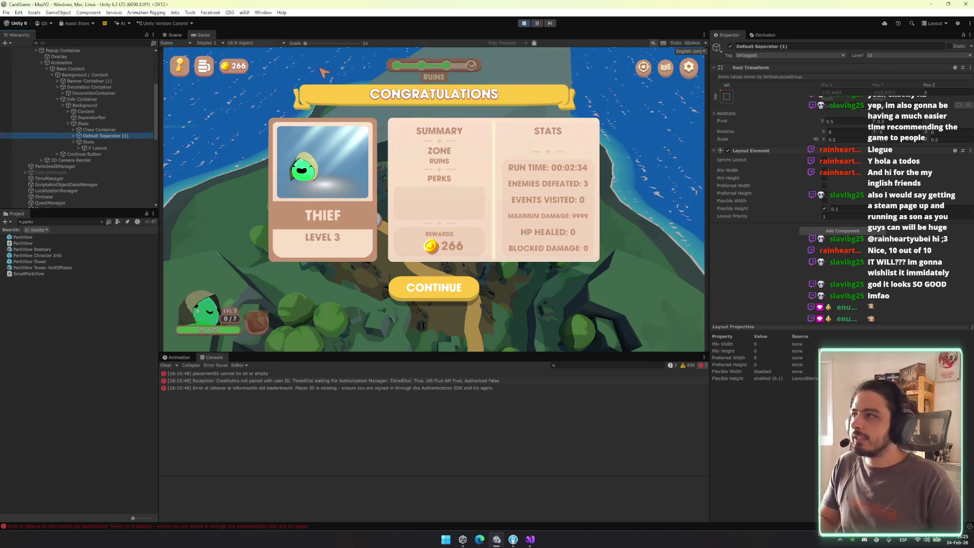
key("ctrl+1")
scroll(554, 186, "up", 4)
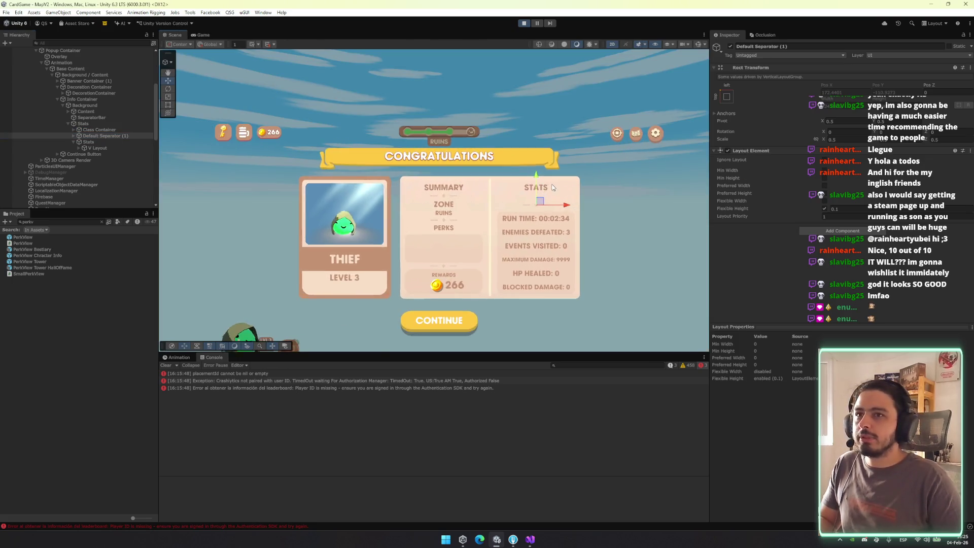
scroll(555, 186, "up", 1)
key("t")
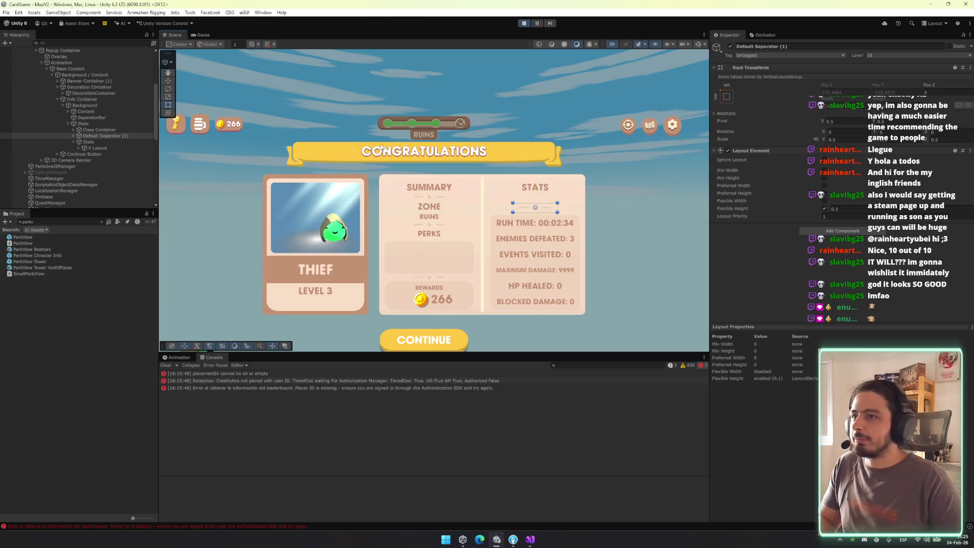
Browse the hierarchy from Content through Summary to the Stats Class Container
left_click(102, 111)
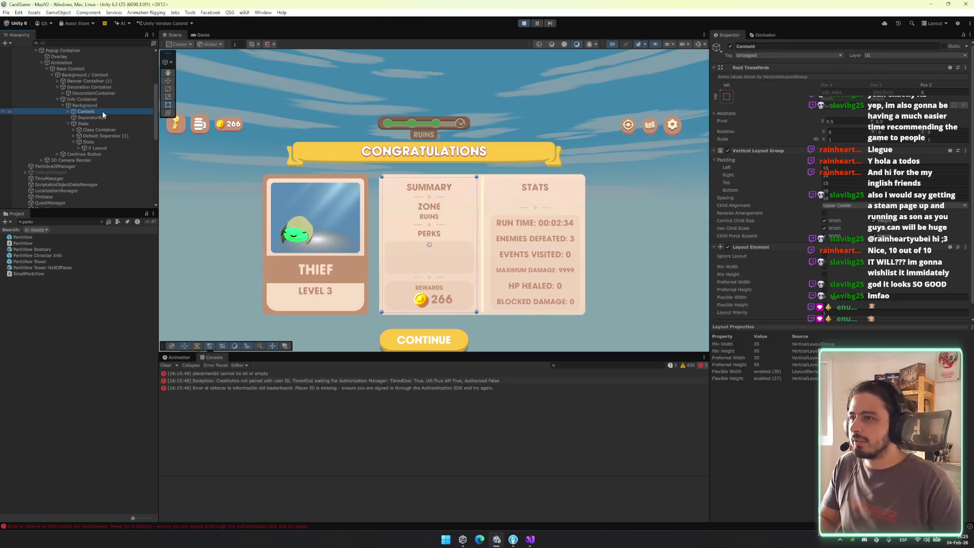
left_click(103, 116)
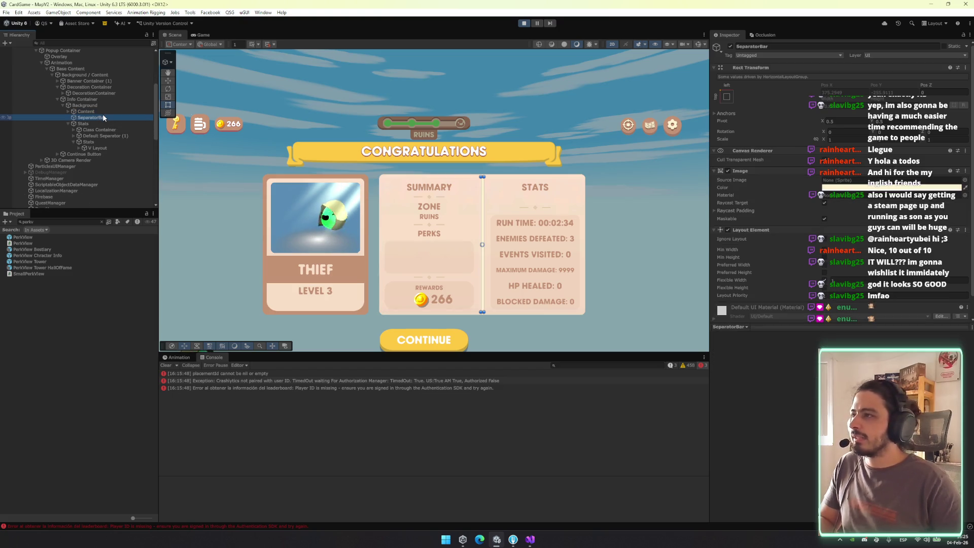
key("Up")
key("Left")
key("Left")
key("Left")
key("Down")
key("Right")
key("Down")
key("Down")
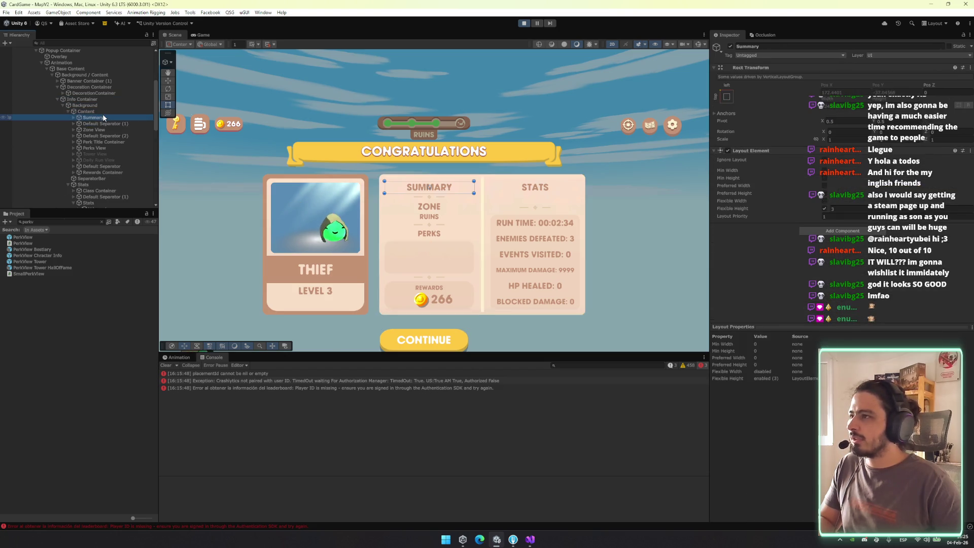
left_click(543, 192)
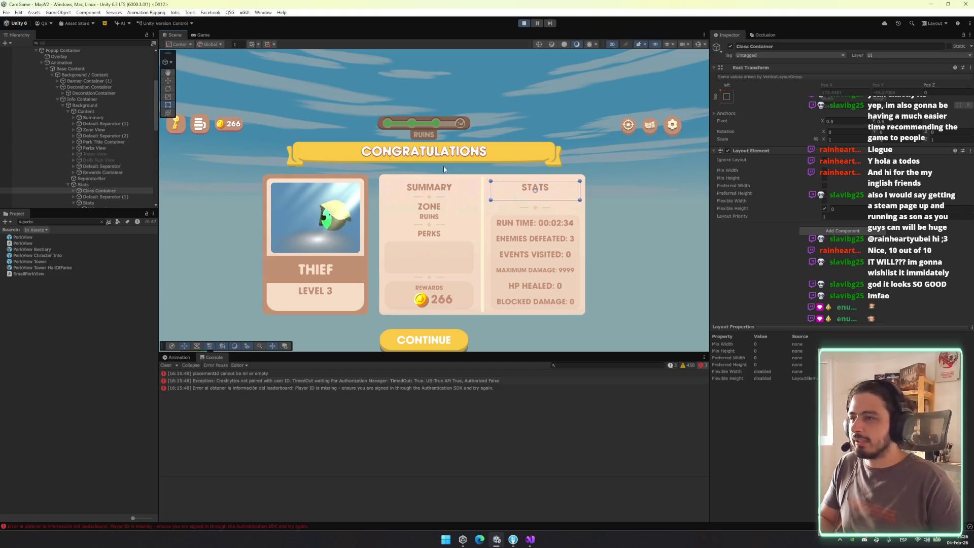
Lower the Stats panel's flexible height to 5.05
left_click(120, 117)
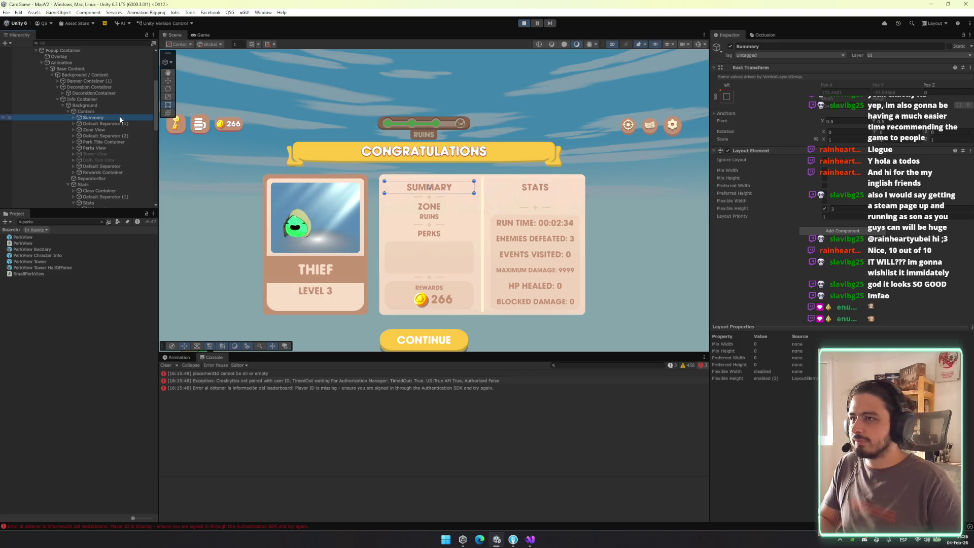
left_click(100, 184)
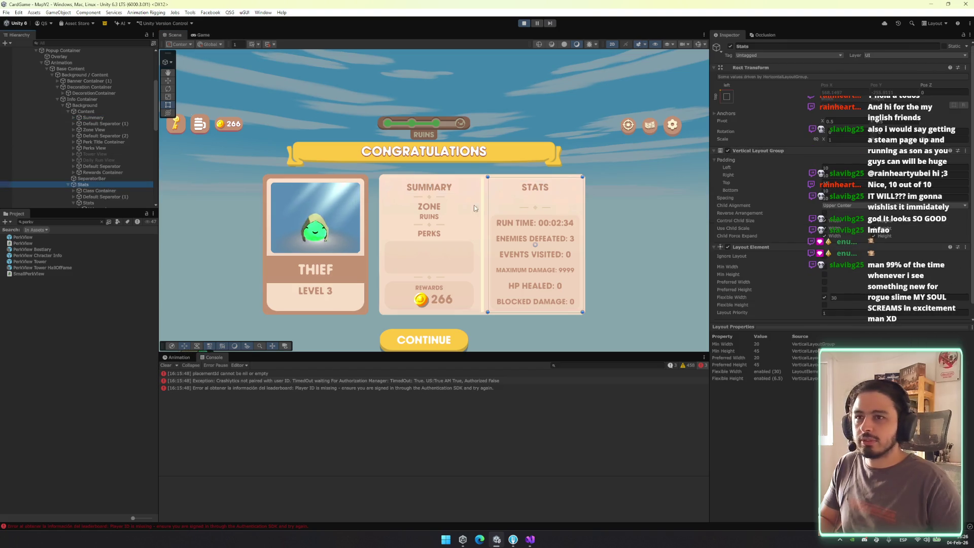
left_click(888, 235)
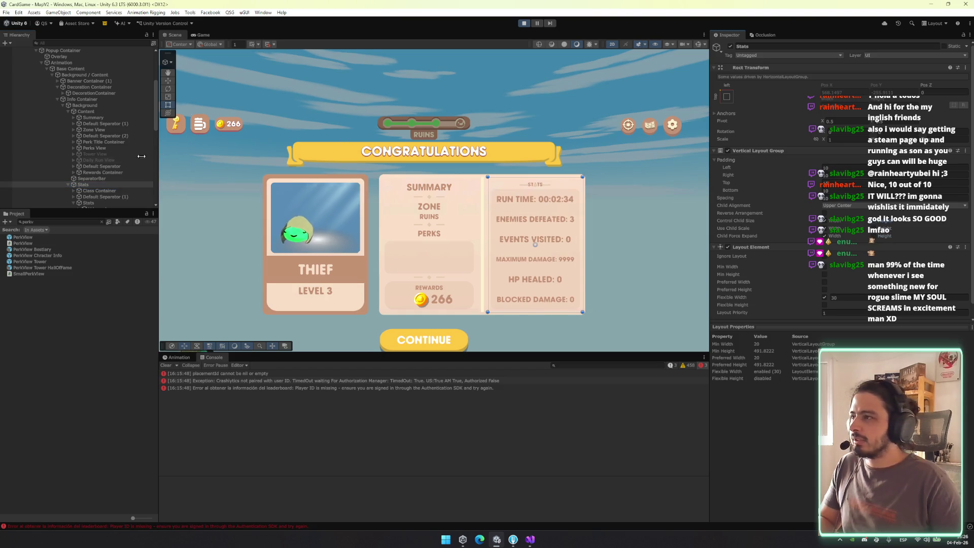
left_click(887, 234)
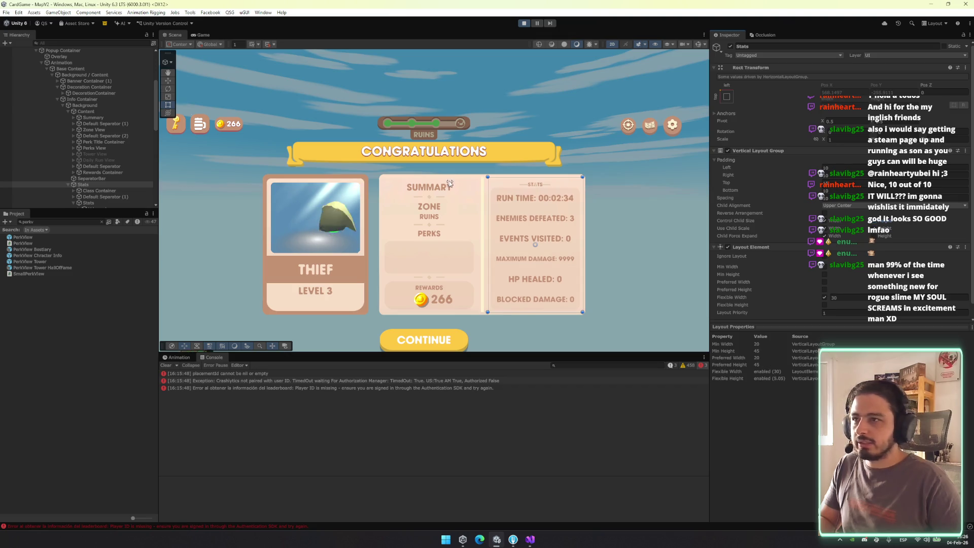
Enable flexible height on Class Container and select its value for editing
left_click(104, 196)
left_click(126, 191)
left_click(824, 209)
double_click(860, 208)
Try Class Container flexible heights of 0.95, 0.38, 5, 0.58 and 0.43
type("0.95")
key("BackSpace")
key("BackSpace")
type("38")
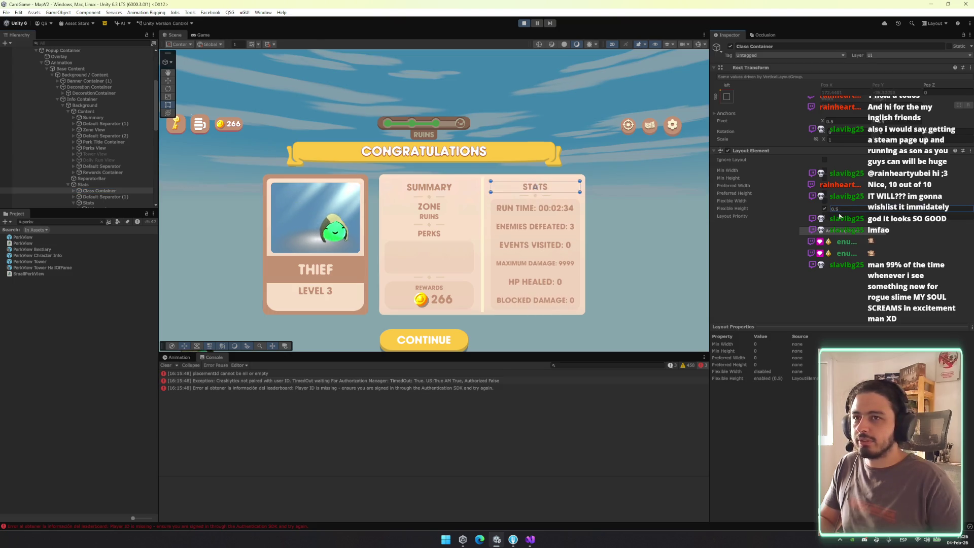
key("BackSpace")
key("BackSpace")
key("BackSpace")
type("5")
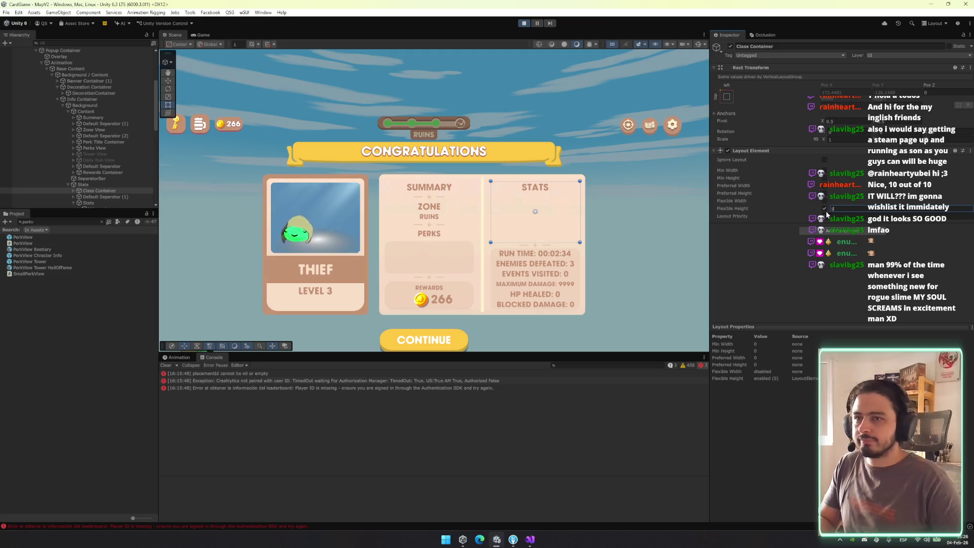
key("BackSpace")
type("0.58")
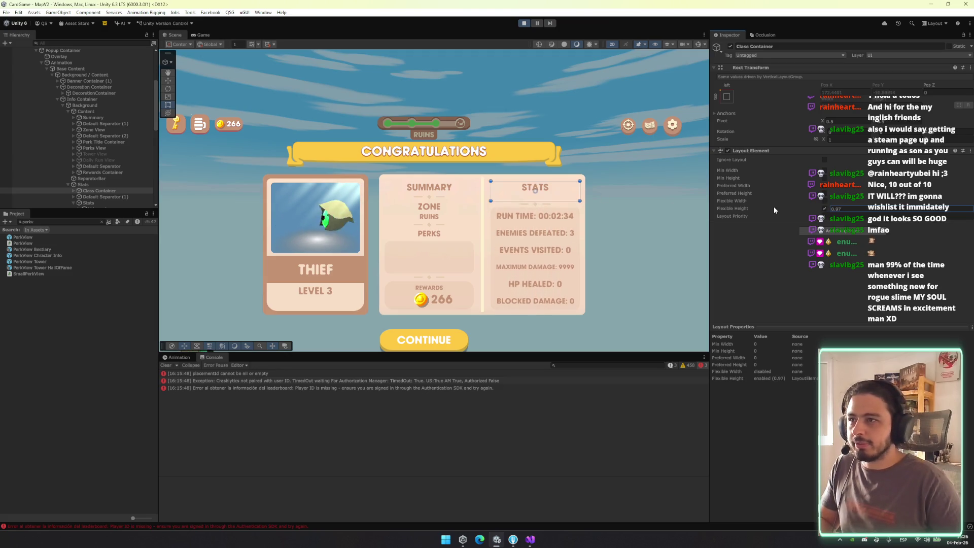
key("BackSpace")
key("BackSpace")
type("43")
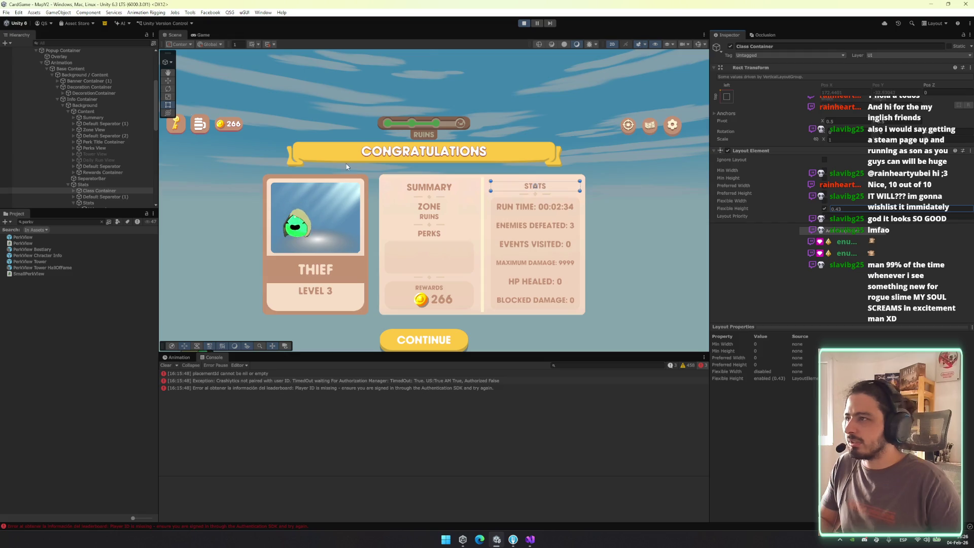
Reselect Class Container and set its flexible height to 55, then drag it to 44
left_click(115, 118)
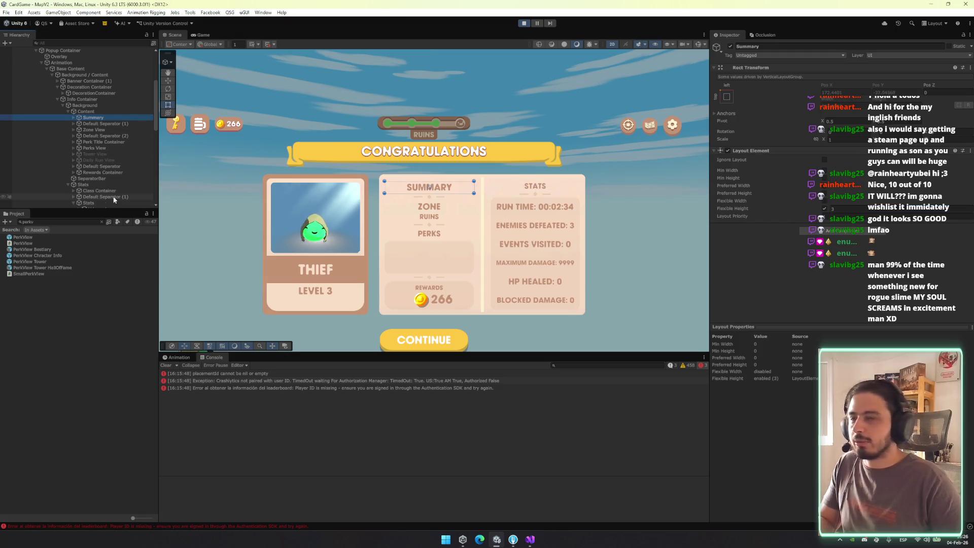
left_click(99, 190)
left_click(858, 207)
type("55")
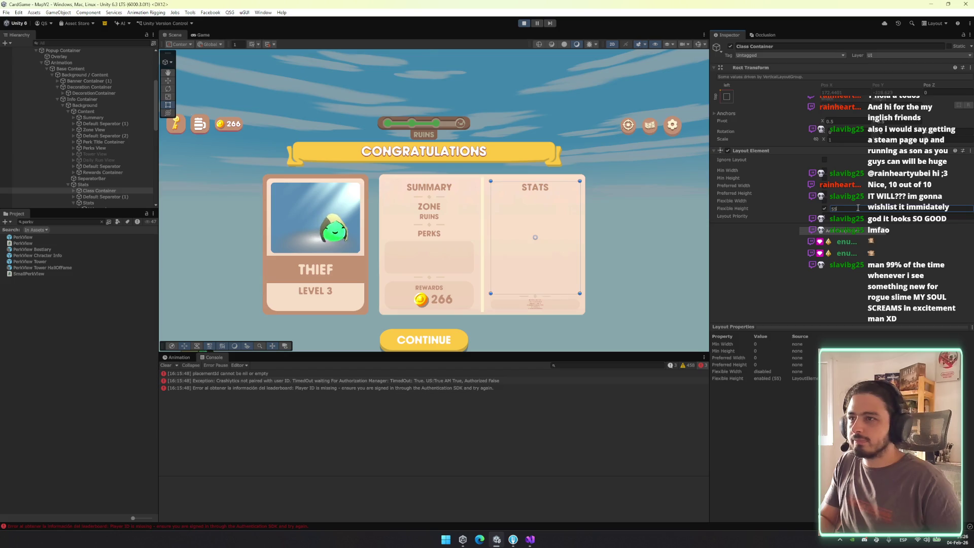
left_click_drag(844, 210, 830, 209)
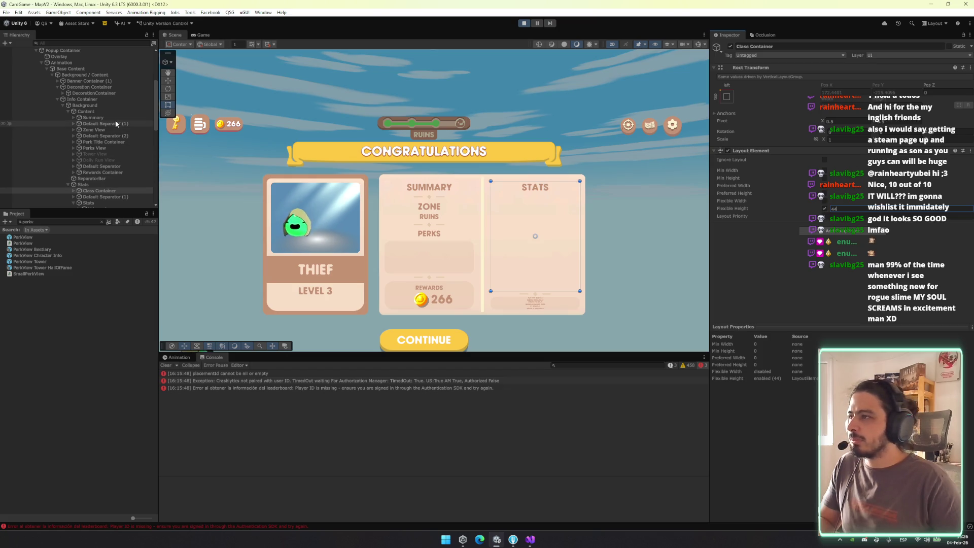
left_click(109, 197)
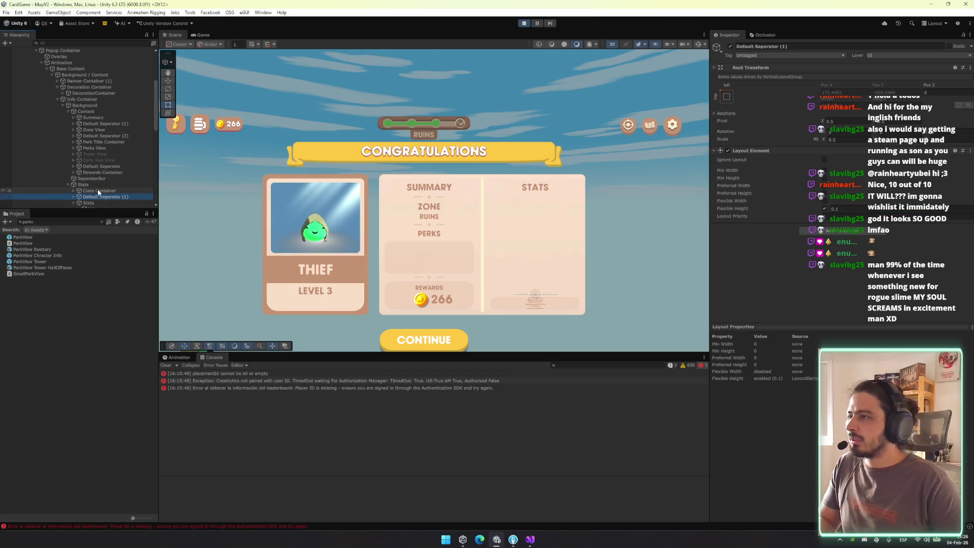
scroll(104, 160, "down", 3)
left_click(99, 145)
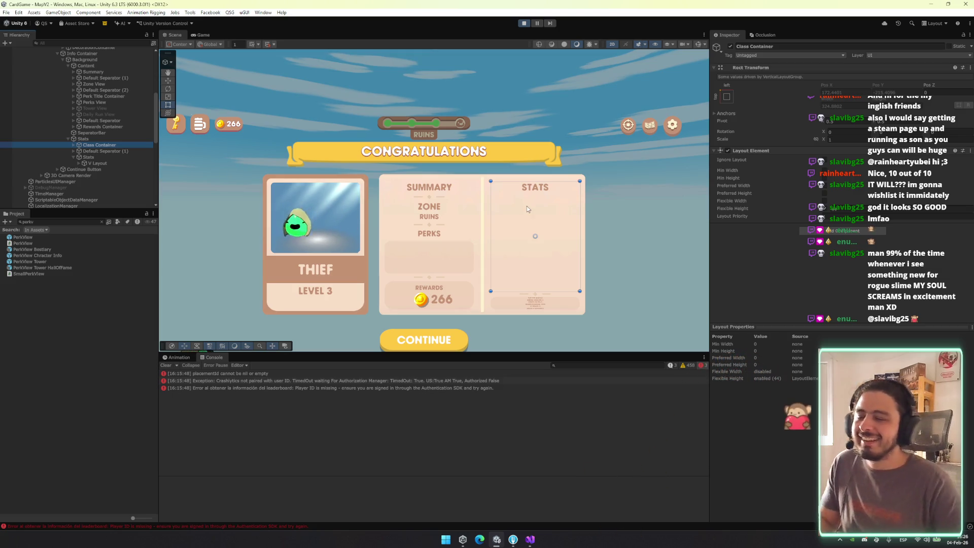
scroll(555, 241, "up", 2)
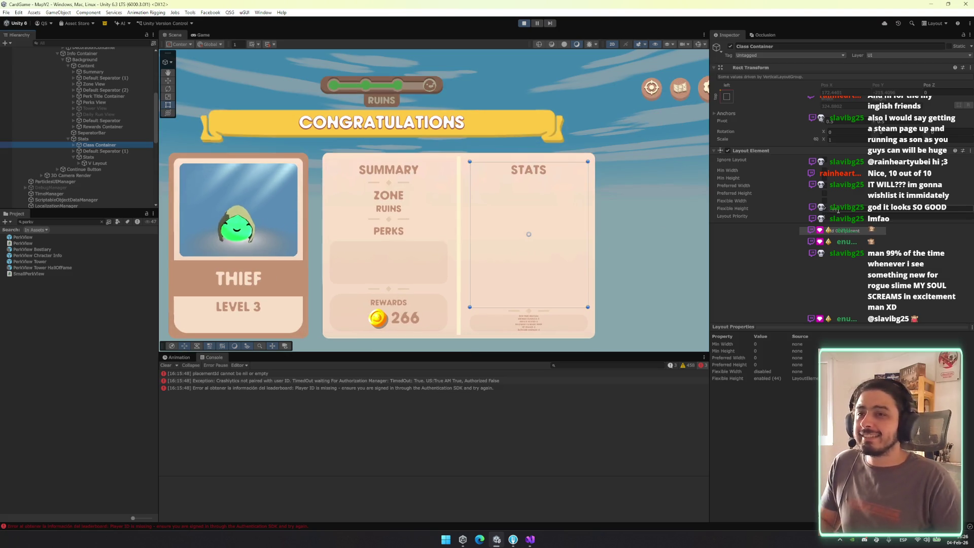
Set flexible heights: Class Container about 0.51, Stats about 4.67, separator enabled at 0.54
left_click(824, 209)
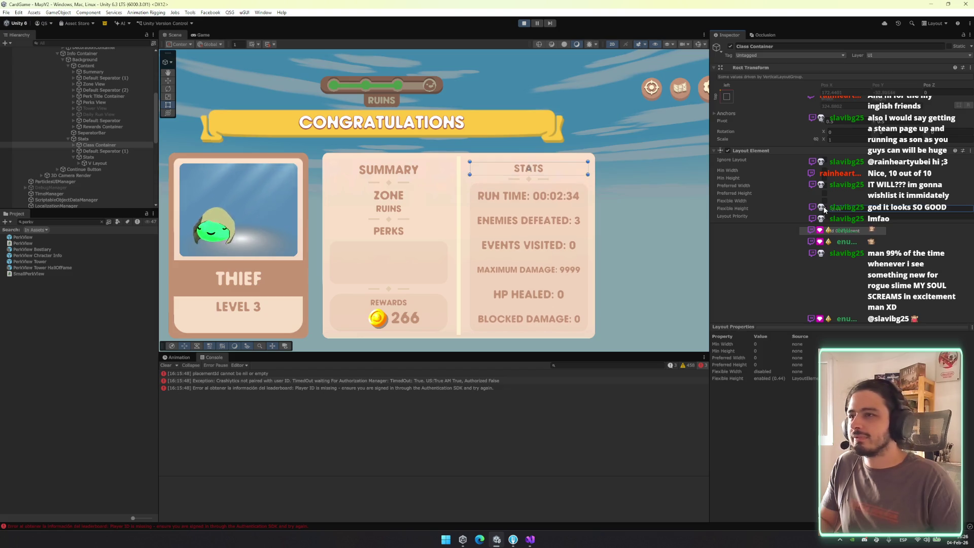
left_click_drag(828, 210, 848, 207)
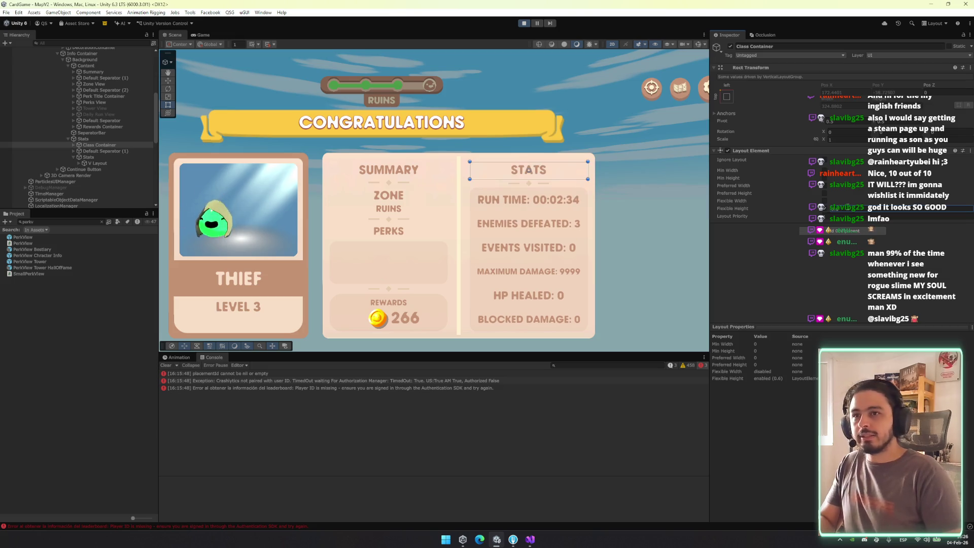
left_click(97, 151)
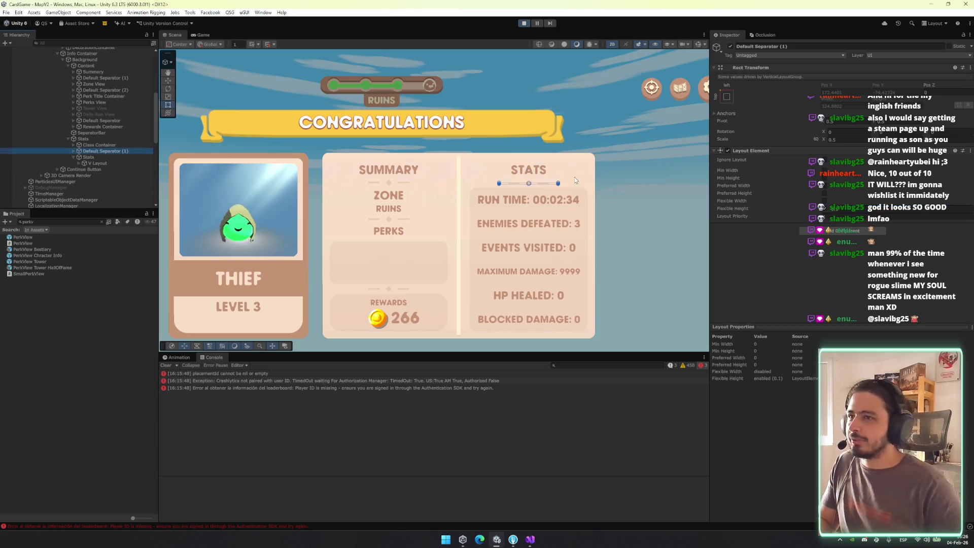
left_click(88, 157)
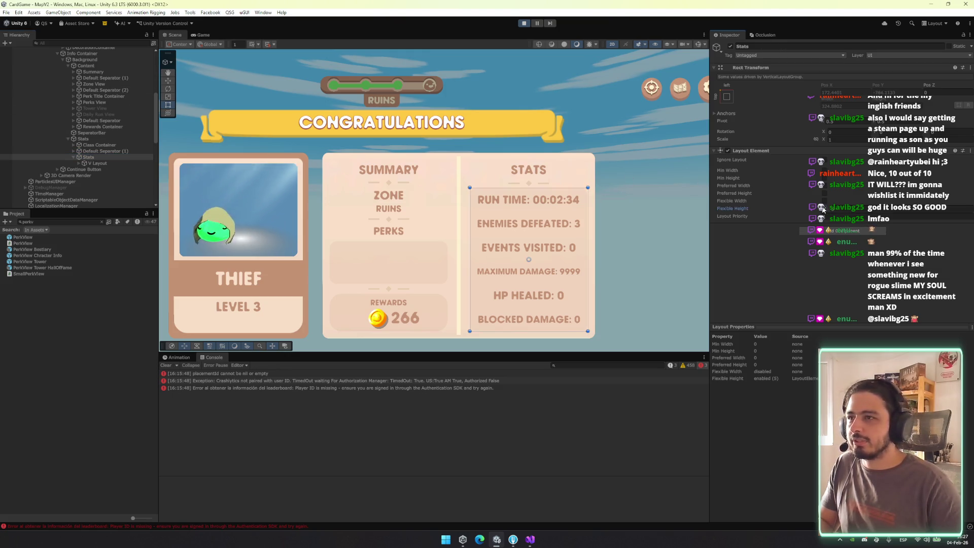
left_click_drag(828, 209, 824, 209)
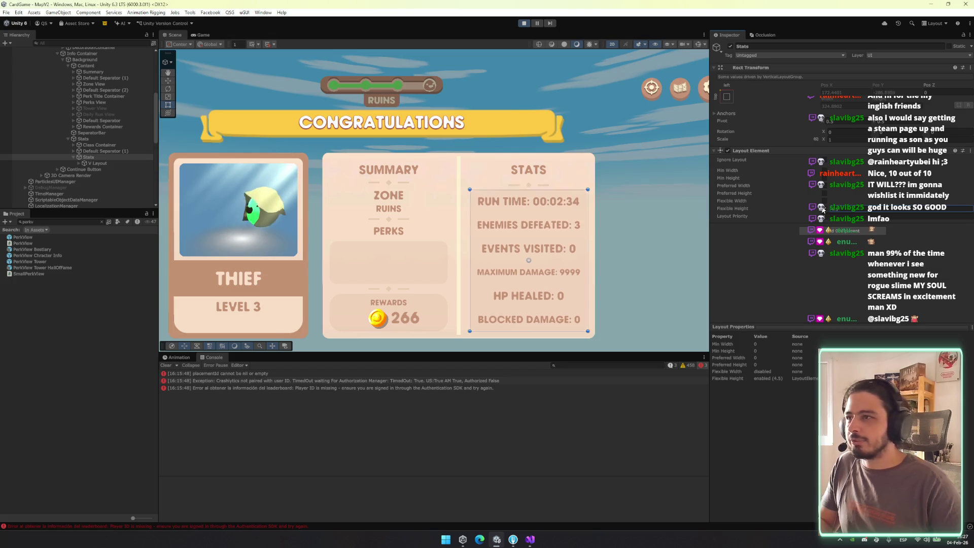
left_click(104, 152)
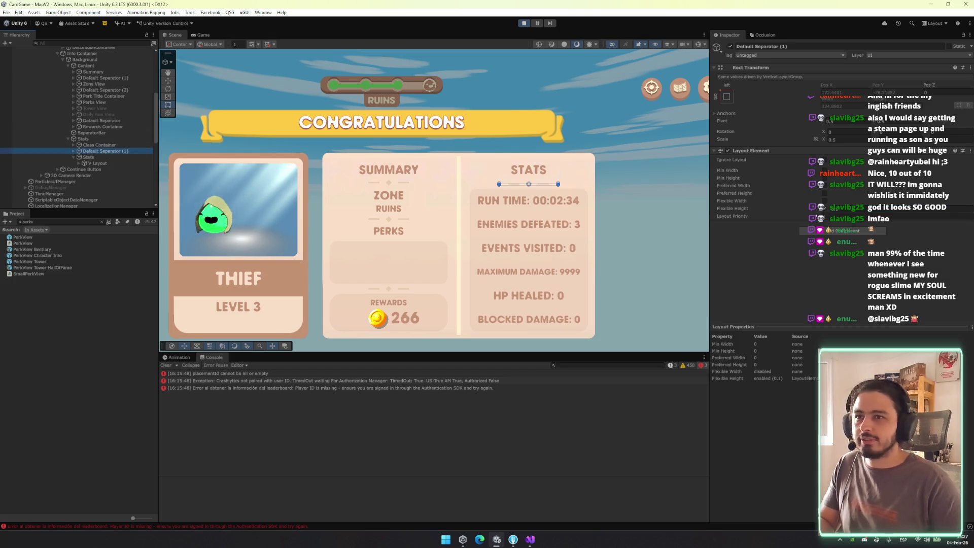
left_click(832, 209)
left_click(832, 210)
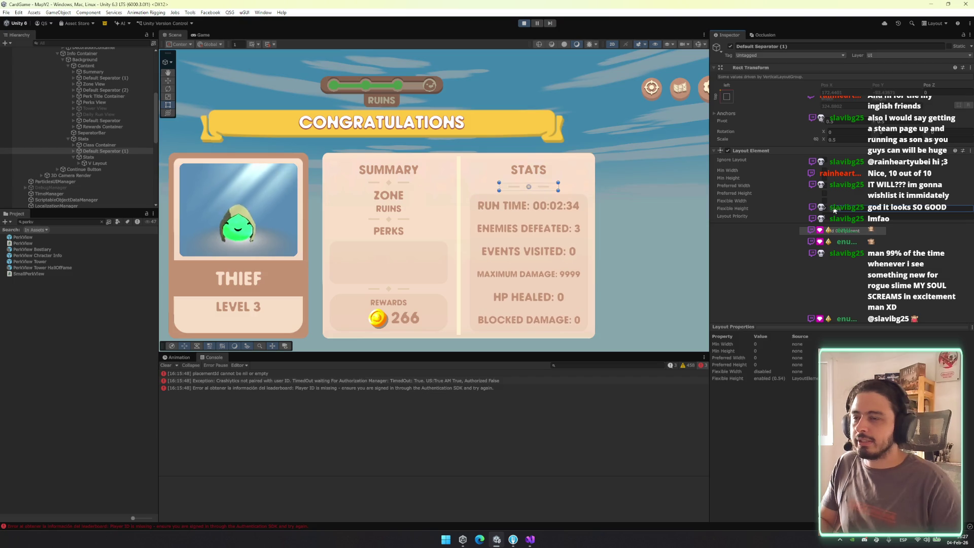
Retune to Class Container 0.44, Stats 5.85, separator 0.69, taller STATS header, and preview in Game view
left_click(100, 145)
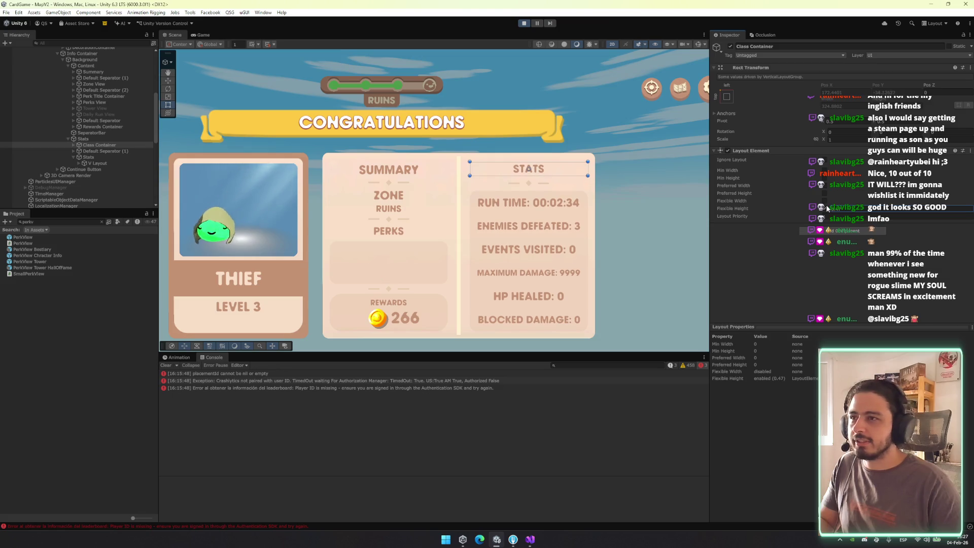
left_click_drag(829, 209, 788, 205)
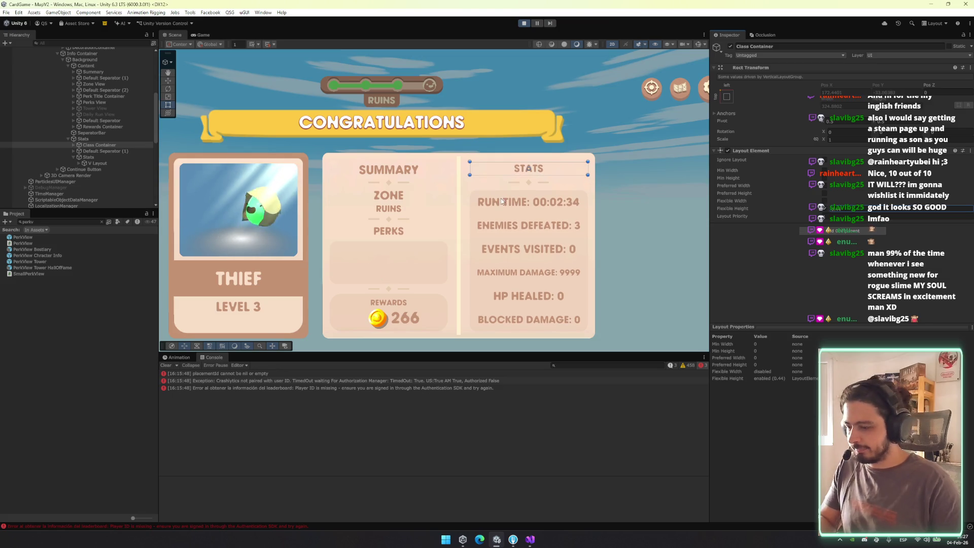
left_click(109, 150)
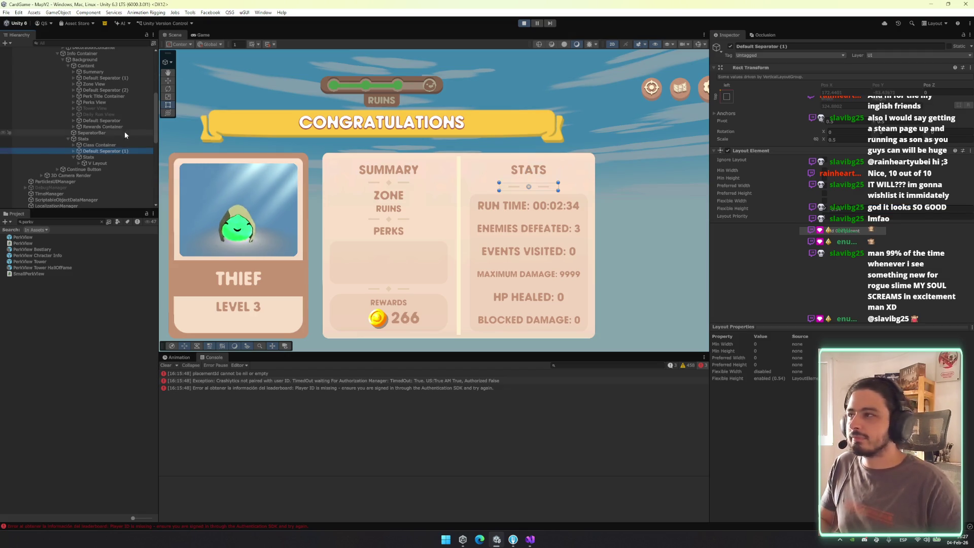
left_click(89, 157)
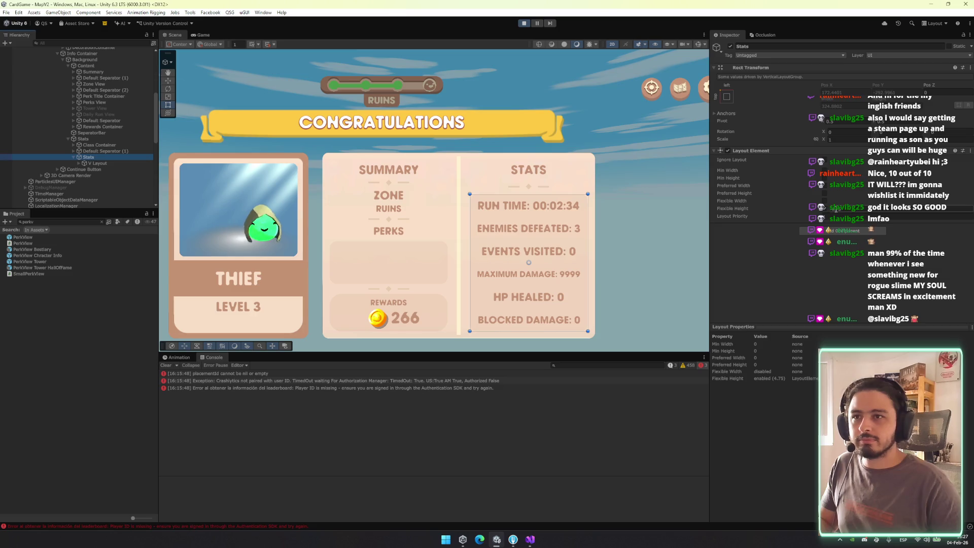
left_click(830, 209)
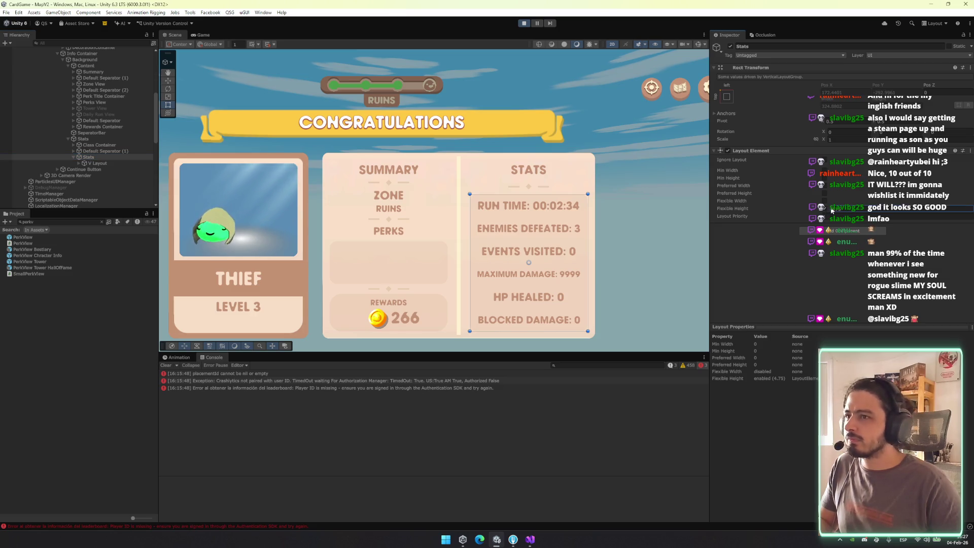
left_click_drag(830, 209, 908, 208)
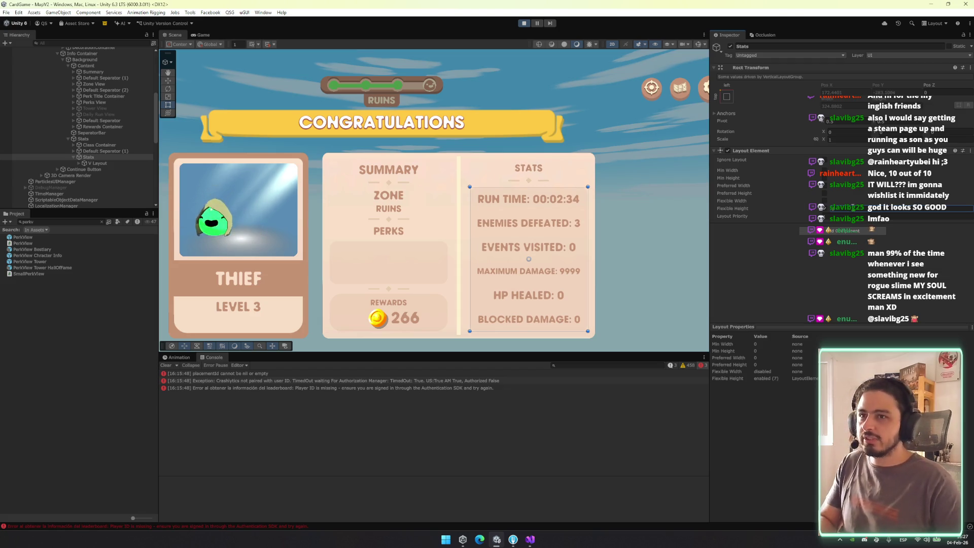
left_click(103, 151)
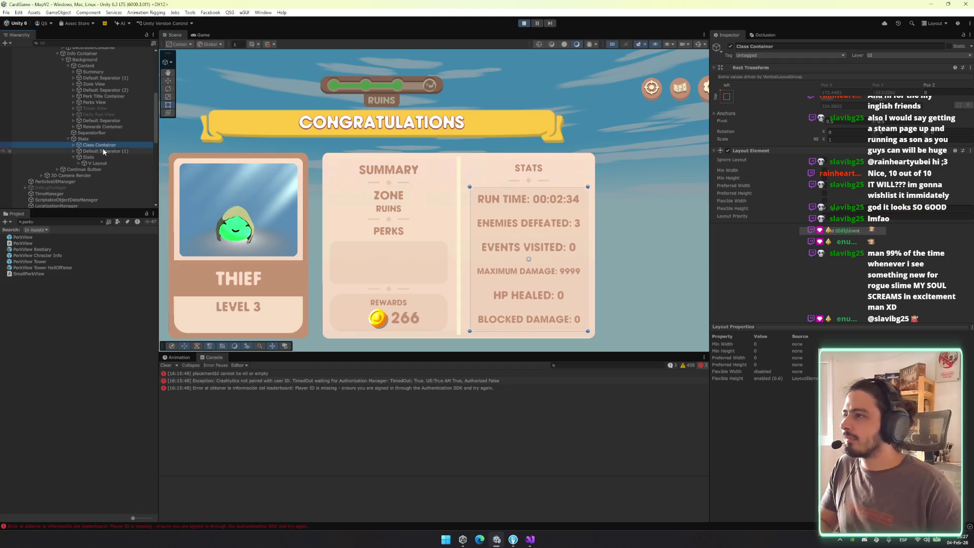
left_click_drag(828, 209, 837, 215)
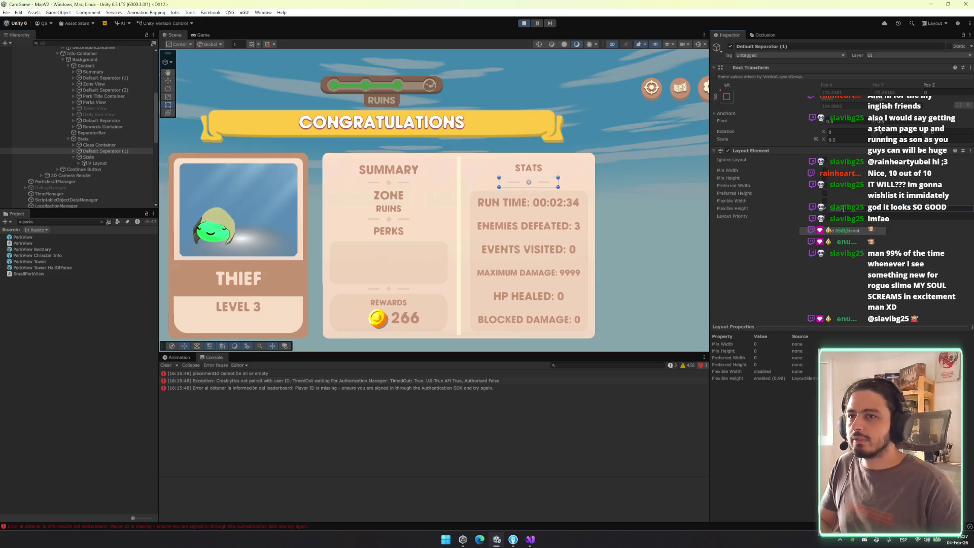
key("Up")
left_click_drag(826, 212, 838, 214)
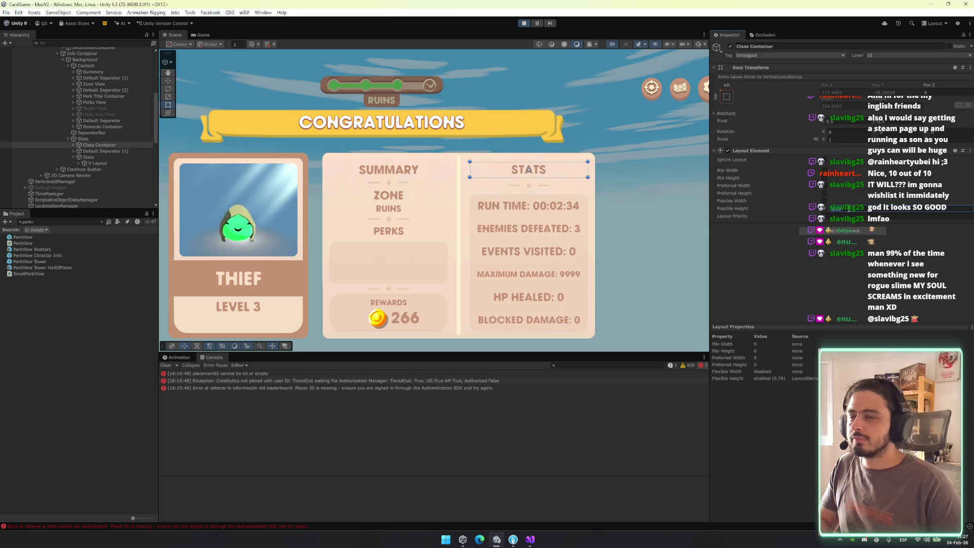
left_click(205, 35)
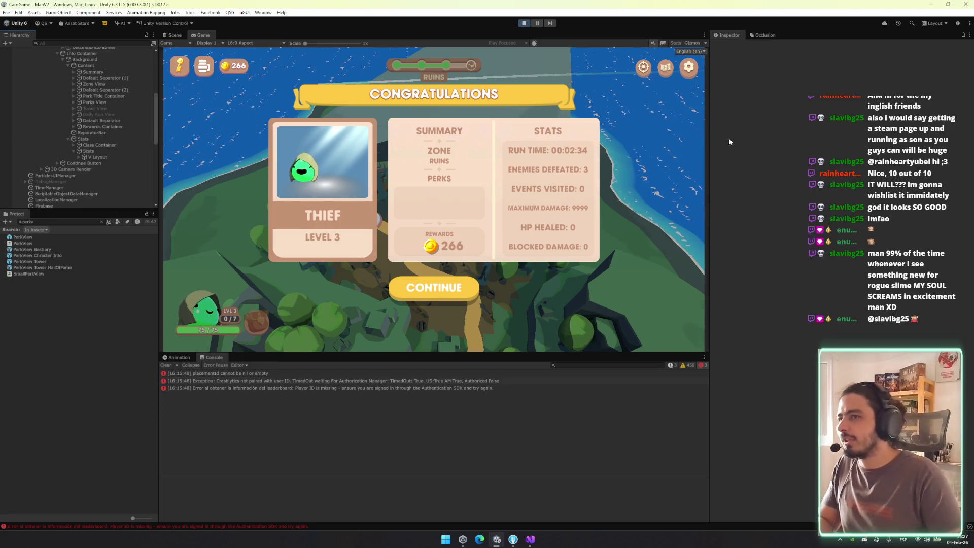
left_click(138, 139)
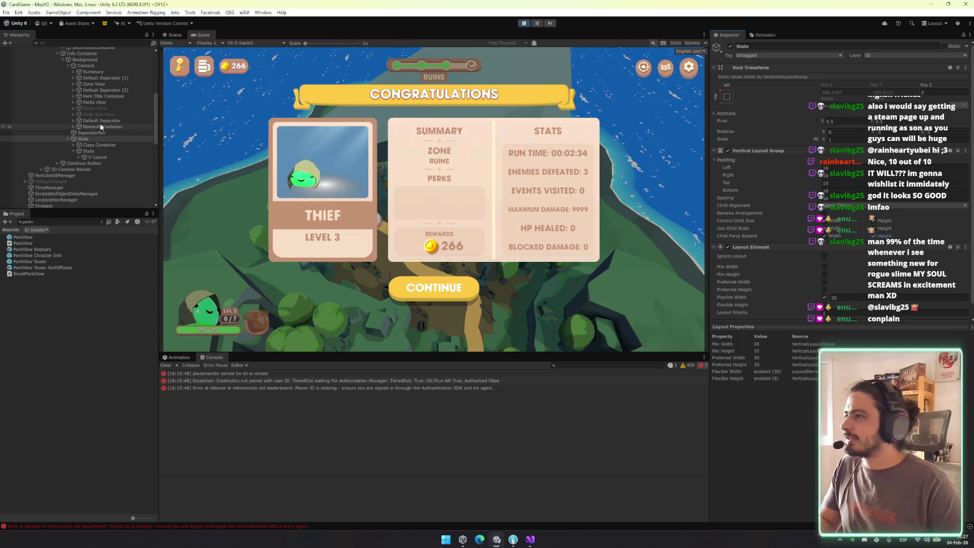
Inspect the Content, SeparatorBar and Summary layouts, and remove Default Separator (1)
left_click(85, 65)
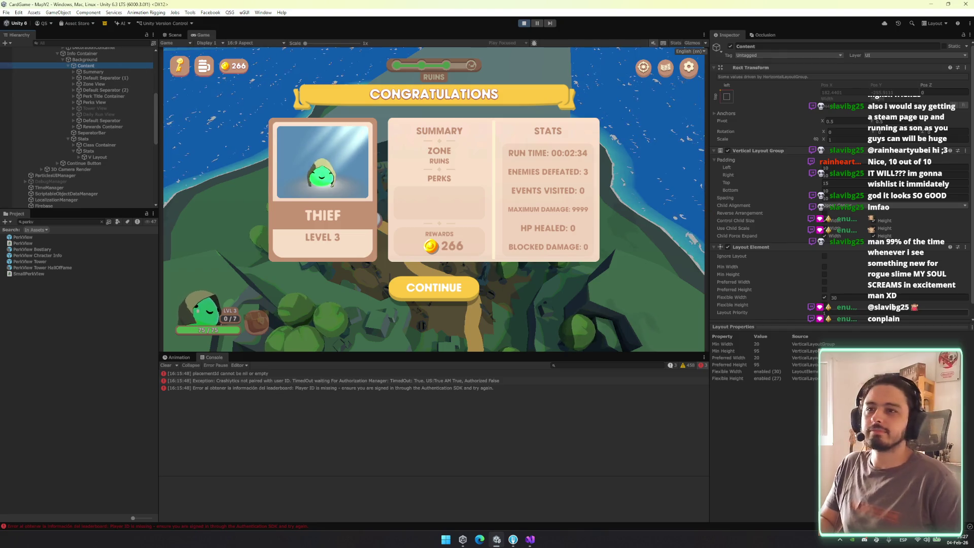
left_click(105, 133)
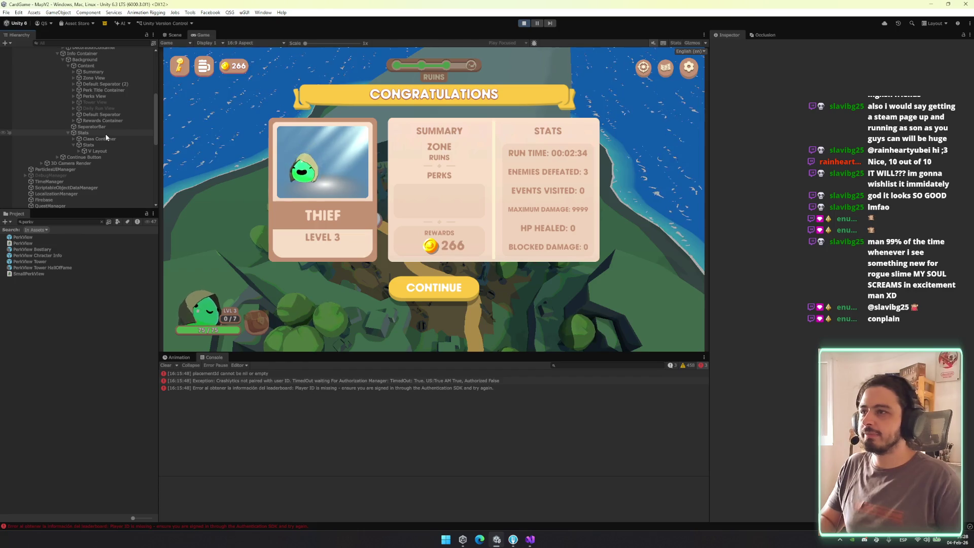
left_click(120, 72)
left_click(463, 137)
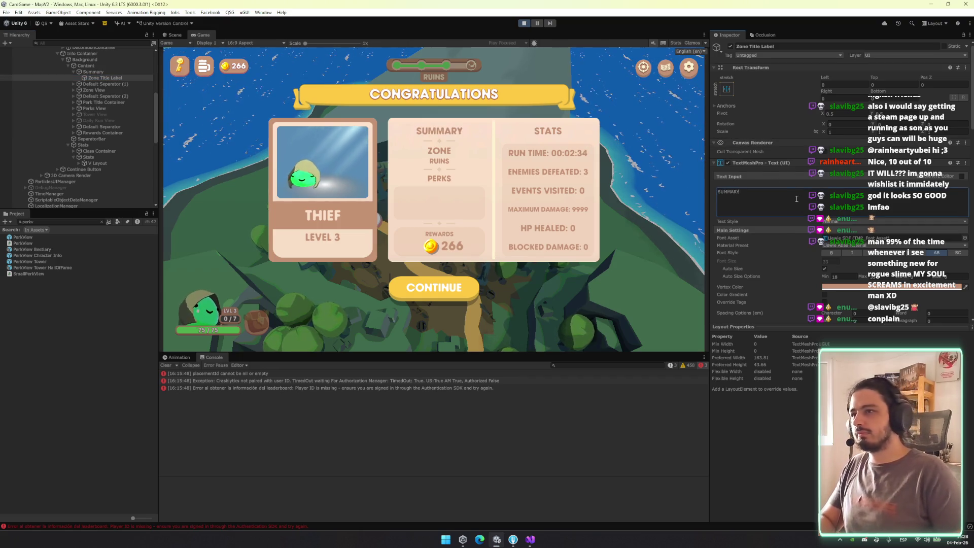
key("ctrl+z")
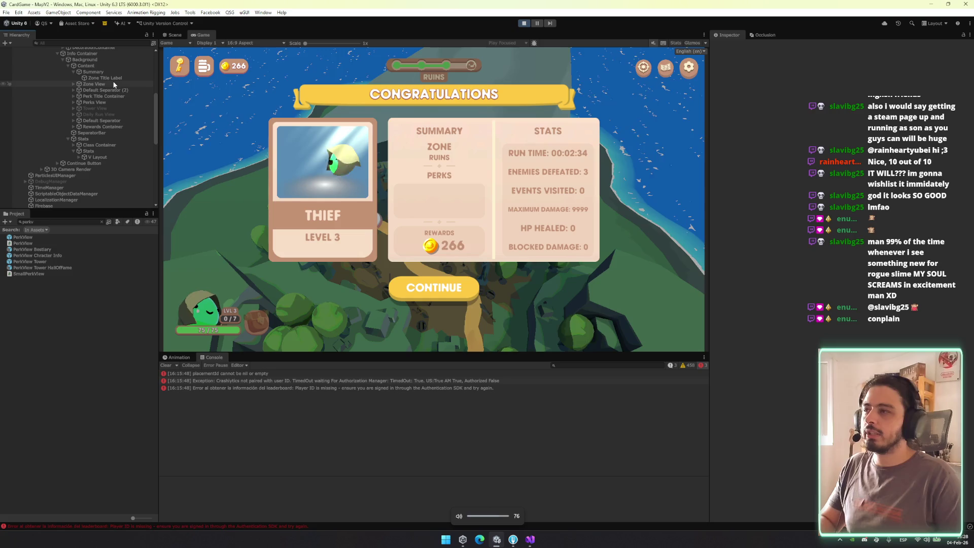
Select Summary's children from Zone View through Rewards Container
left_click(104, 72)
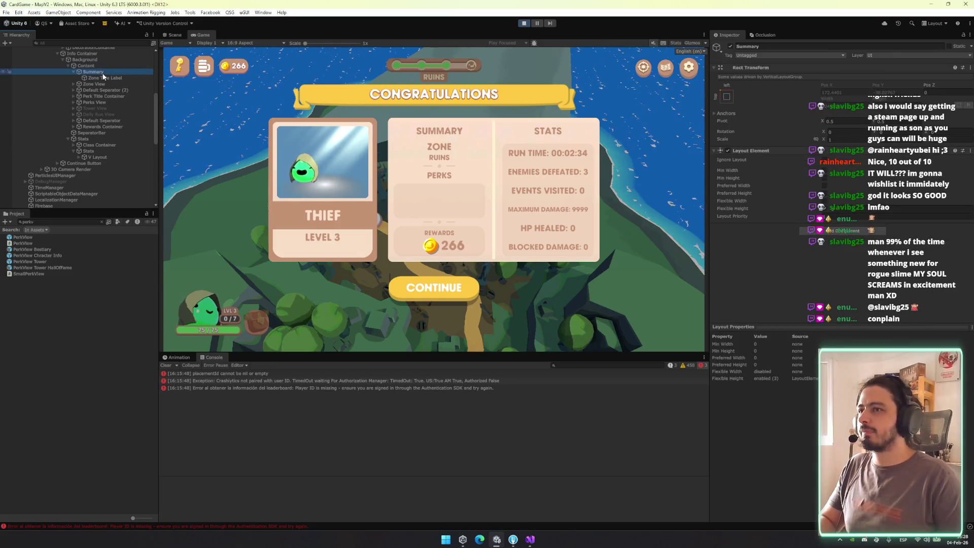
key("Left")
key("Down")
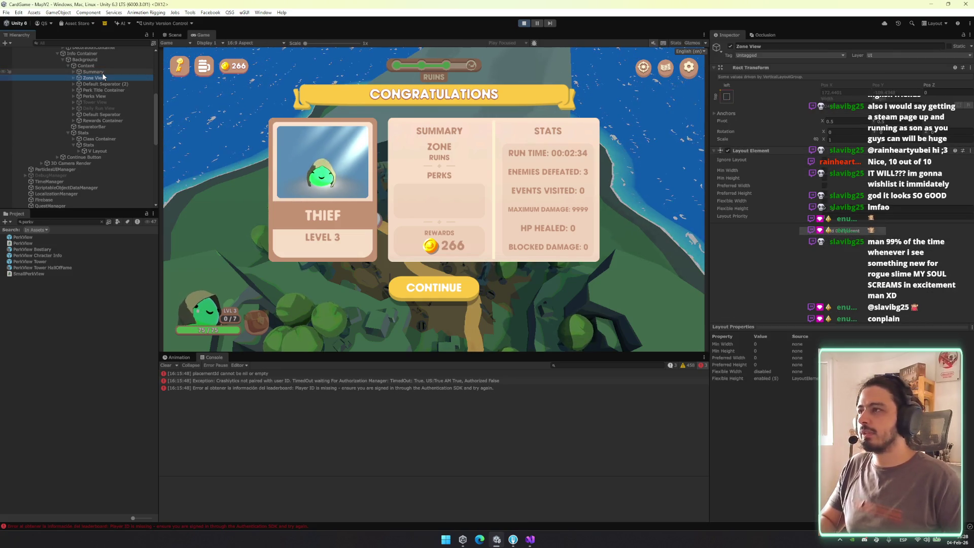
key("shift+Down")
key("shift+Down")
key("shift+Down")
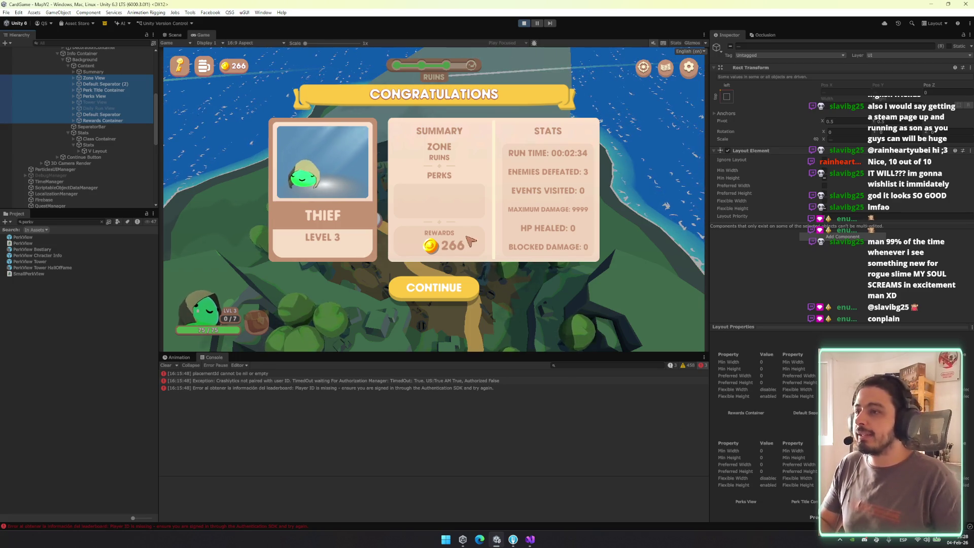
left_click(107, 152)
key("Right")
key("Down")
key("Down")
key("Down")
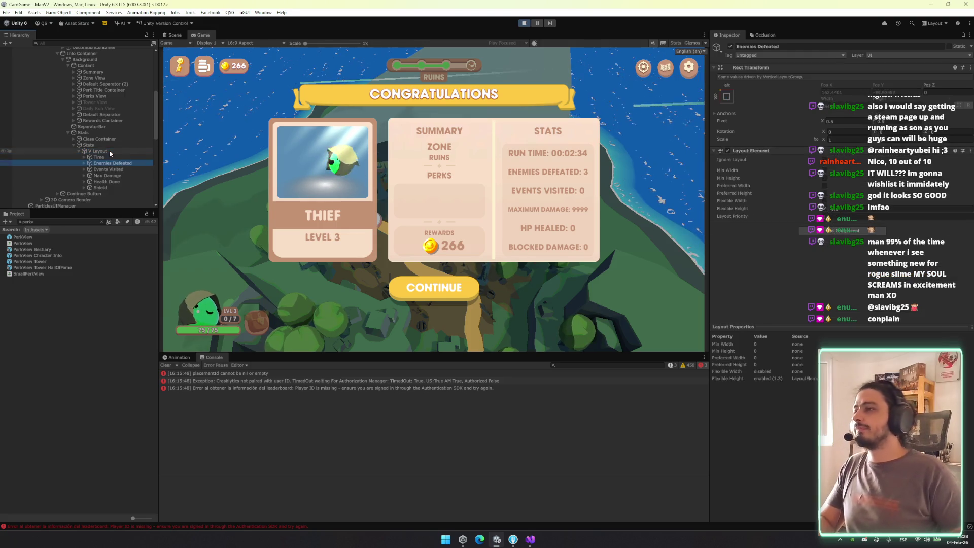
key("Up")
key("Up")
key("Up")
key("Left")
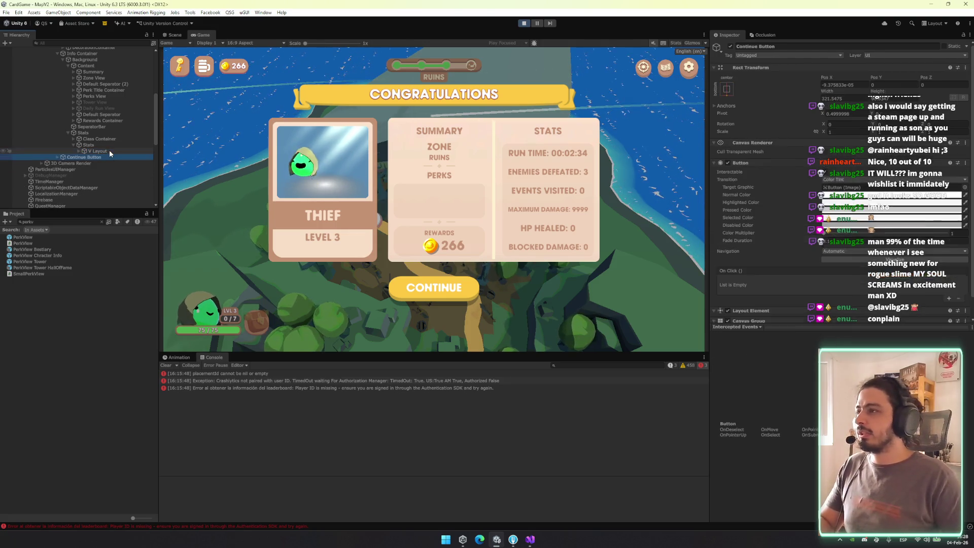
key("Left")
key("Left")
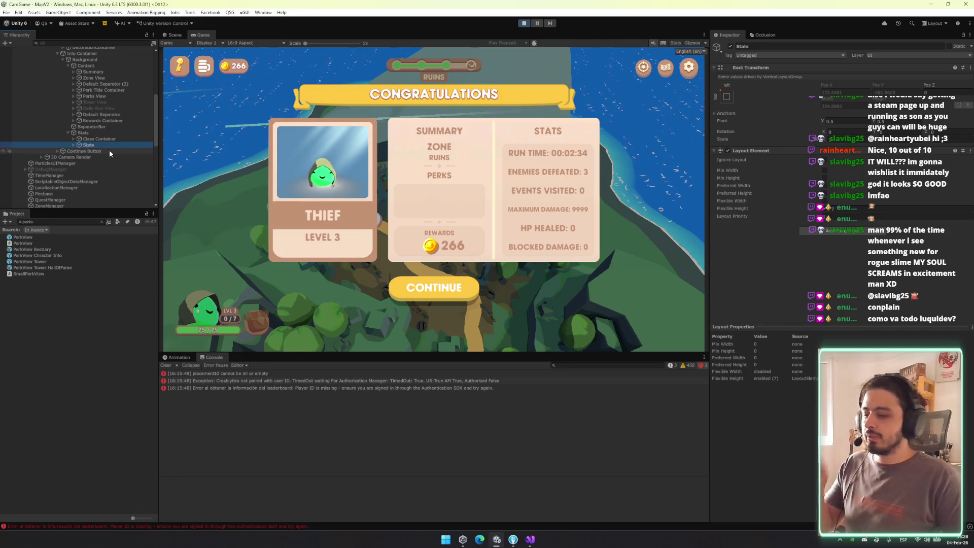
key("Left")
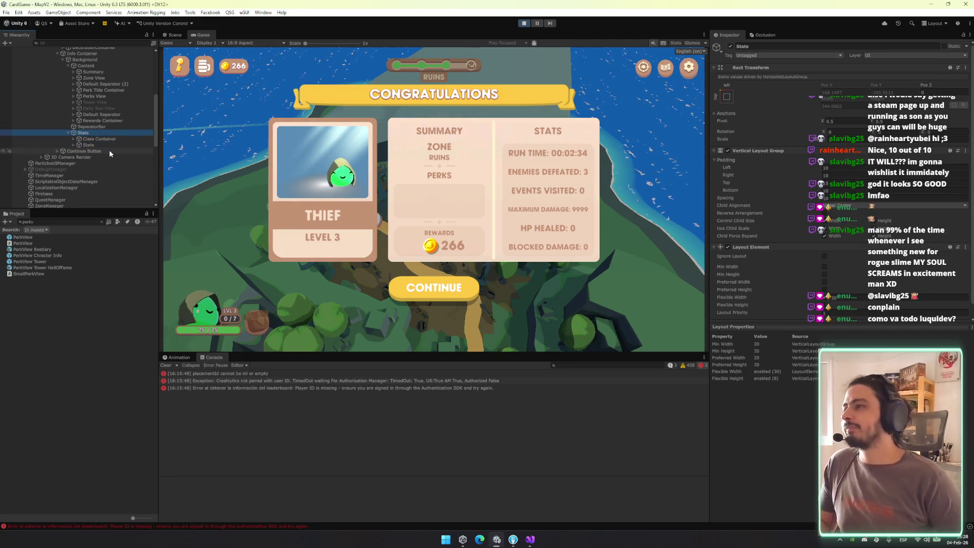
key("Up")
key("Up")
key("Up")
key("Up")
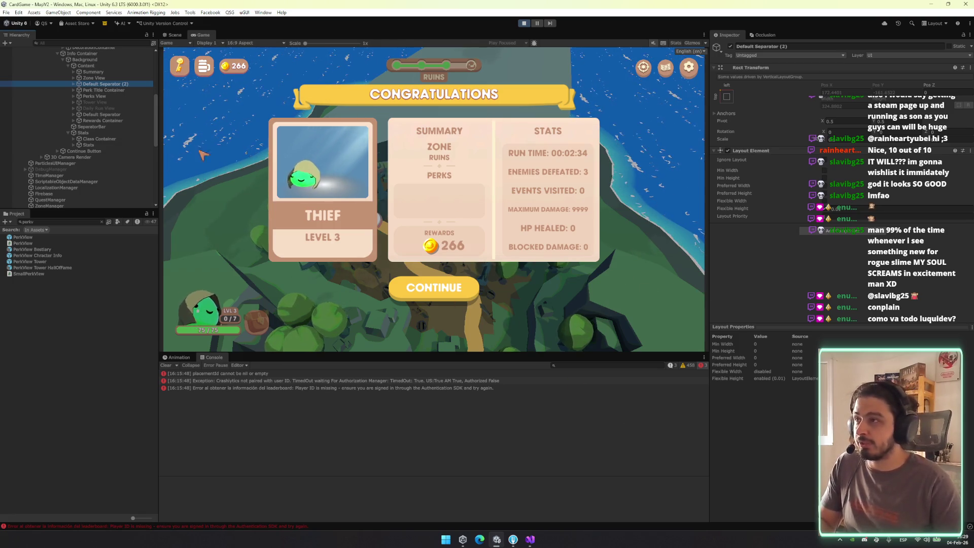
Open the in-game quests list and maximize the Game view
left_click(205, 69)
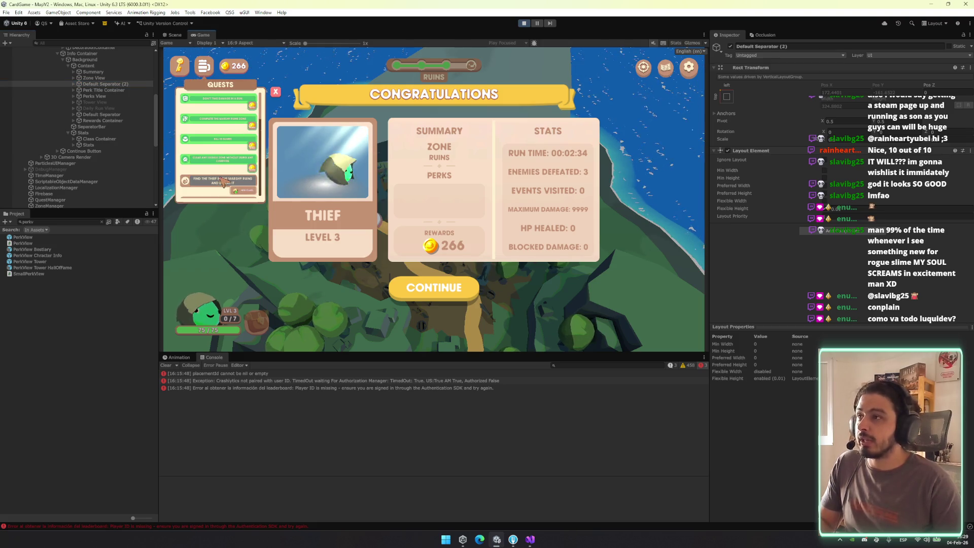
scroll(234, 114, "up", 2)
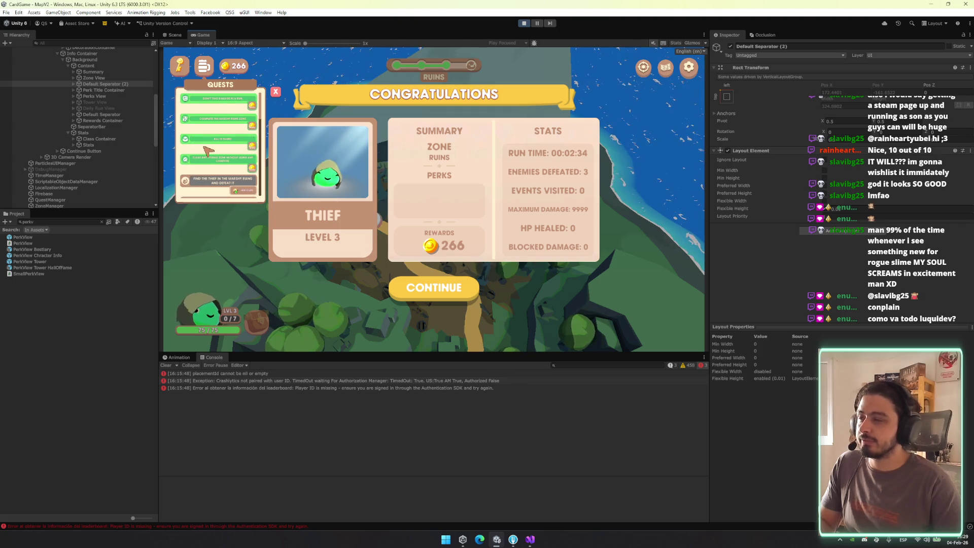
right_click(202, 35)
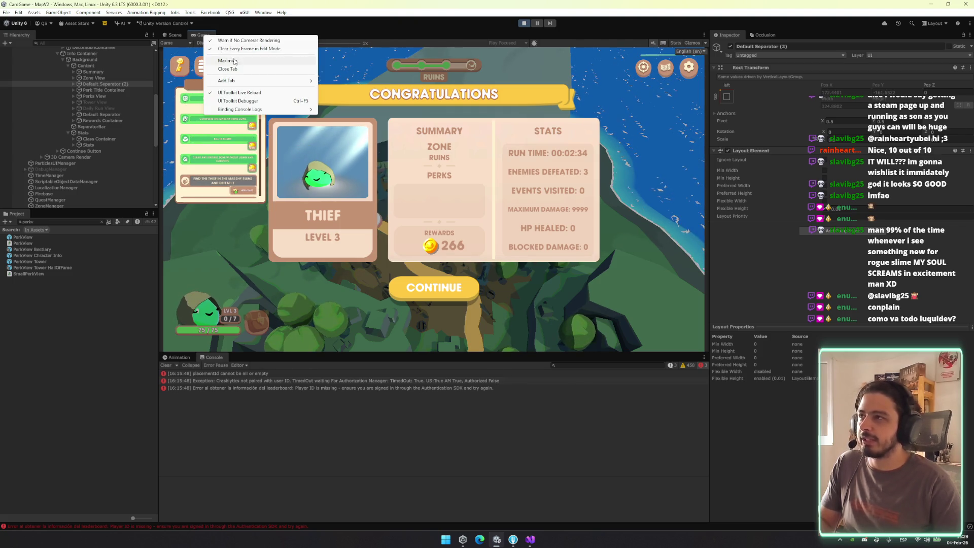
left_click(243, 61)
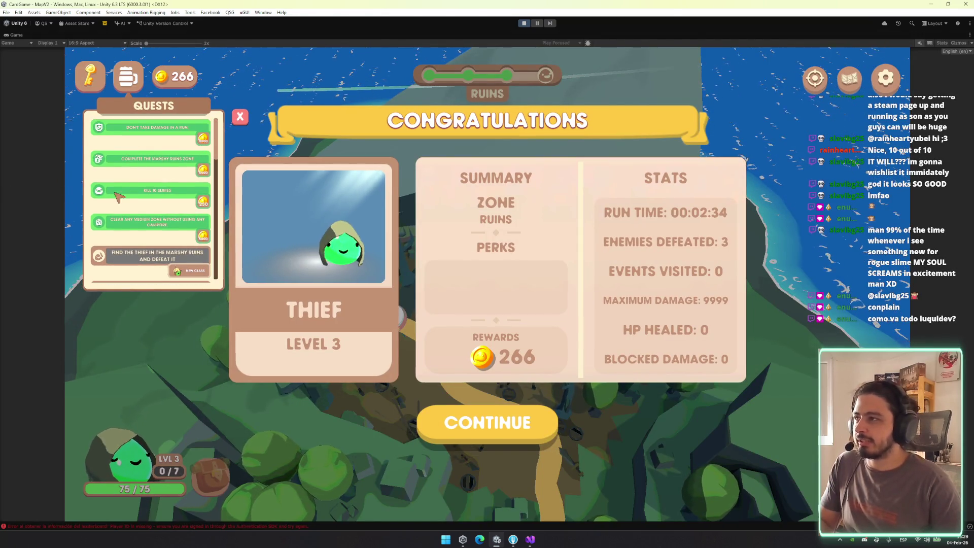
Scroll through the quests, close the quests panel, and restore the normal editor layout
scroll(168, 152, "down", 5)
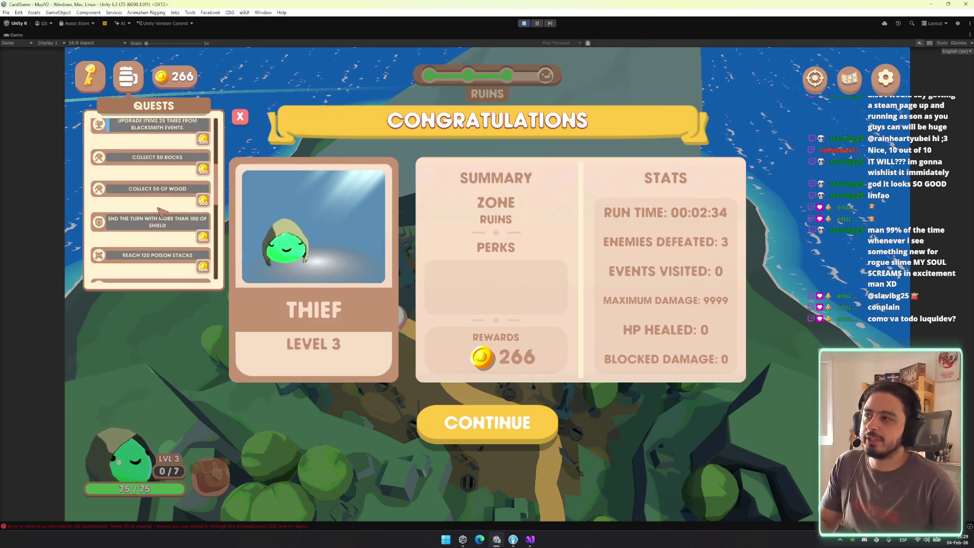
scroll(169, 253, "down", 5)
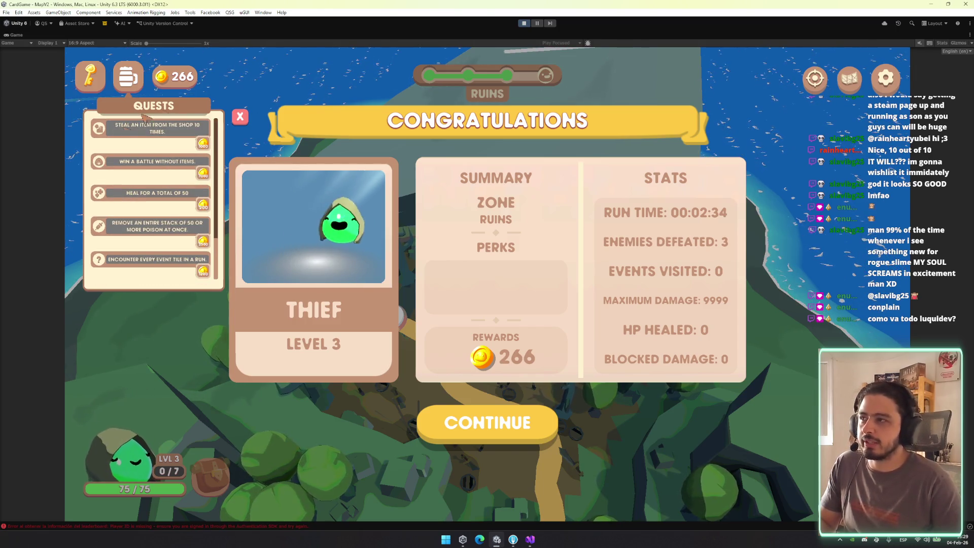
scroll(169, 282, "up", 5)
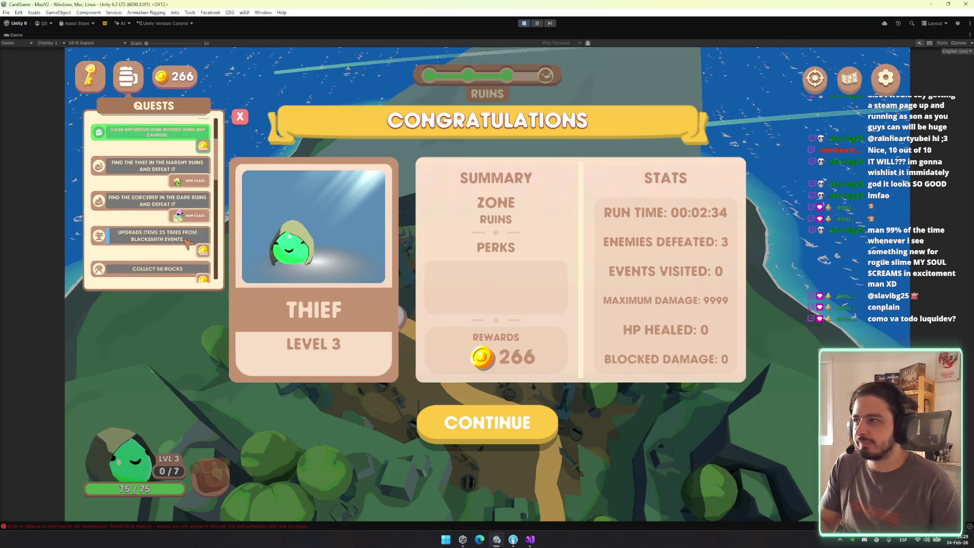
scroll(172, 246, "down", 2)
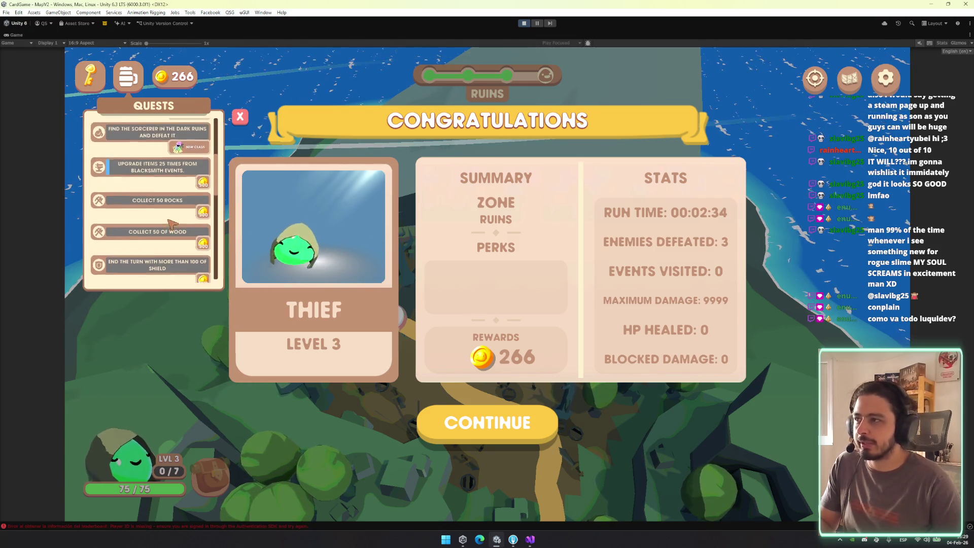
scroll(162, 246, "down", 2)
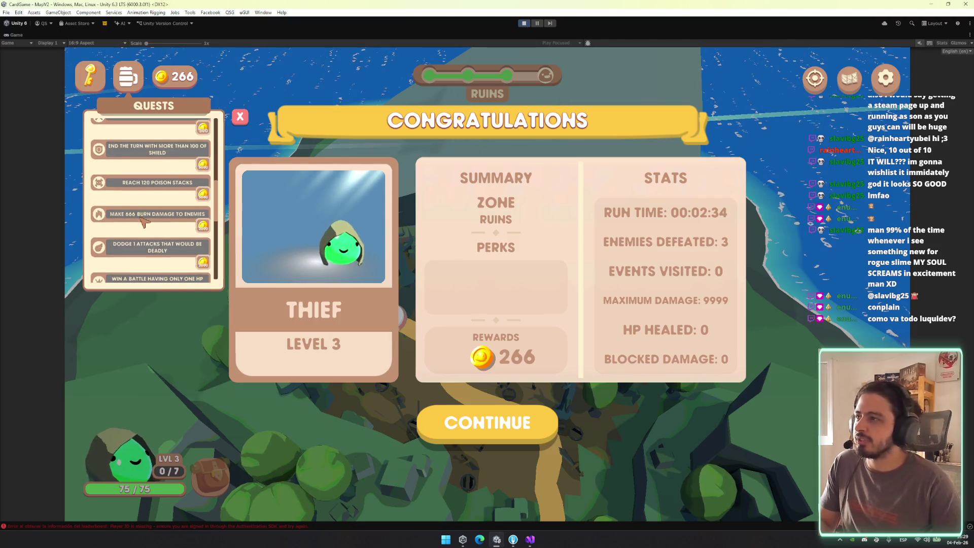
scroll(141, 245, "down", 6)
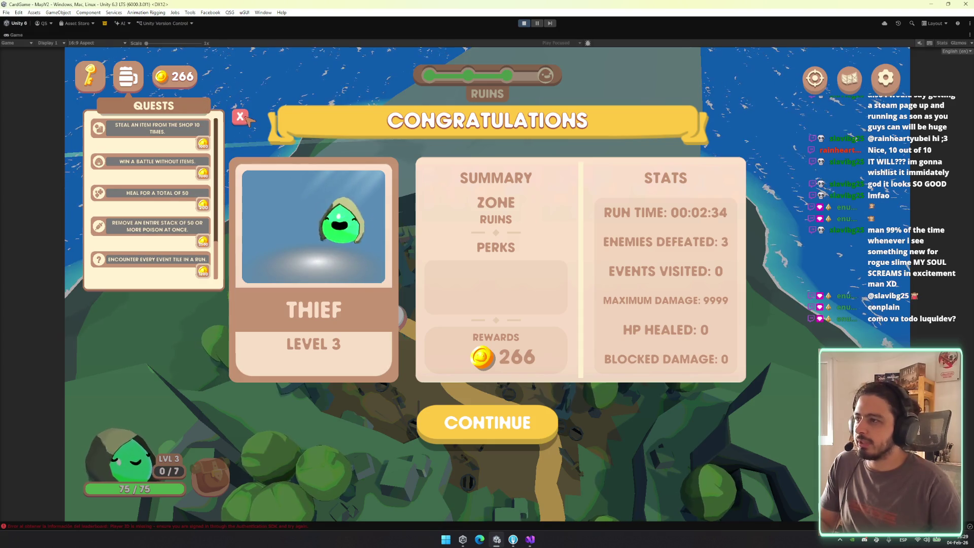
left_click(347, 203)
right_click(19, 35)
left_click(45, 59)
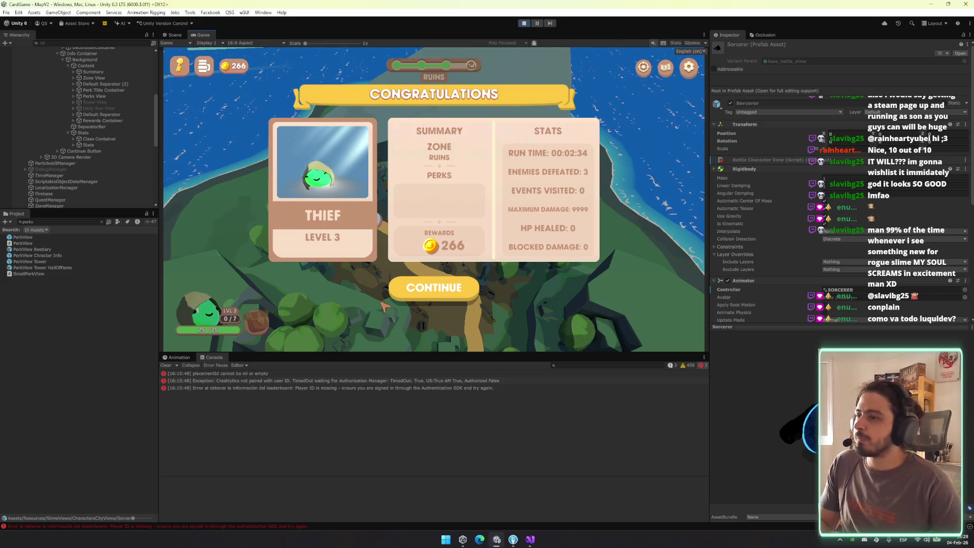
Make the Game view slightly taller above the Console and select DecorationContainer
left_click_drag(389, 352, 397, 365)
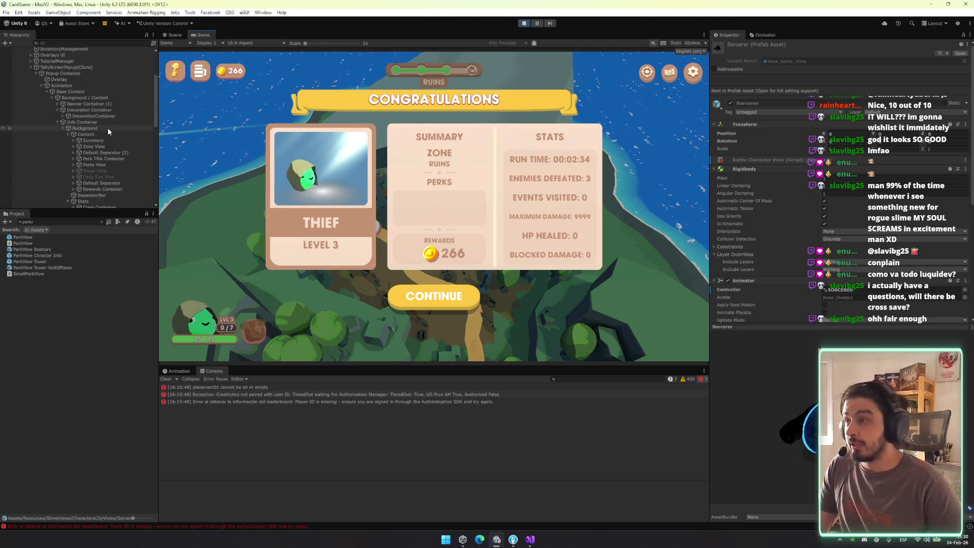
left_click(116, 116)
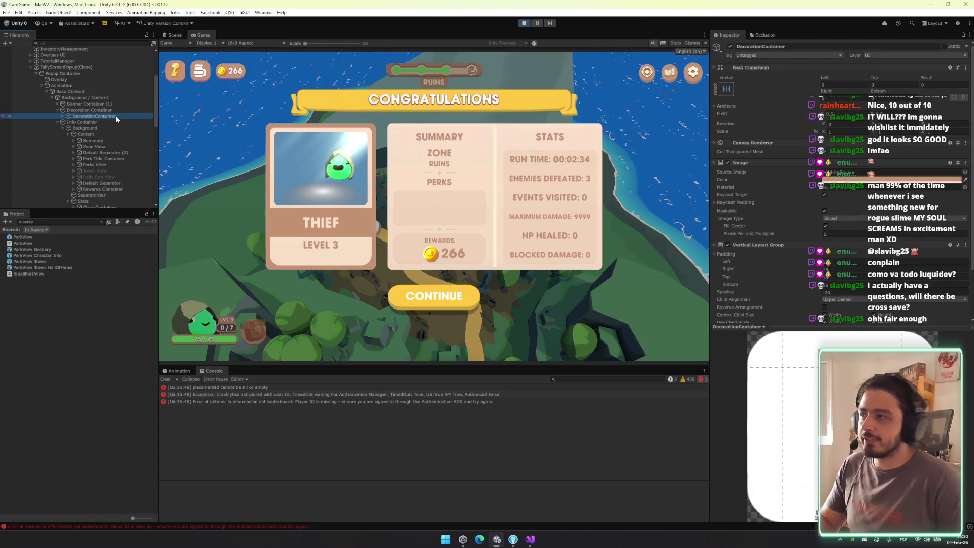
Browse DecorationContainer's children, then expand Info Container in the Hierarchy
key("Right")
key("Left")
key("Left")
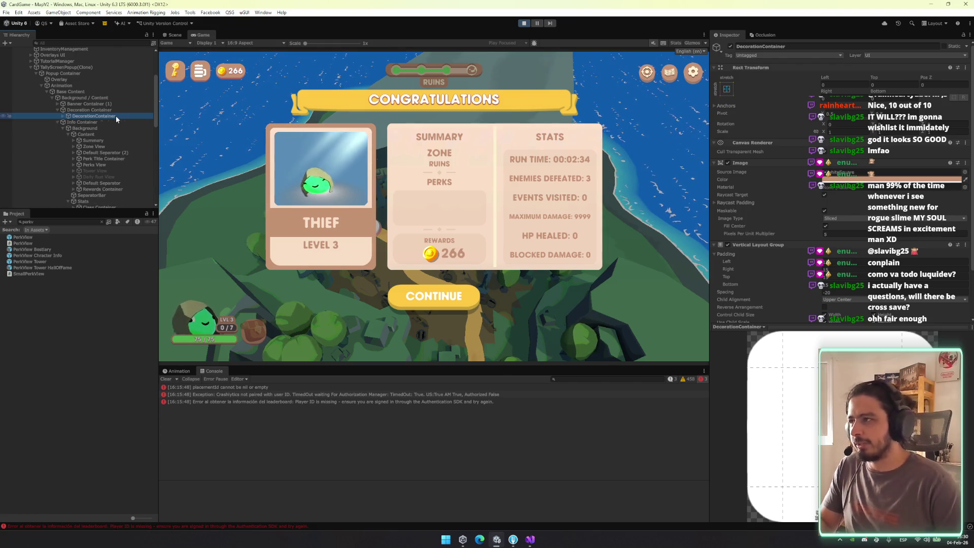
key("Down")
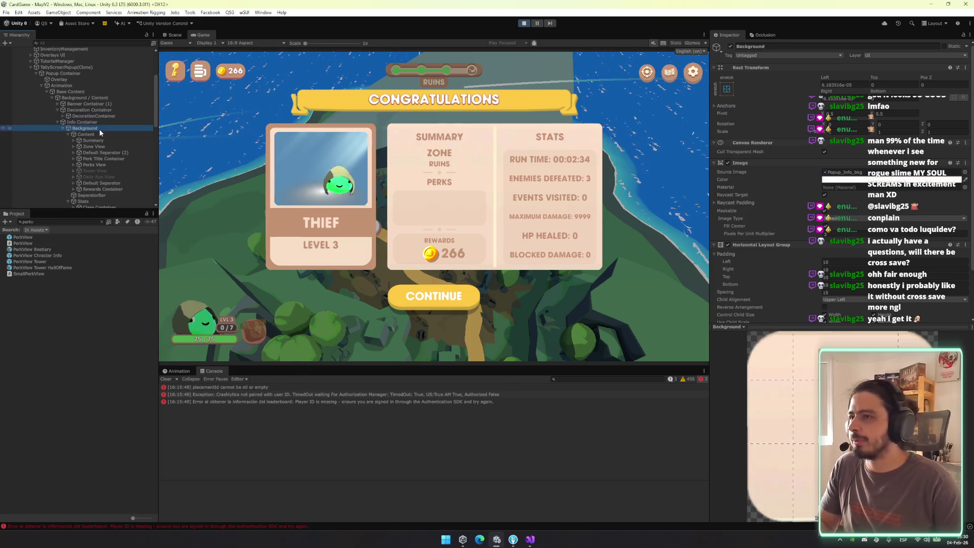
key("Left")
key("Left")
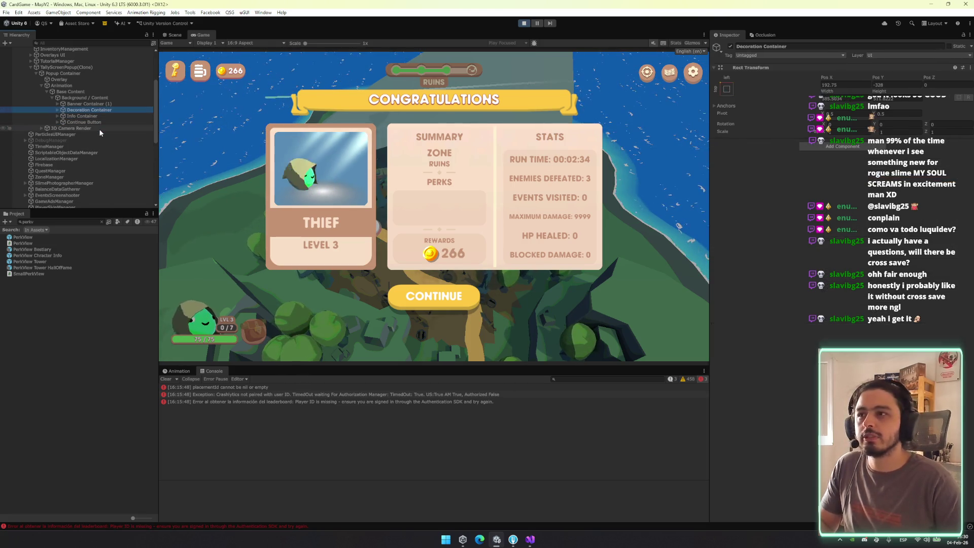
key("Down")
key("Right")
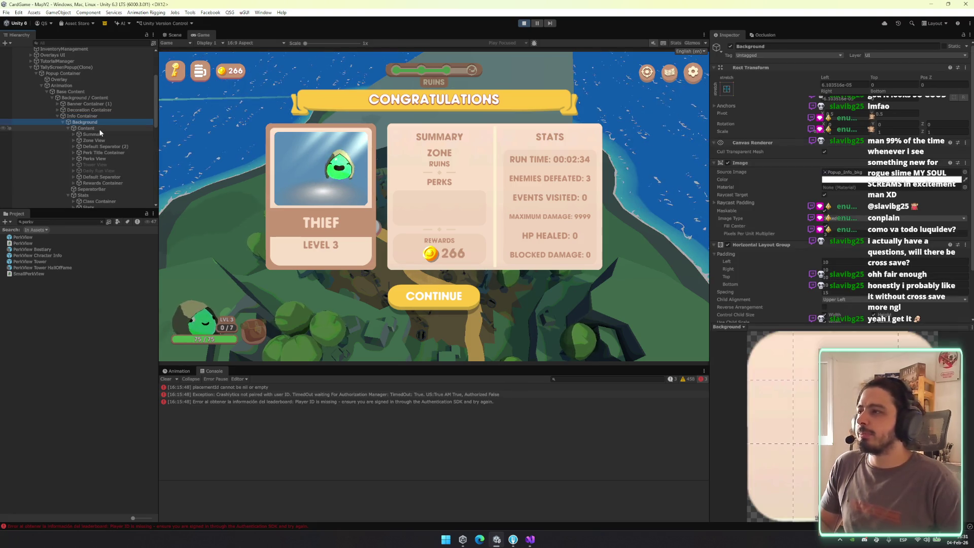
Step into Background to SeparatorBar, deactivate it, and select the Background object
key("Down")
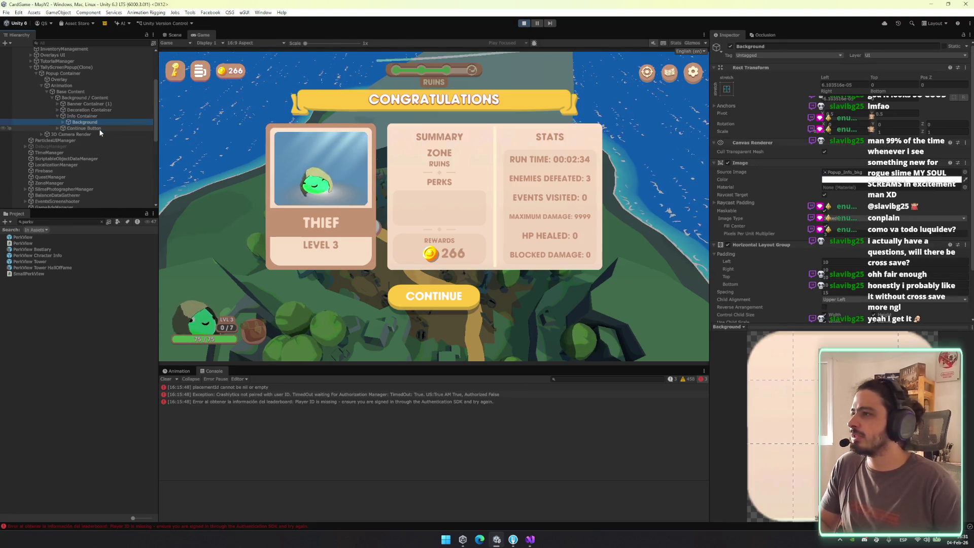
key("Right")
key("Down")
key("Down")
key("Down")
key("Right")
key("Left")
key("Up")
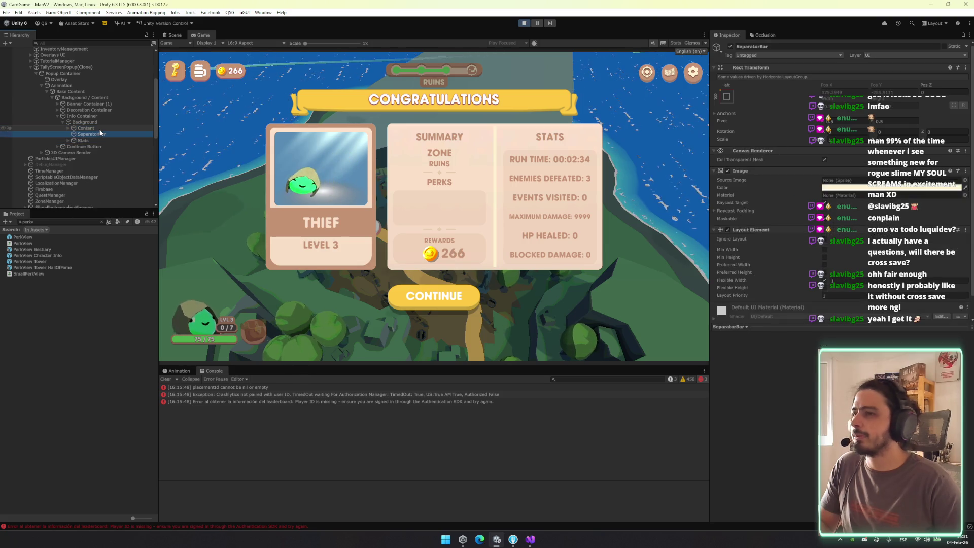
left_click(732, 46)
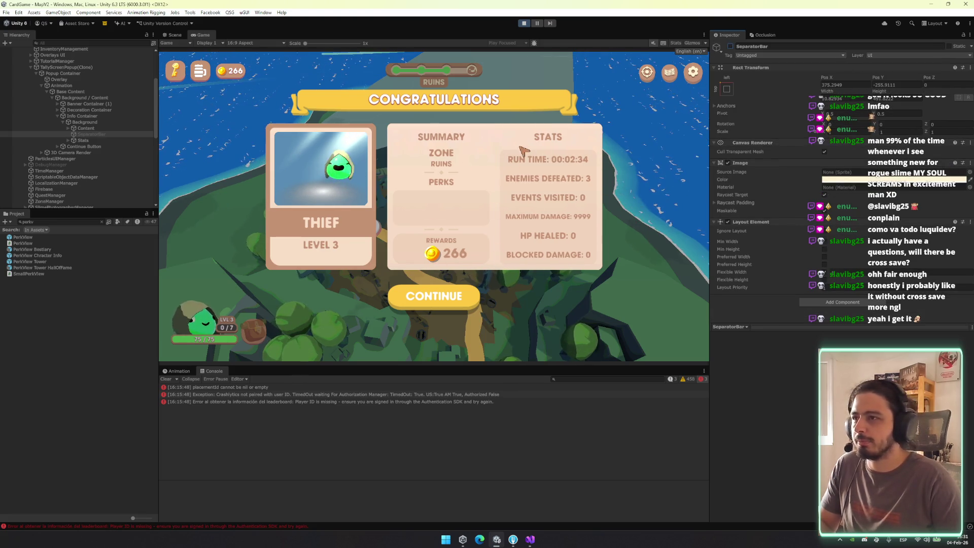
left_click(93, 126)
Set the info Background's Source Image to the Popup_bkg sprite, found by searching 'popup'
left_click(964, 172)
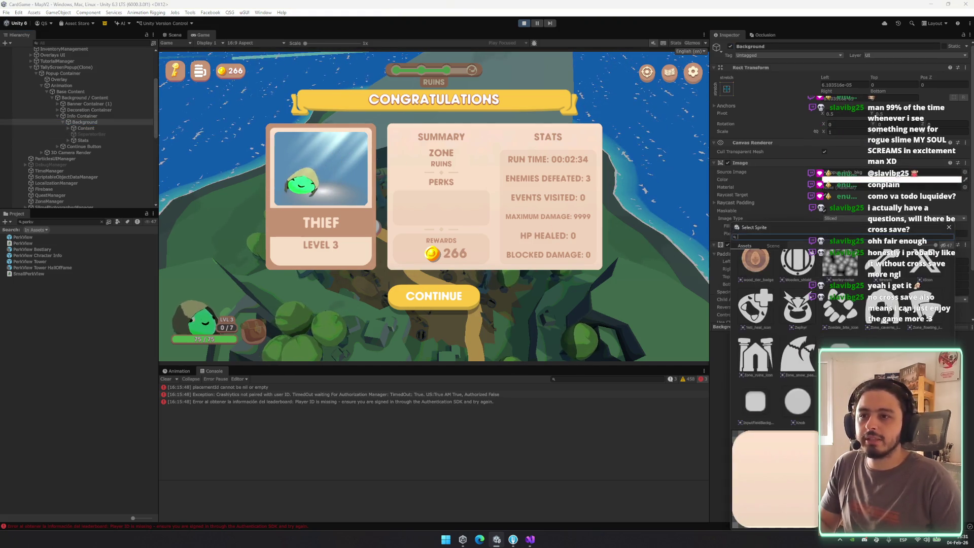
scroll(847, 333, "up", 10)
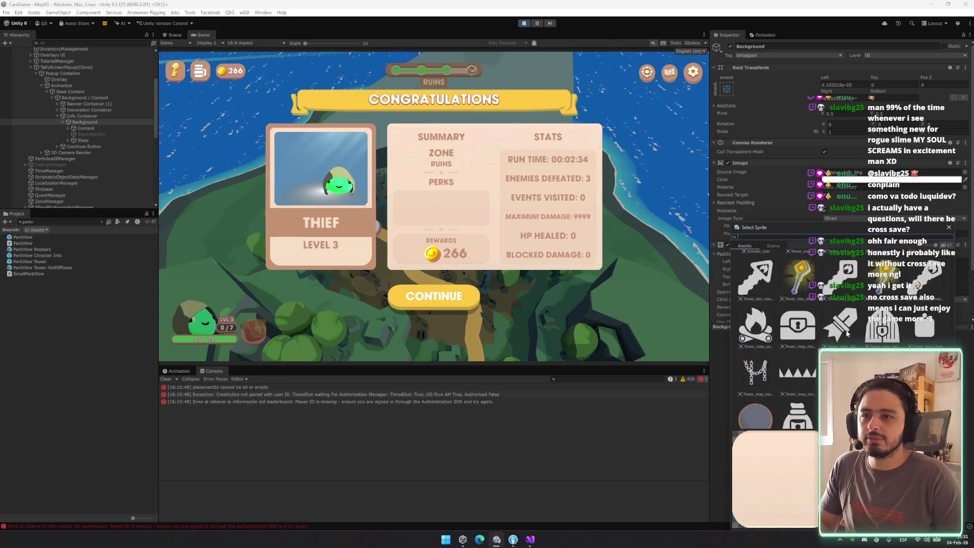
scroll(883, 330, "up", 10)
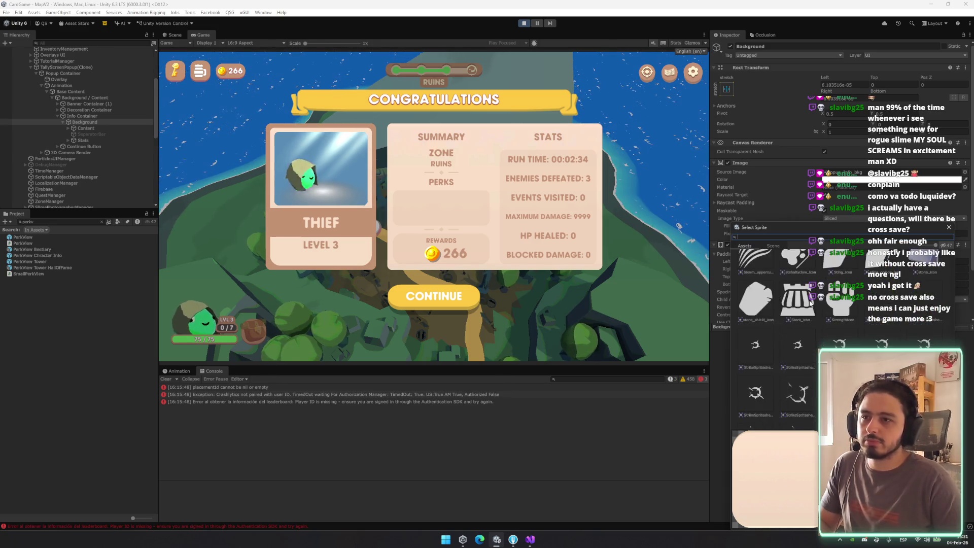
scroll(810, 301, "up", 5)
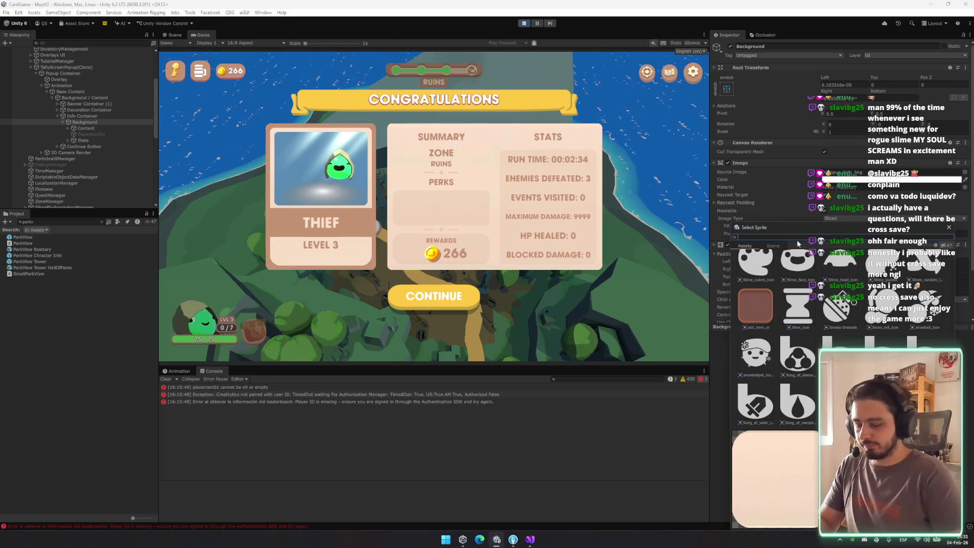
type("popup")
left_click(832, 262)
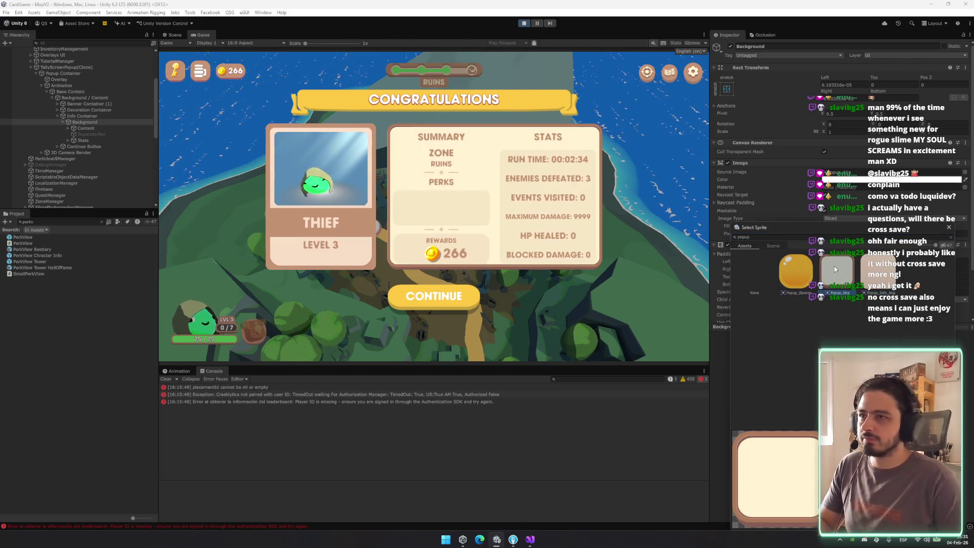
double_click(830, 300)
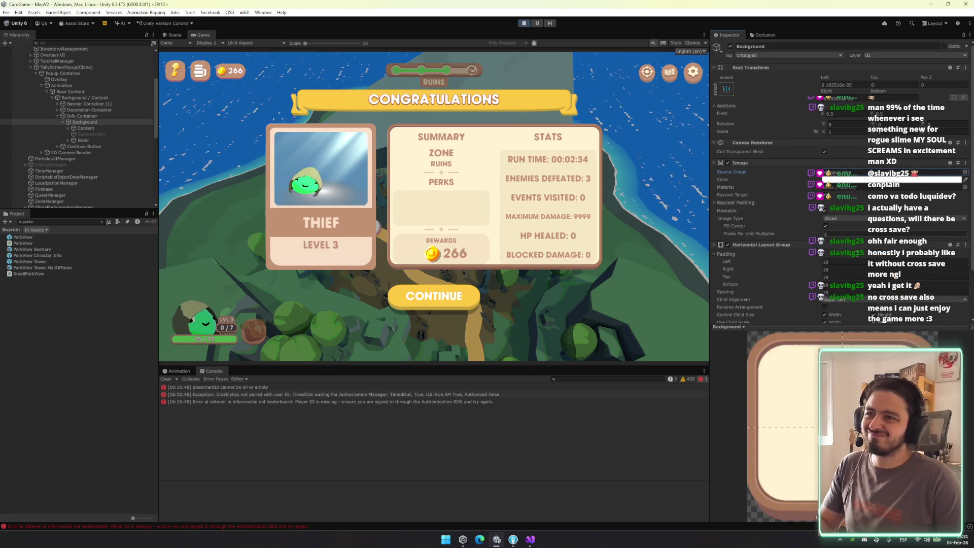
scroll(830, 304, "down", 3)
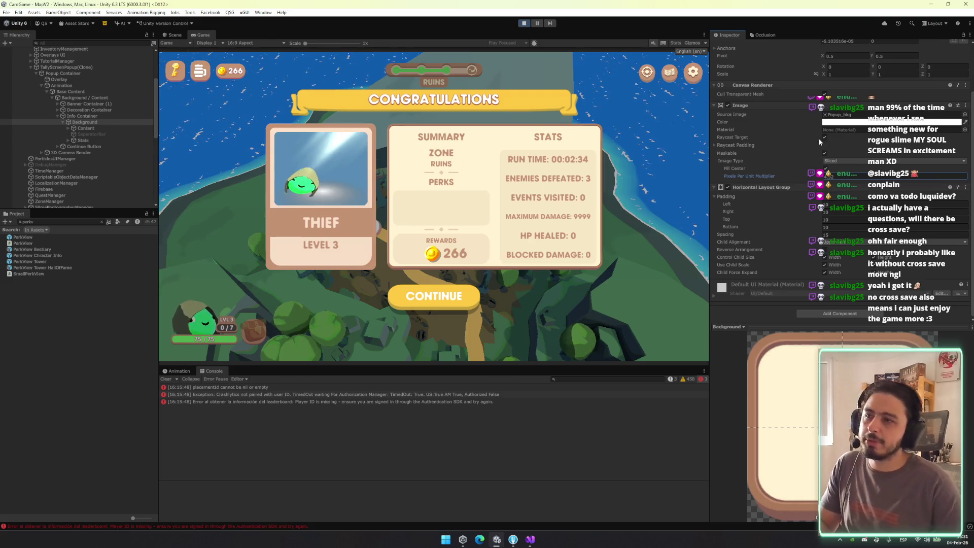
Re-enable SeparatorBar, tint it brown, then delete it from the popup
key("Down")
key("Down")
left_click(730, 46)
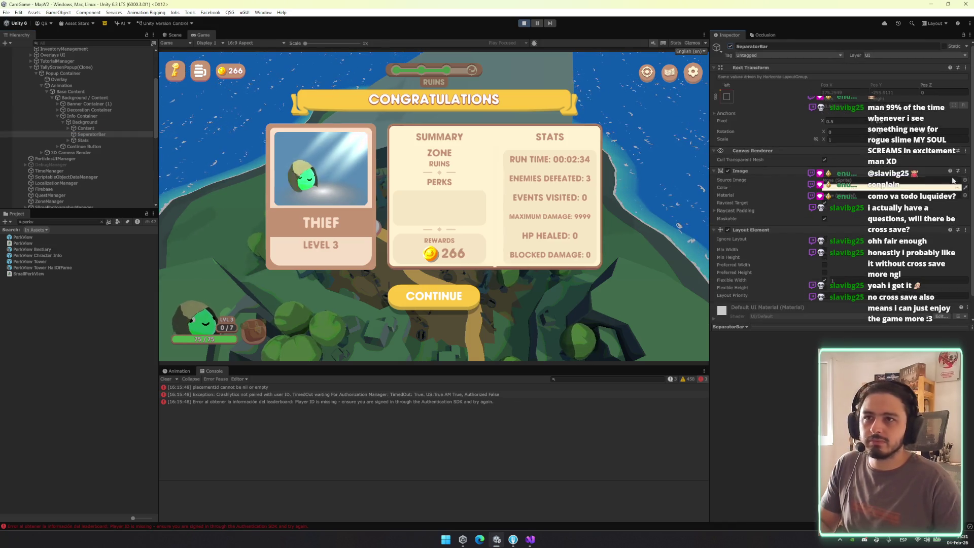
left_click(965, 187)
left_click(528, 162)
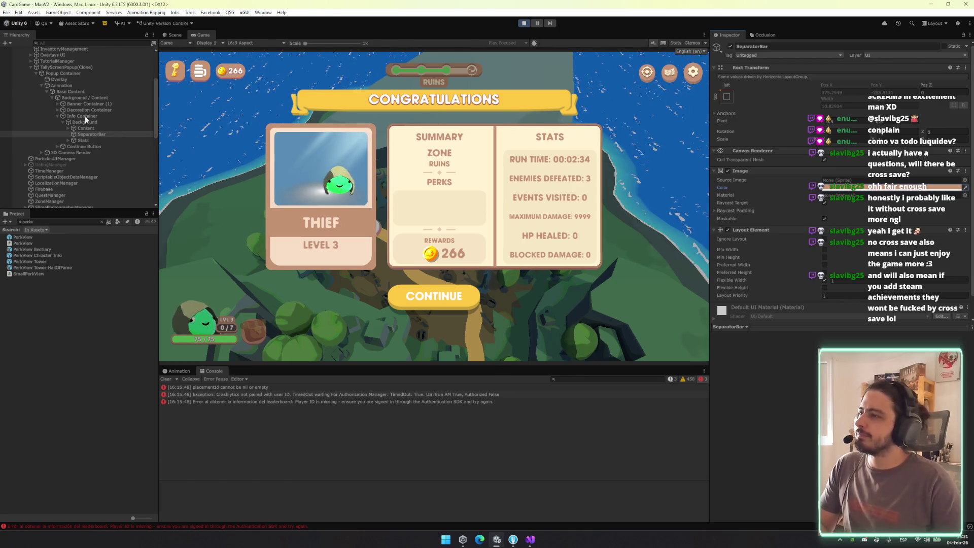
key("Delete")
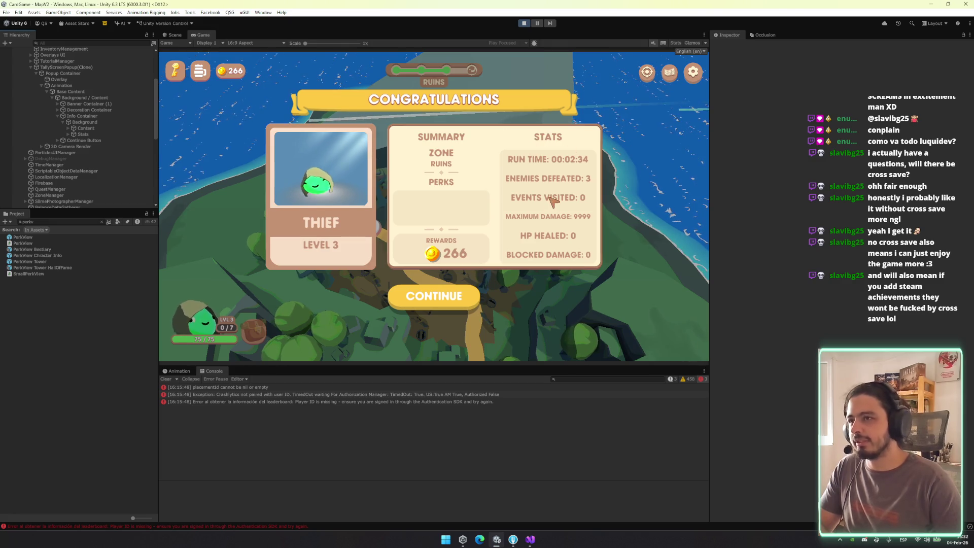
Add an Image component to Stats and bring up its Color swatch
left_click(107, 134)
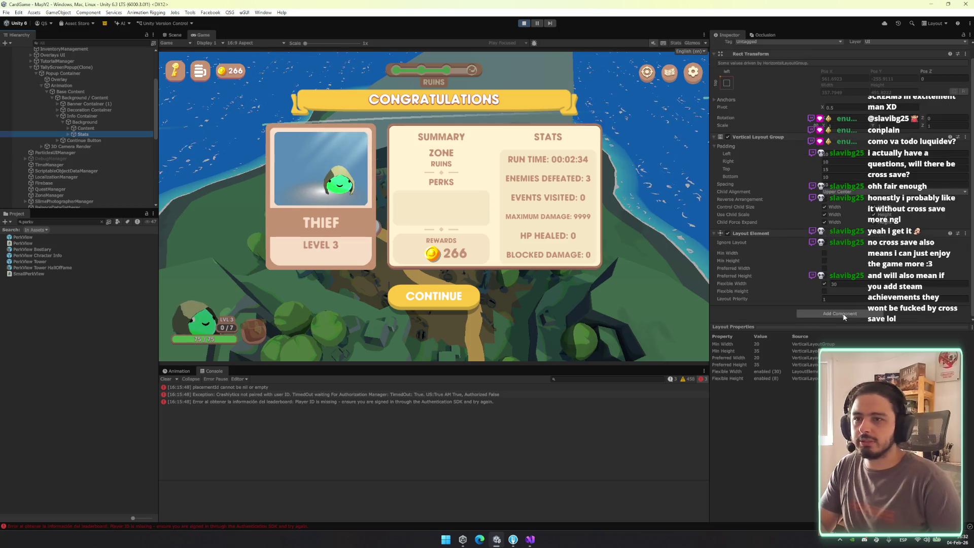
left_click(835, 314)
type("oimage")
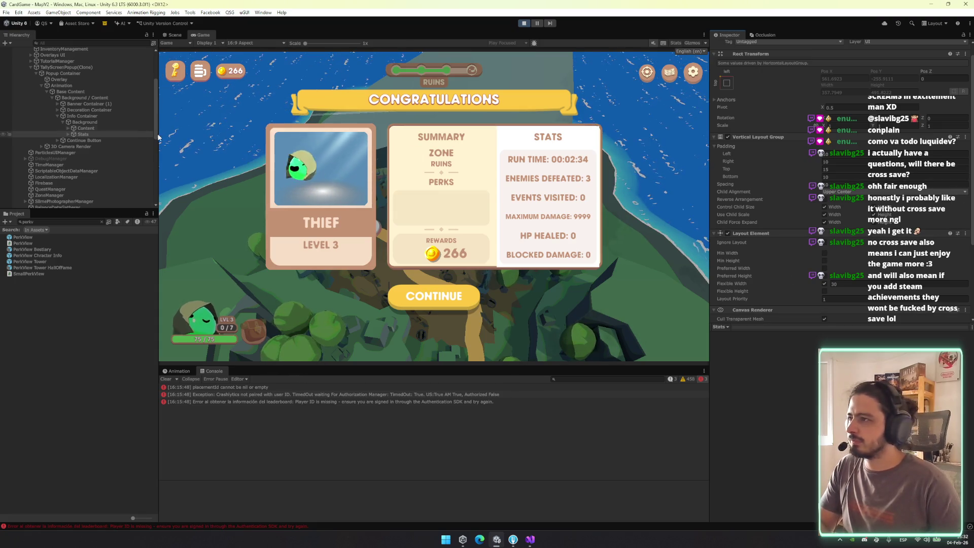
scroll(844, 278, "down", 5)
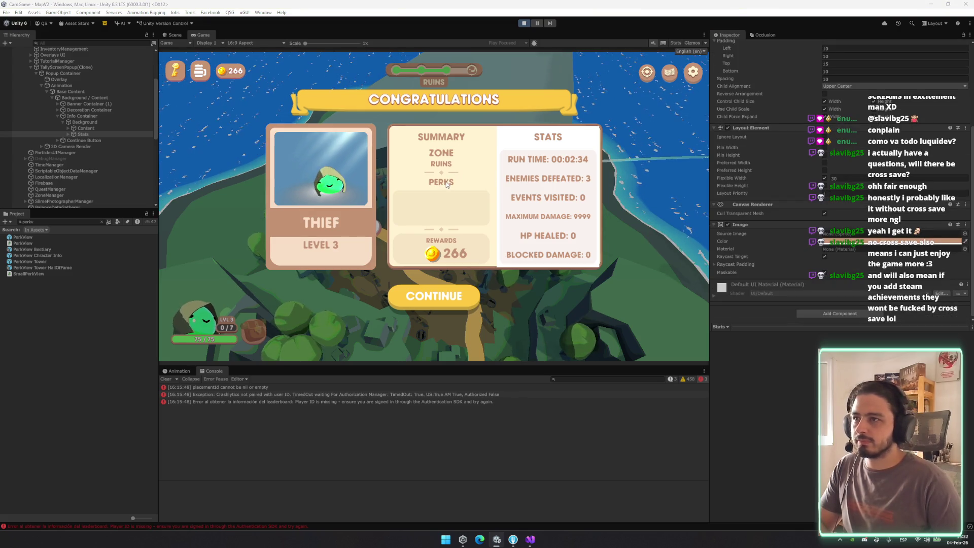
left_click(893, 242)
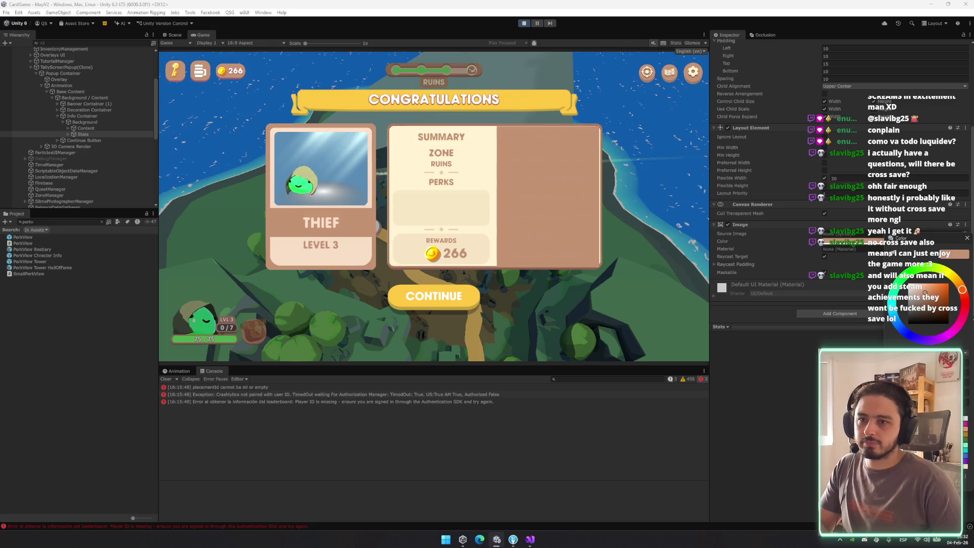
Adjust the Stats background transparency, keep the salmon tint, and switch to the Scene view
key("ctrl+z")
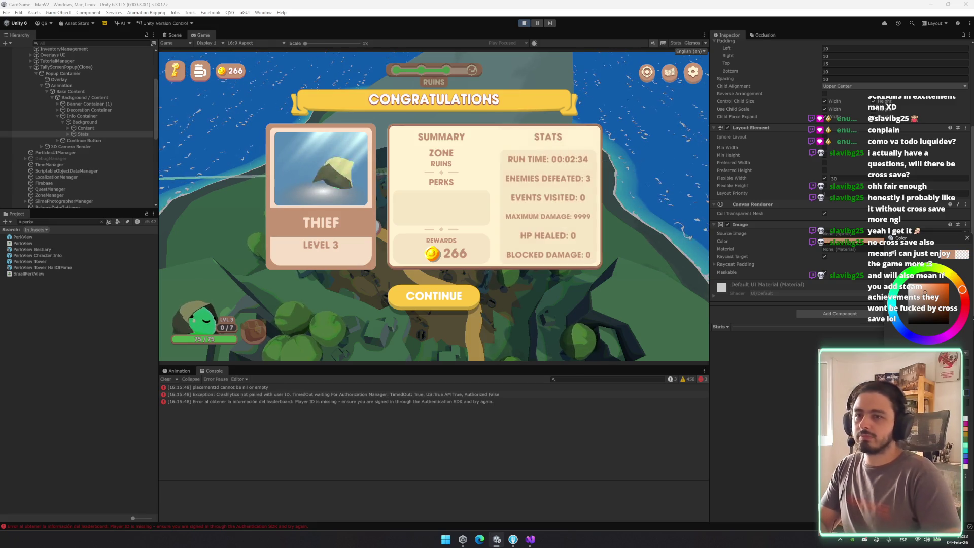
left_click(670, 249)
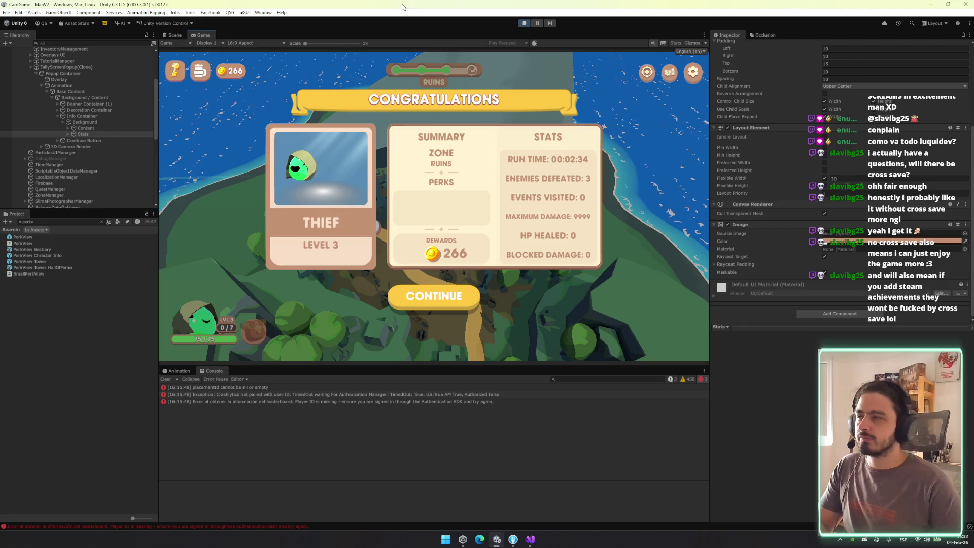
left_click(174, 35)
scroll(506, 186, "up", 2)
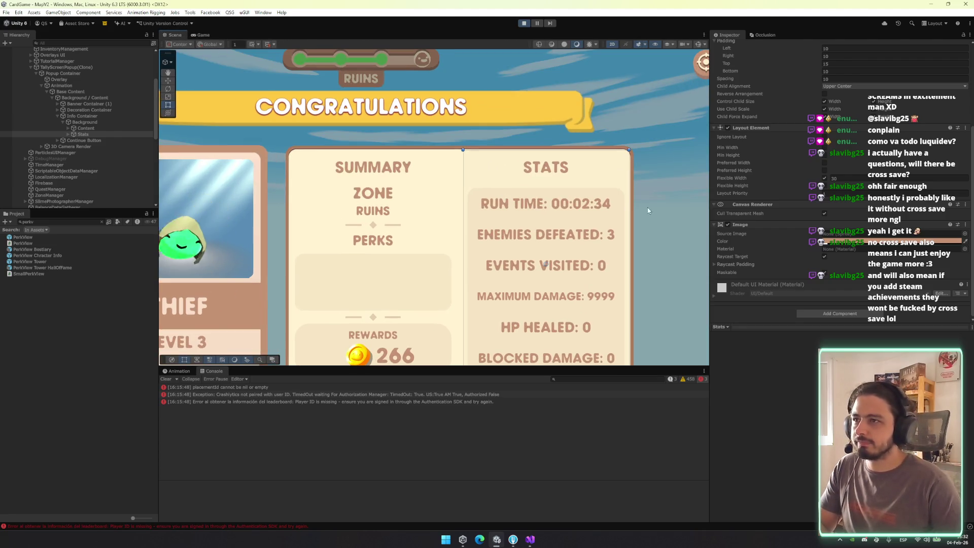
Reselect Stats in the scene, finalize its background colour, and preview the popup in Game view
left_click(683, 212)
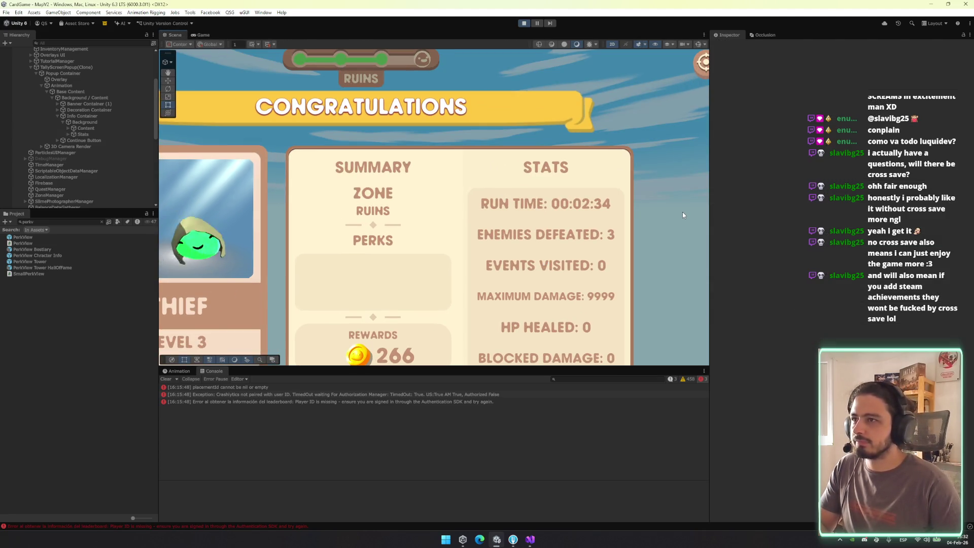
left_click(545, 263)
scroll(842, 254, "down", 3)
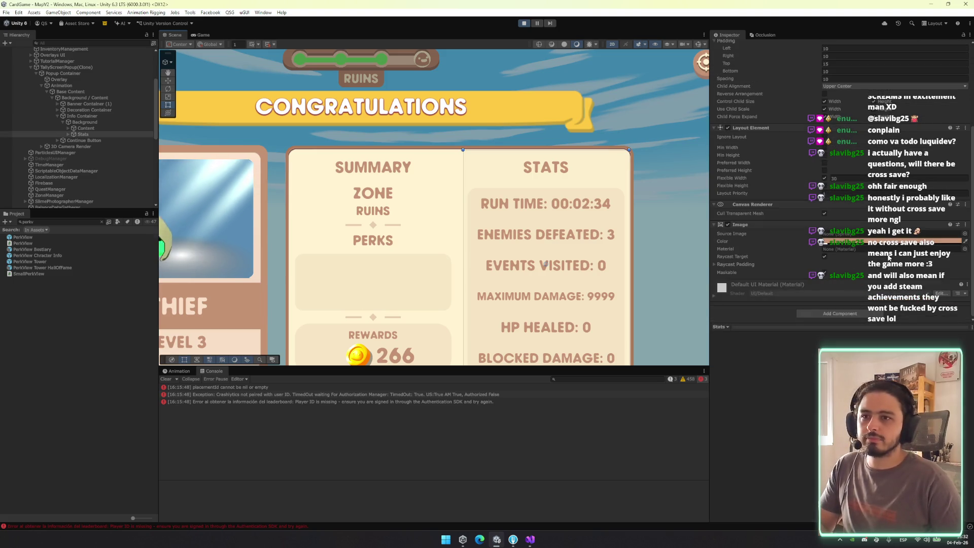
left_click(863, 242)
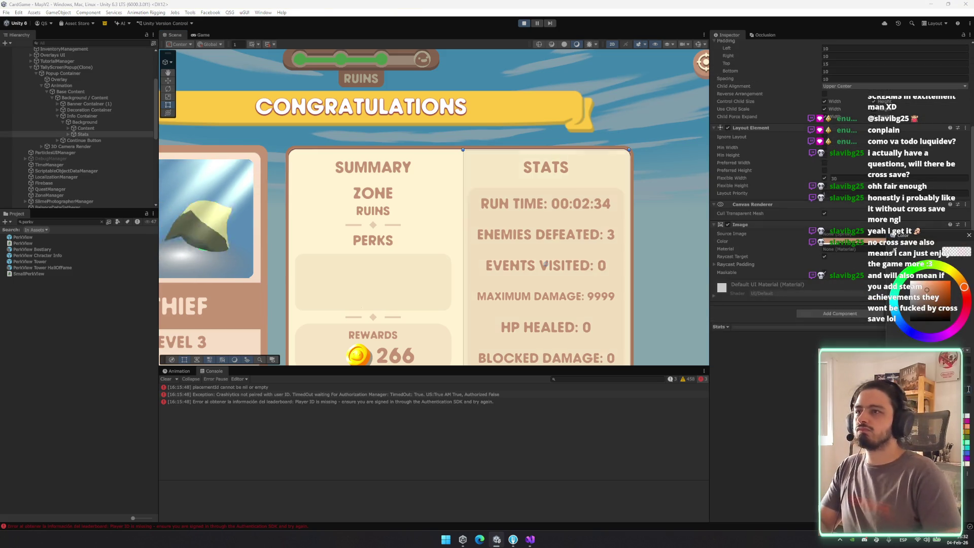
left_click(659, 167)
left_click(192, 35)
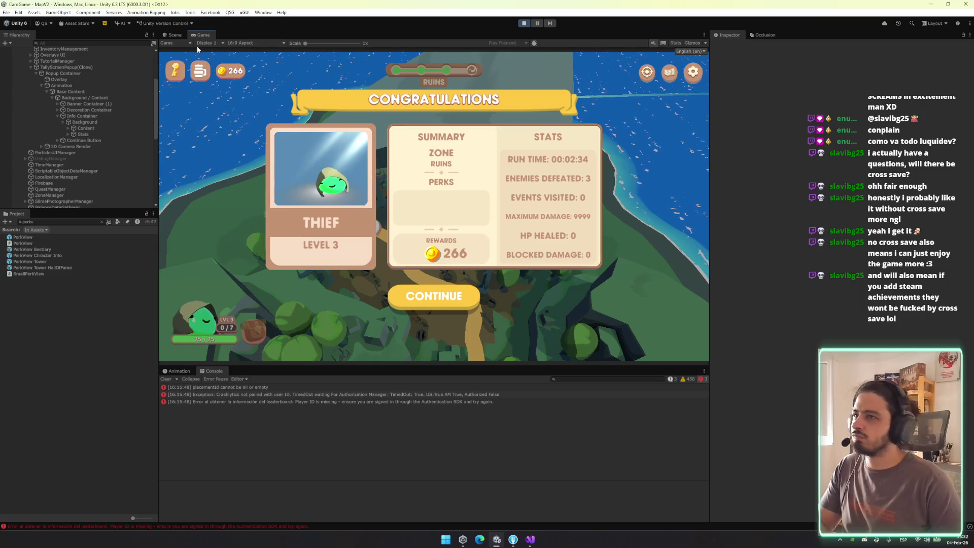
key("ctrl+z")
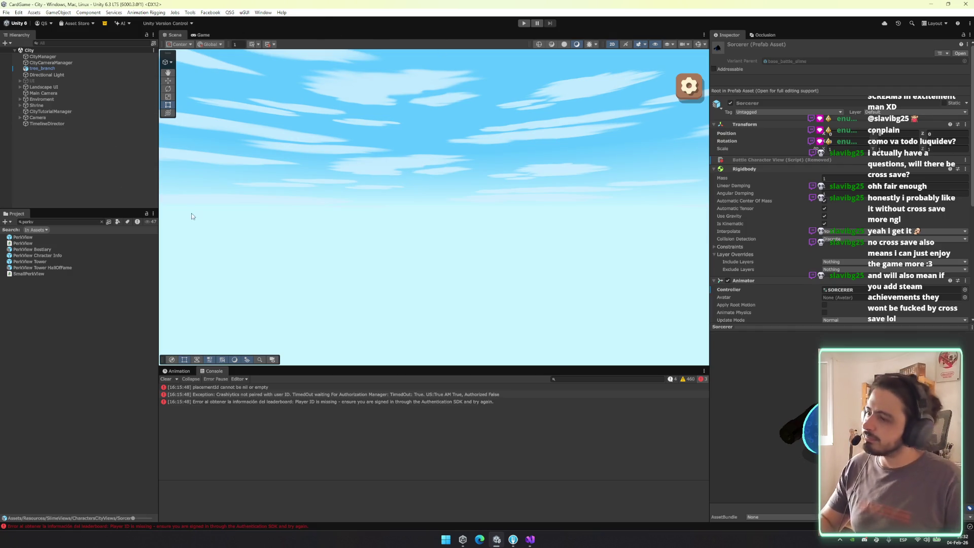
Clear the leaderboard and authentication errors from the Console
left_click(166, 379)
type("tallyscre")
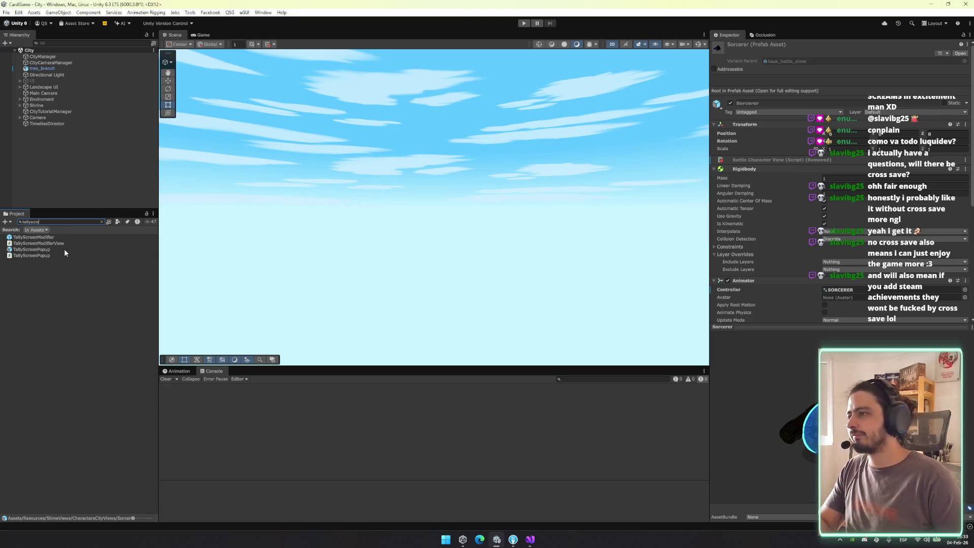
Open the TallyScreenPopup prefab and select the Info Container's Background
double_click(65, 250)
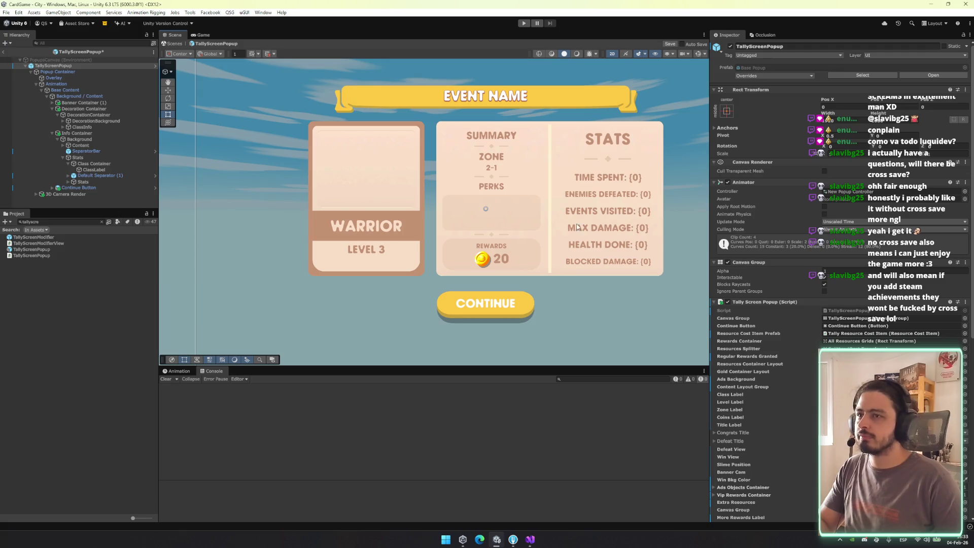
left_click(87, 104)
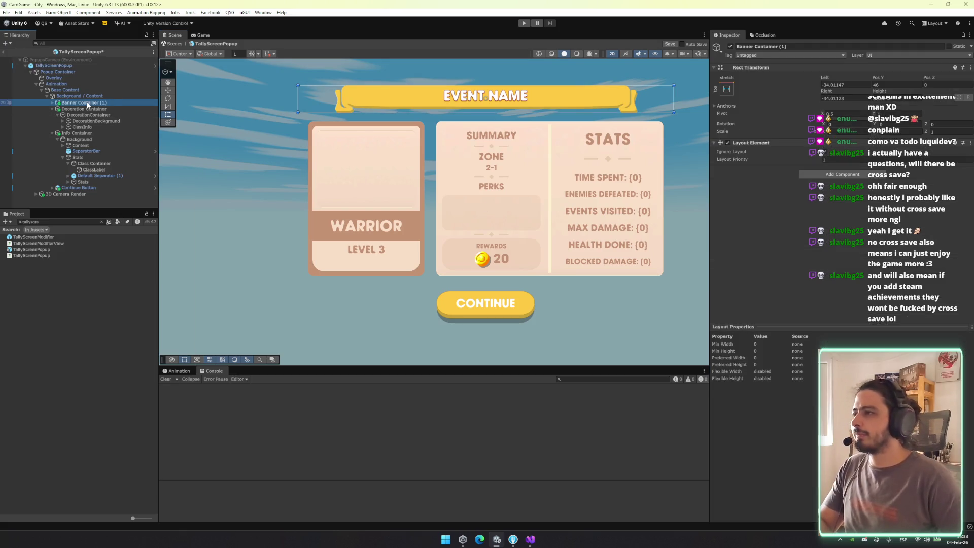
key("Down")
key("Left")
key("Down")
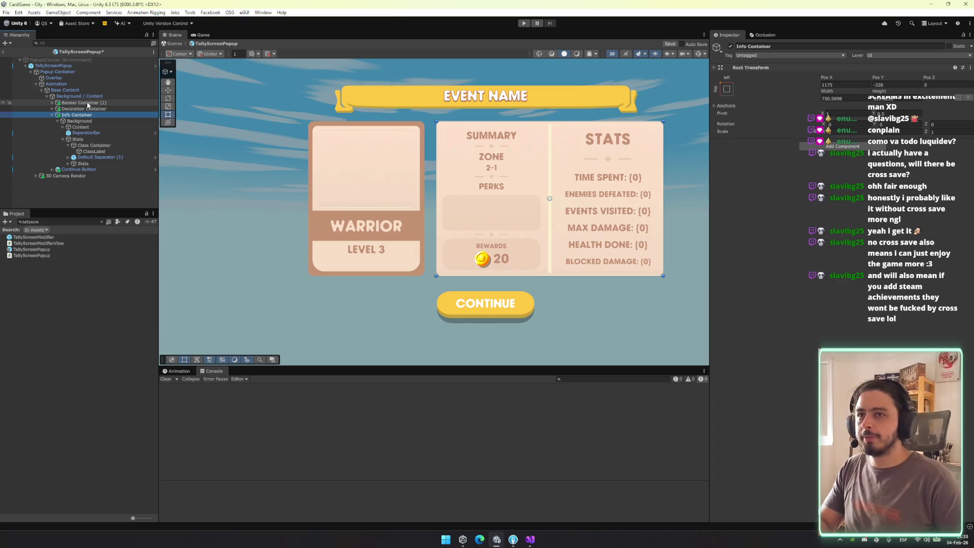
key("Down")
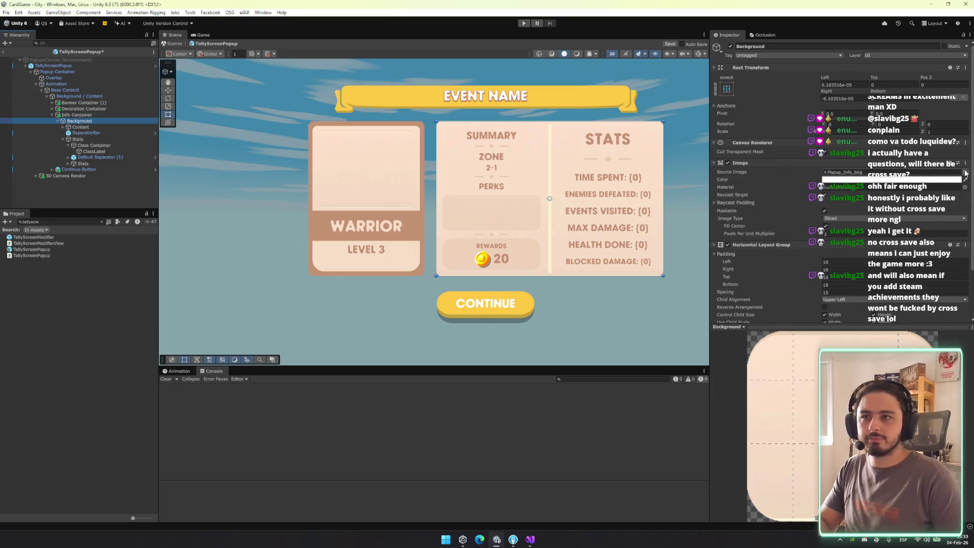
Switch the Background to the framed Popup_bkg sprite with a thinner border, and delete SeparatorBar
left_click(965, 173)
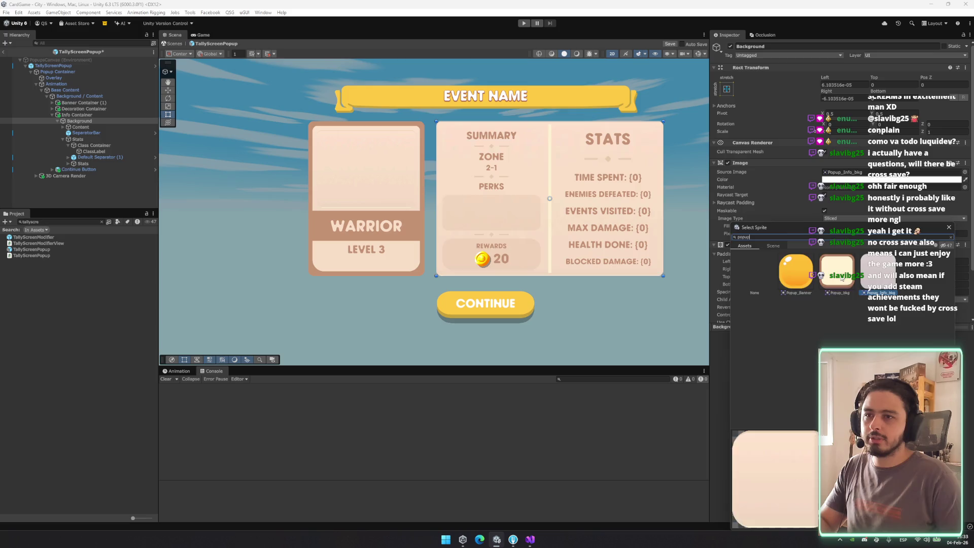
double_click(838, 250)
left_click(841, 235)
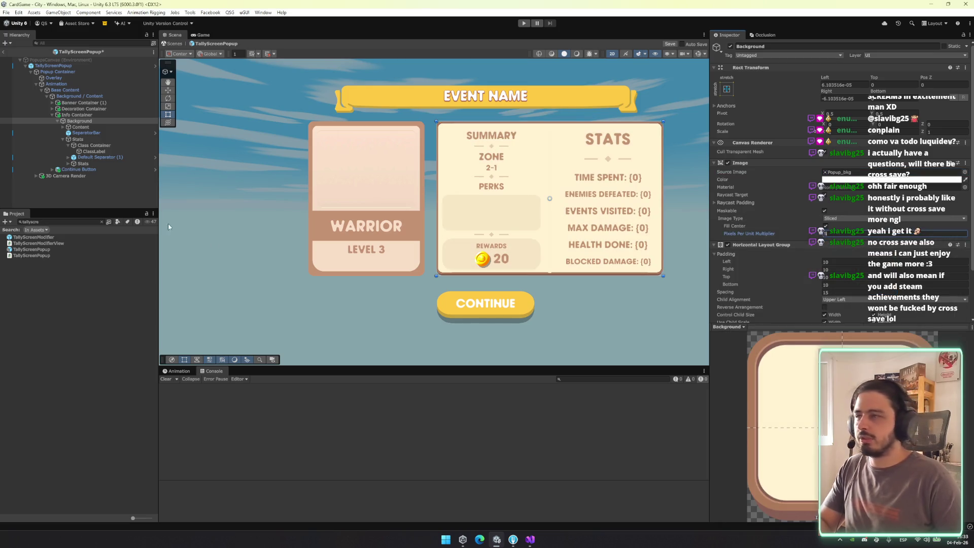
left_click(81, 133)
key("Delete")
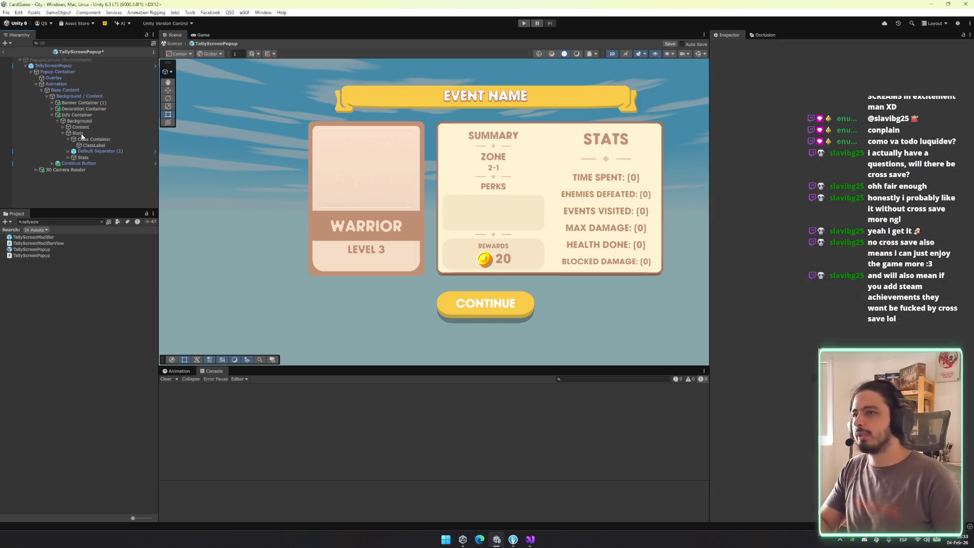
Remove the Default Separator (1) divider under the STATS heading
key("ctrl+z")
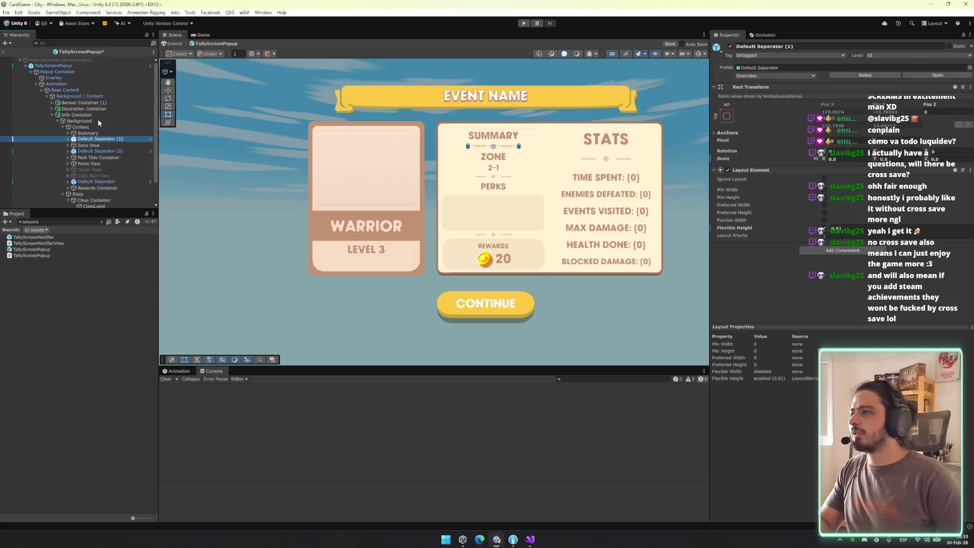
key("ctrl+z")
key("ctrl+z")
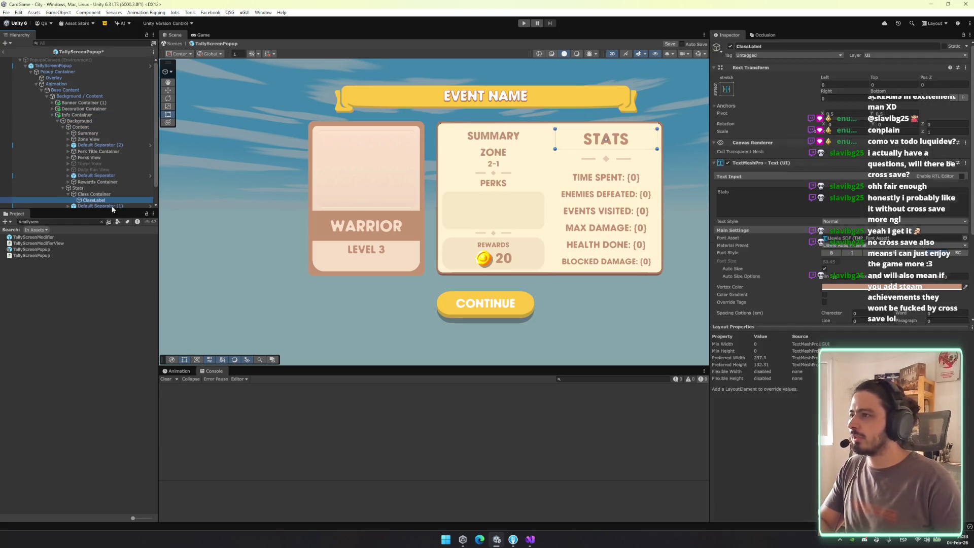
left_click(118, 196)
key("Left")
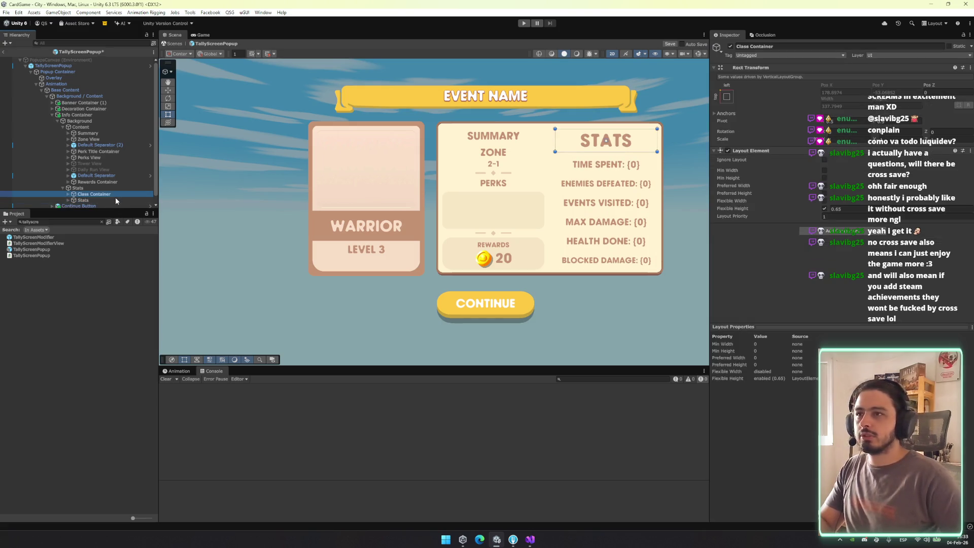
Adjust the Layout Element flexible heights of the heading block and the Stats column
left_click(825, 208)
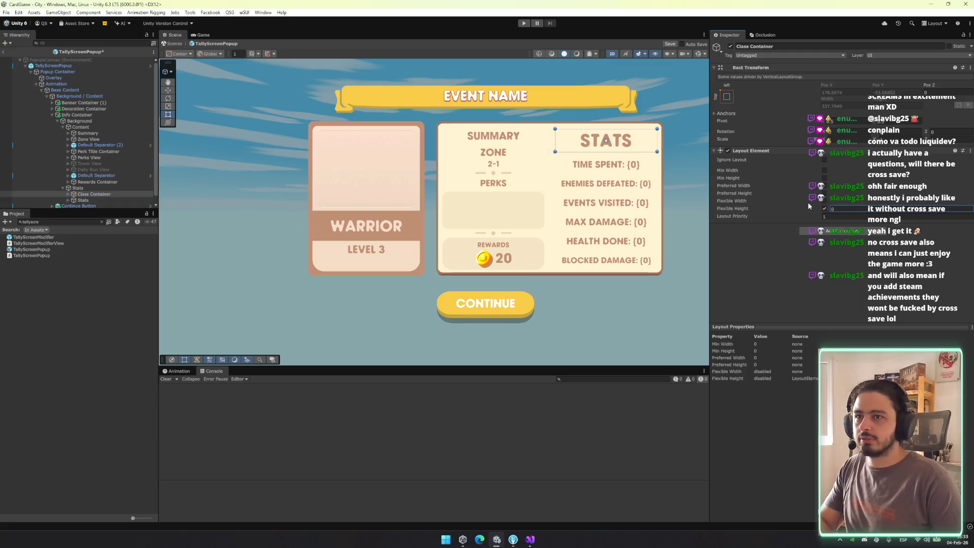
left_click(77, 188)
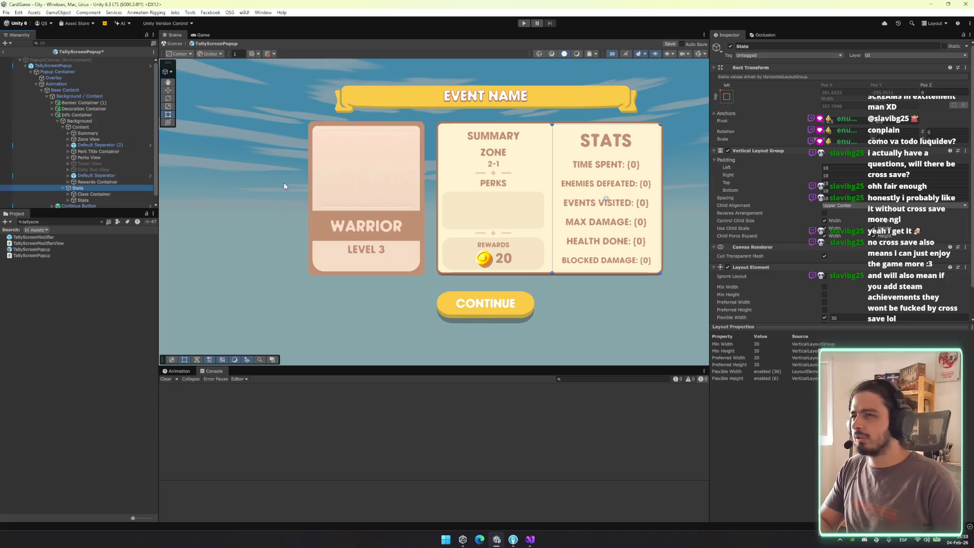
left_click(872, 238)
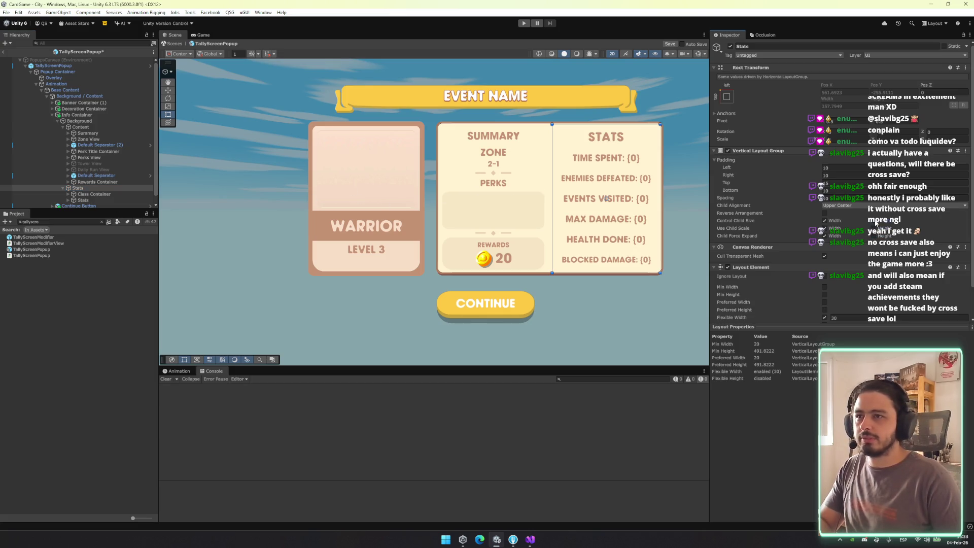
left_click(93, 194)
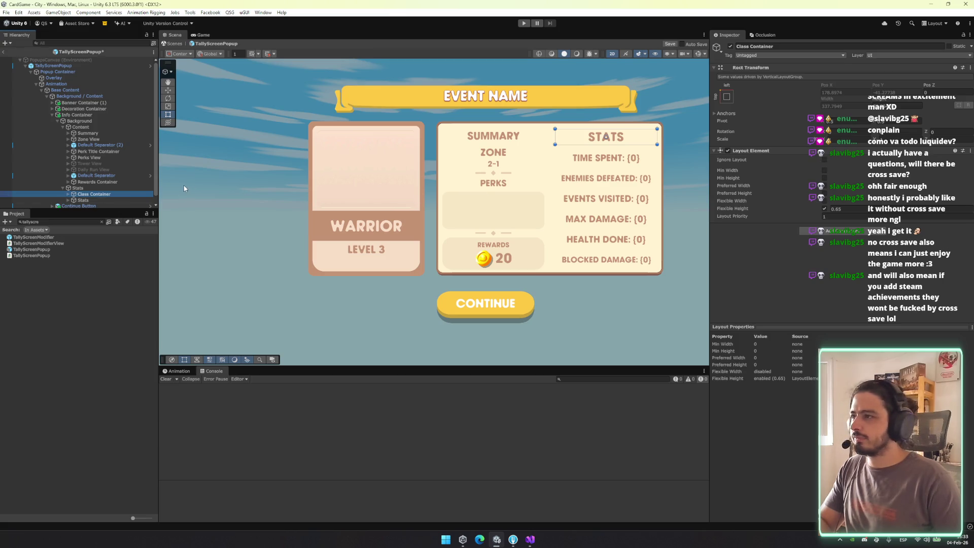
left_click(108, 188)
left_click(802, 202)
Increase the Stats Vertical Layout Group Spacing so the stat rows spread further apart
mouse_move(802, 201)
left_mouse_down()
mouse_move(893, 213)
mouse_move(17, 252)
left_mouse_up()
left_click_drag(76, 212, 81, 209)
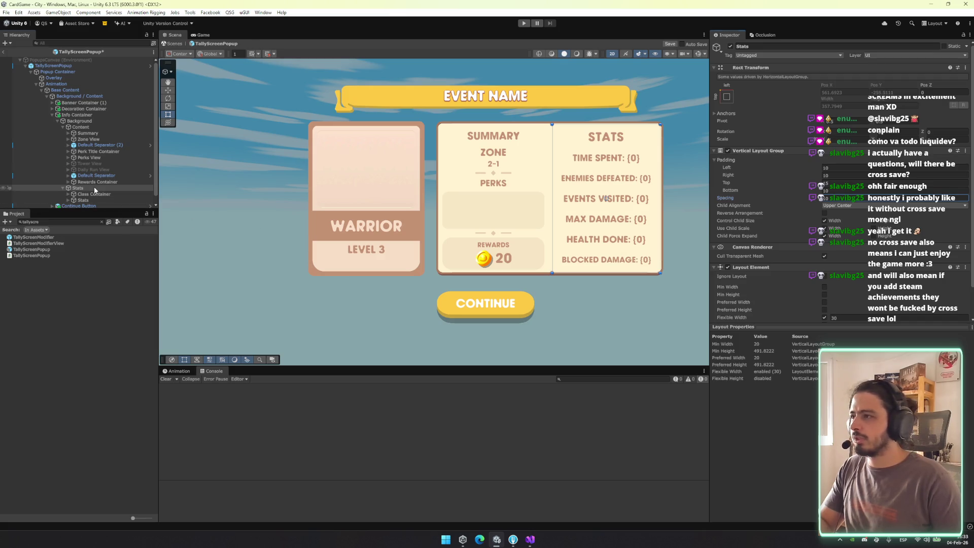
left_click(877, 221)
mouse_move(801, 202)
left_mouse_down()
mouse_move(862, 204)
mouse_move(65, 264)
mouse_move(37, 252)
mouse_move(807, 222)
mouse_move(786, 221)
mouse_move(812, 180)
left_mouse_up()
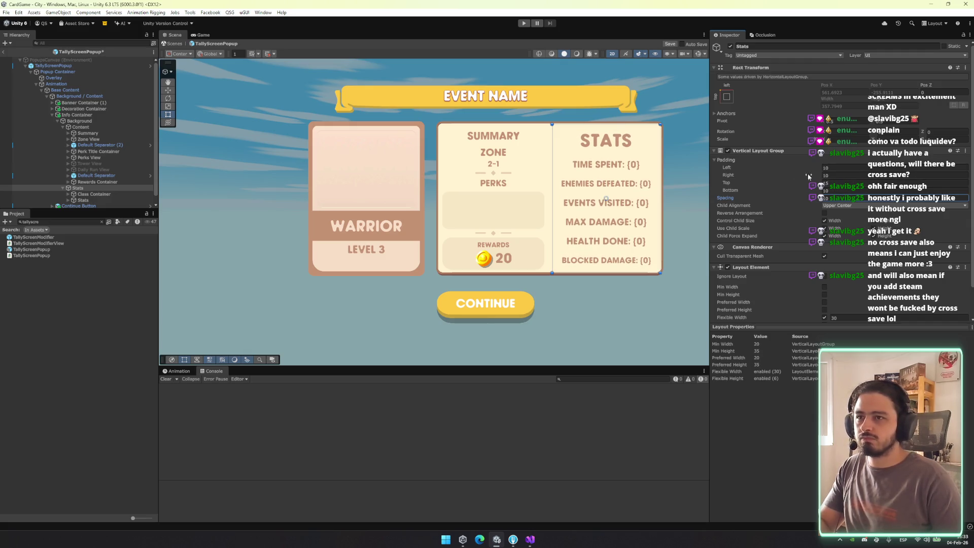
left_click(114, 195)
key("Right")
key("Down")
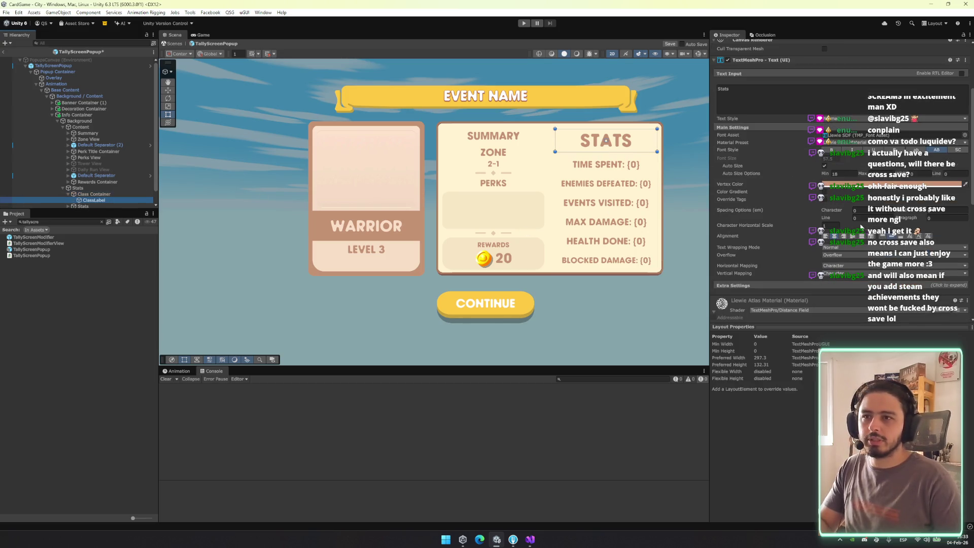
Lower the STATS ClassLabel font size and set the SUMMARY Zone Title Label to font size 18
left_click(880, 238)
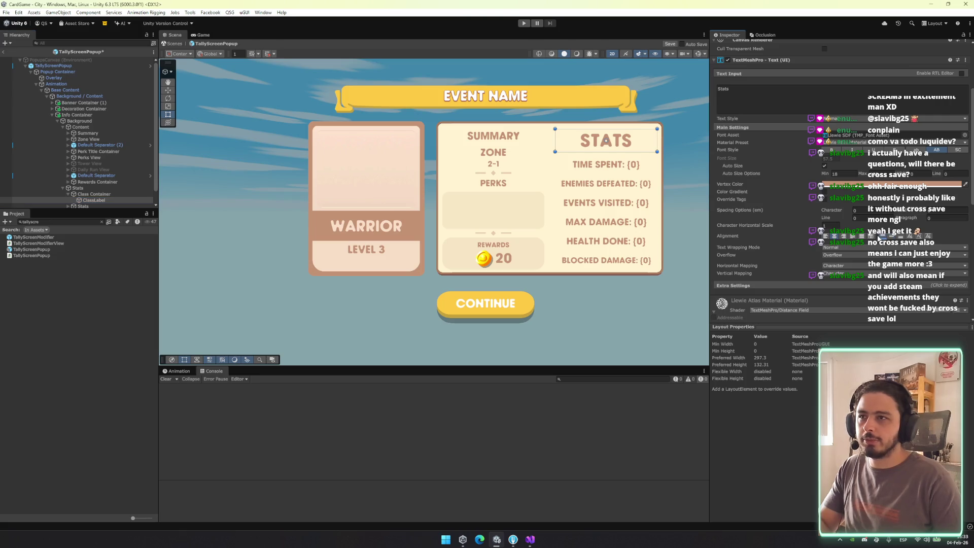
type("30")
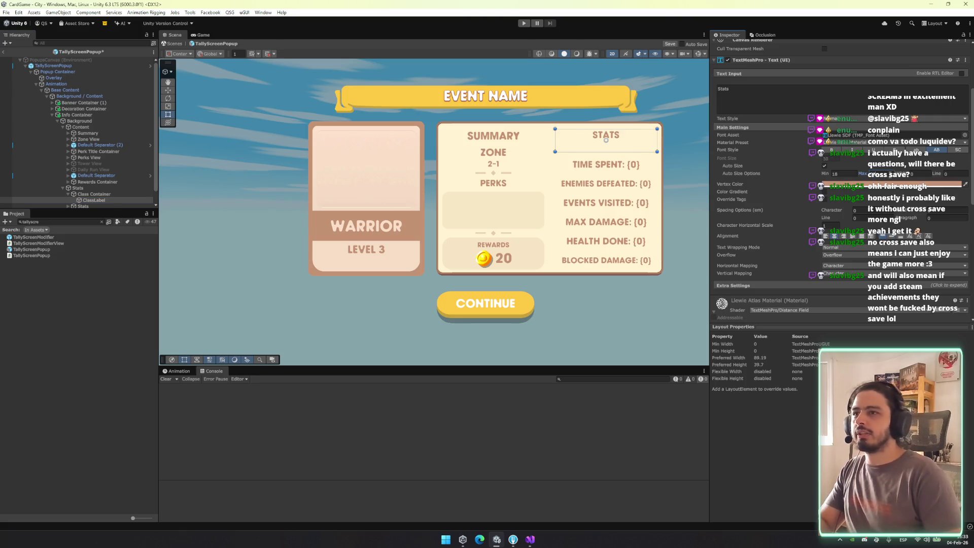
type("40")
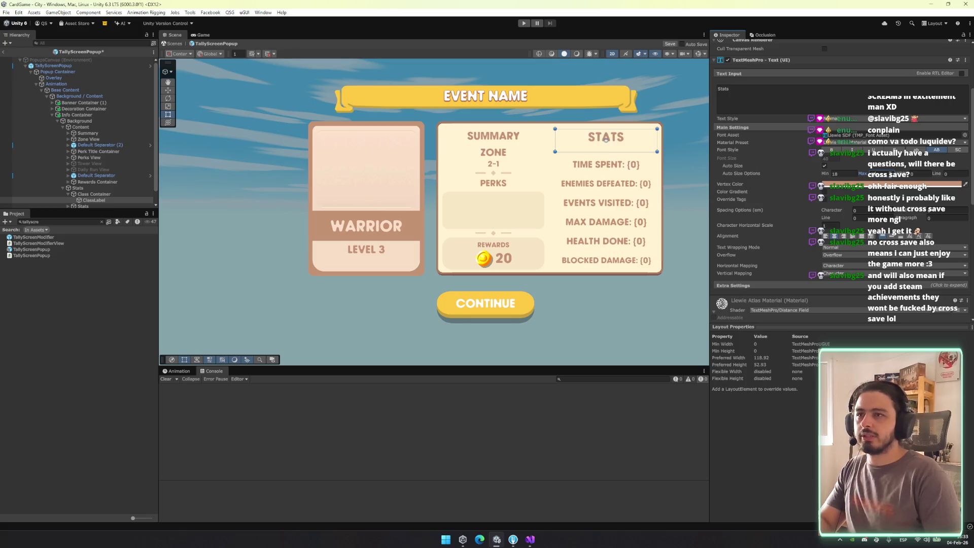
type("18")
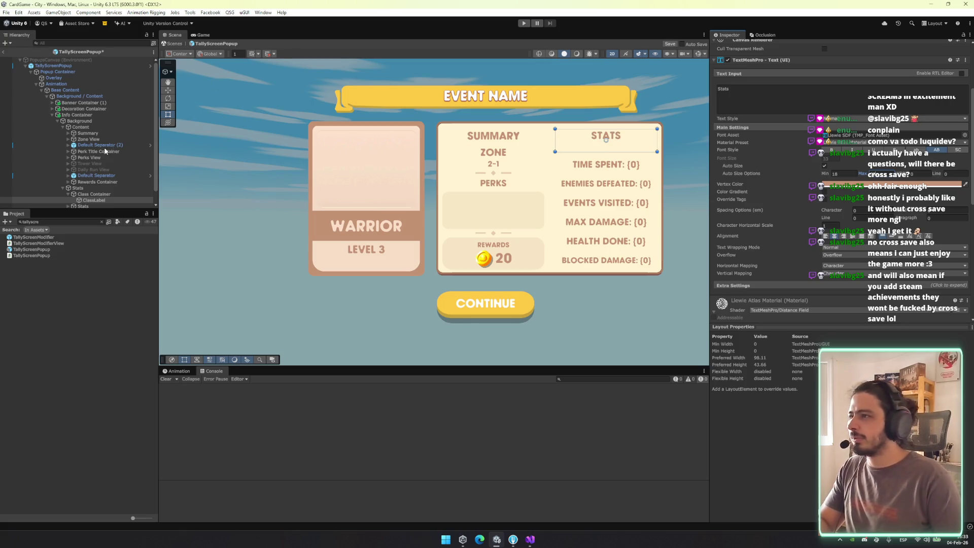
left_click(100, 134)
key("Right")
key("Down")
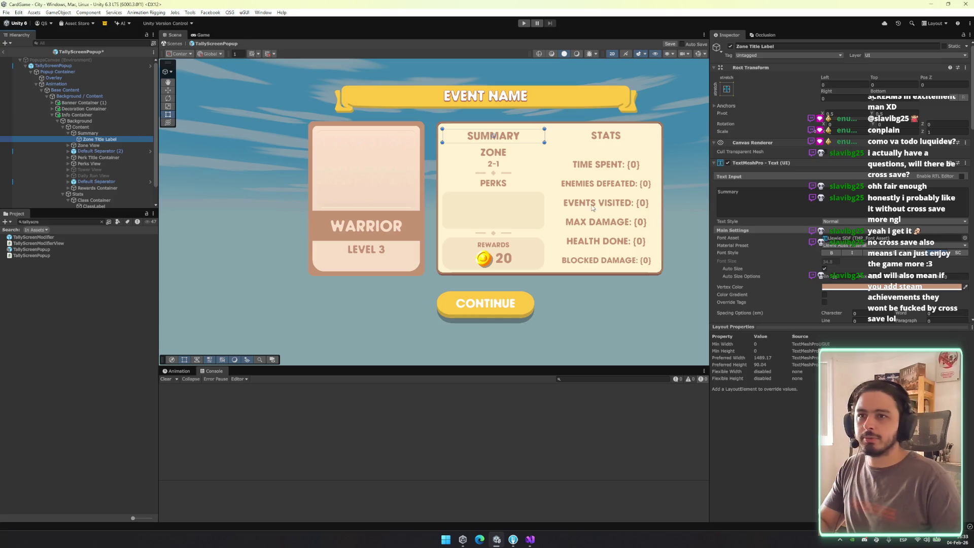
left_click(895, 261)
type("18")
left_click(92, 133)
key("Left")
key("Left")
key("Left")
left_click(91, 133)
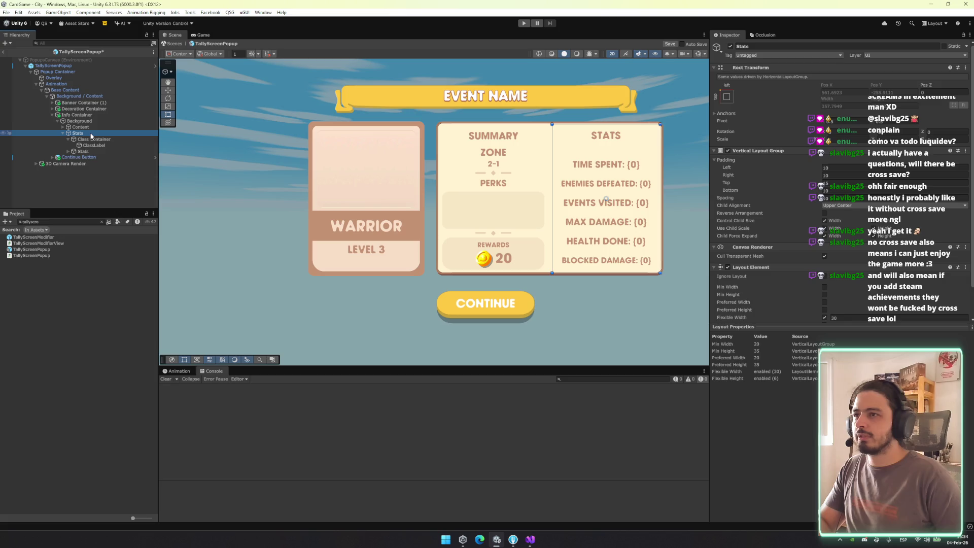
Add an Image with a white rounded sprite to Stats, then undo the sprite
key("Down")
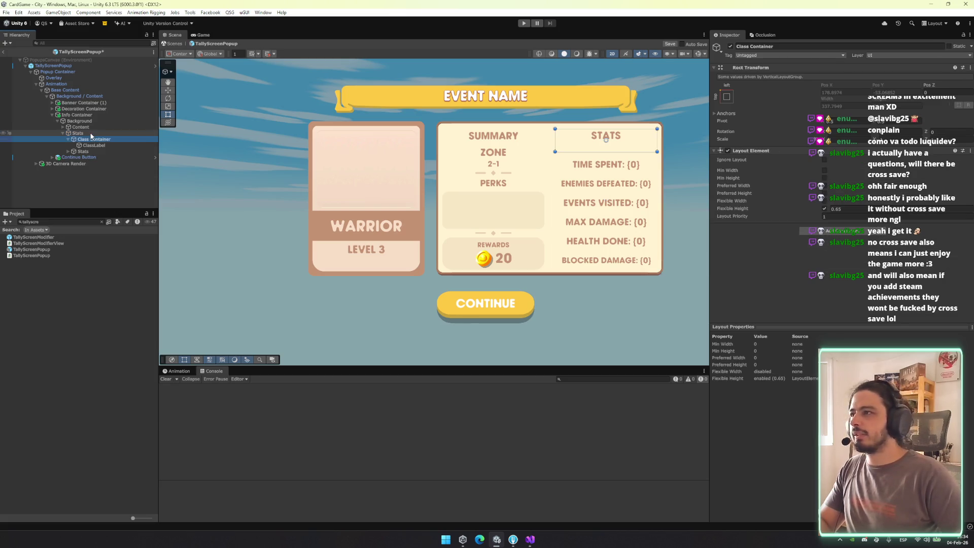
left_click(83, 151)
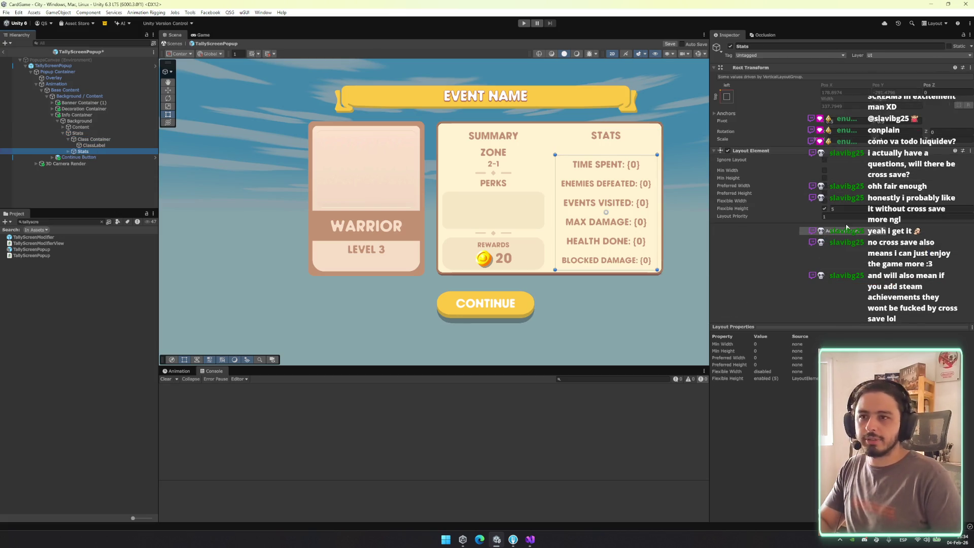
left_click(846, 232)
key("Return")
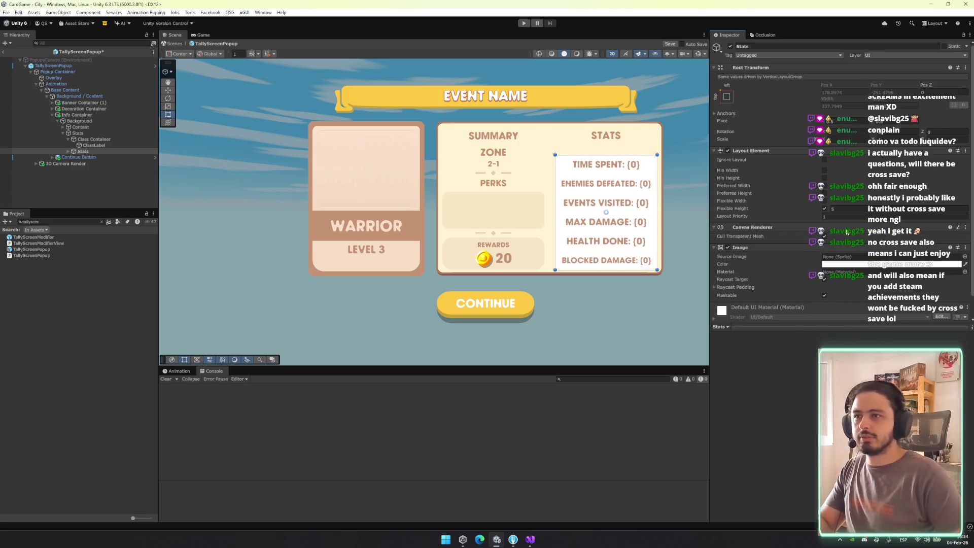
left_click(965, 256)
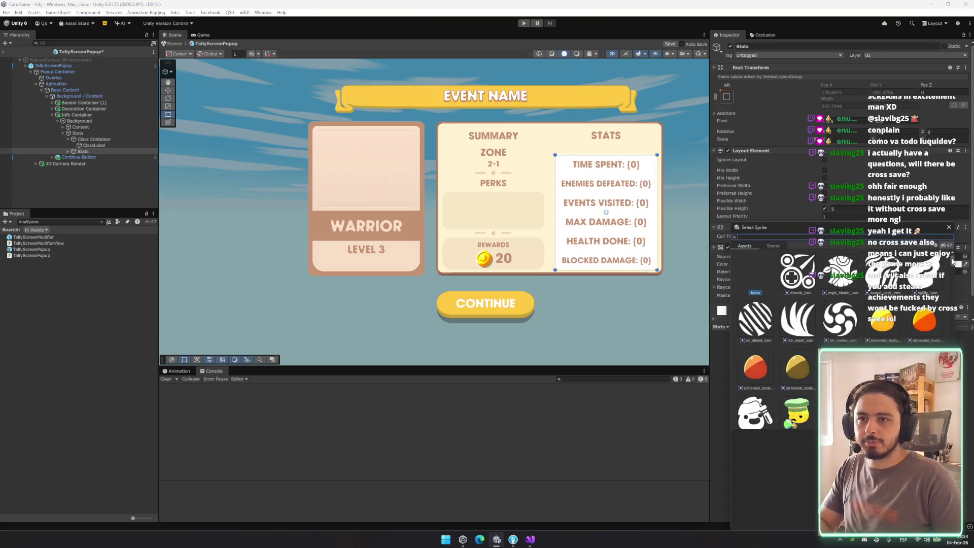
scroll(952, 262, "down", 20)
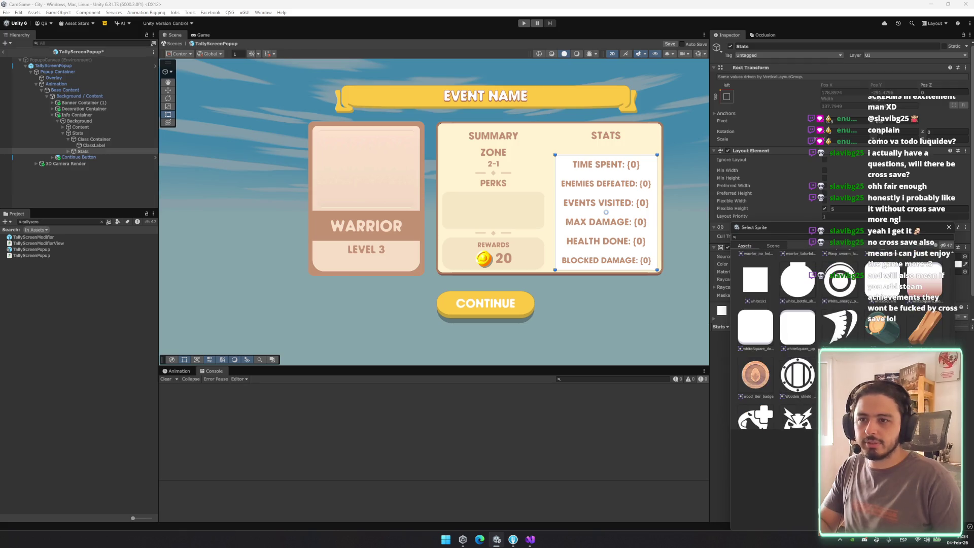
double_click(795, 302)
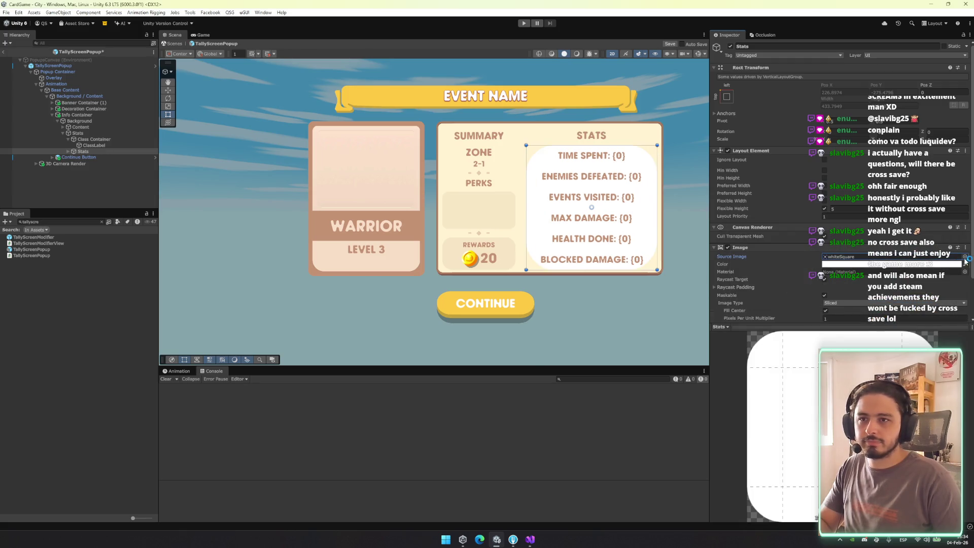
key("ctrl+z")
Remove the Image component from Stats and select its V Layout child
right_click(863, 248)
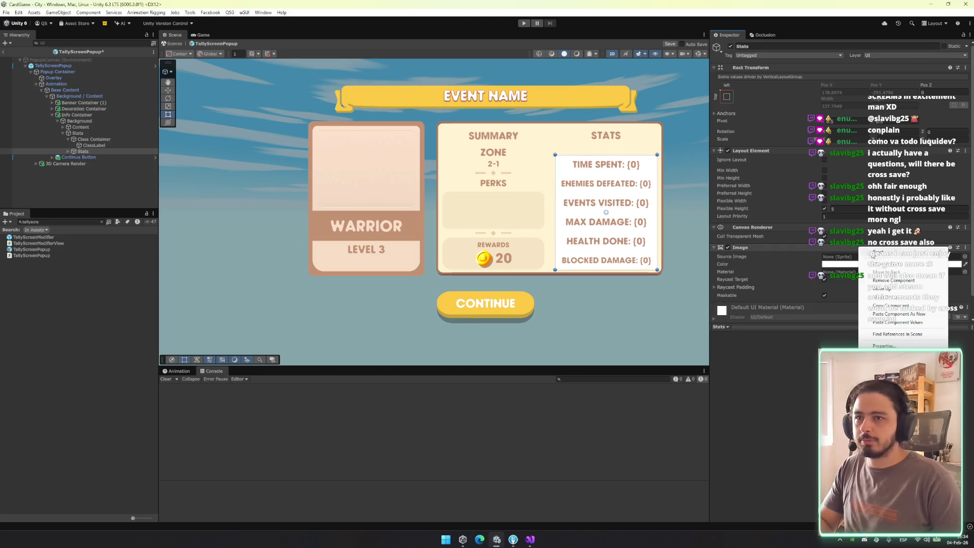
left_click(894, 280)
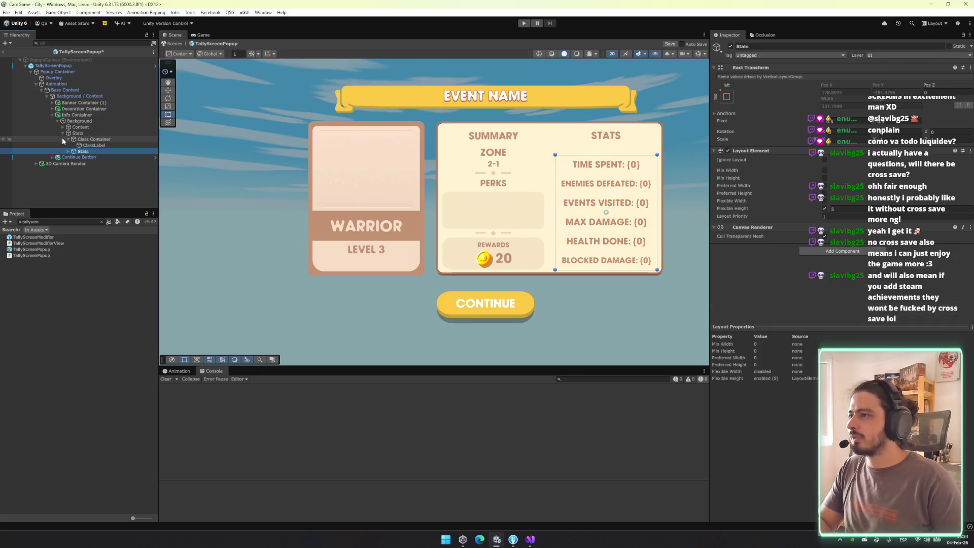
key("Right")
key("Down")
left_click(853, 247)
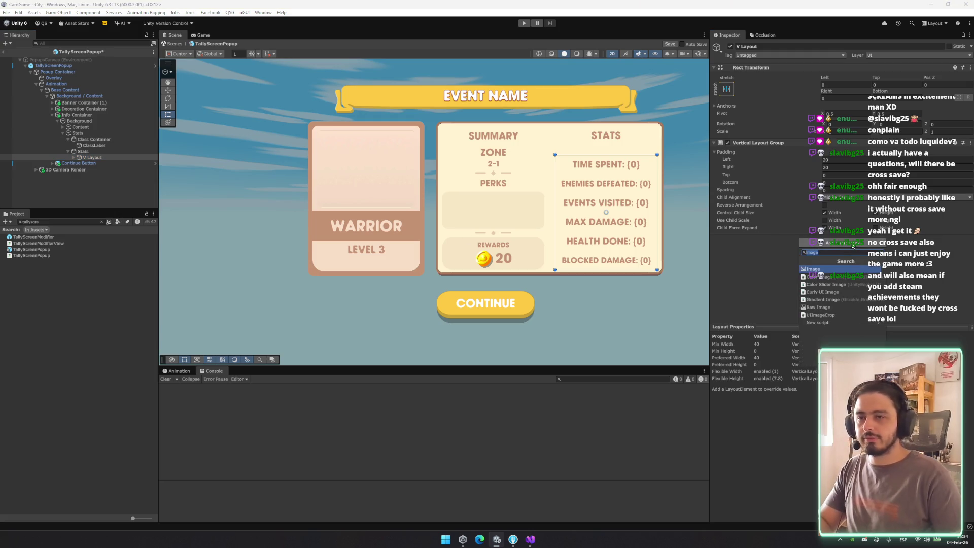
Add an Image to V Layout, eyedrop a brown tint, and apply the whiteSquare sprite
type("mage")
key("Return")
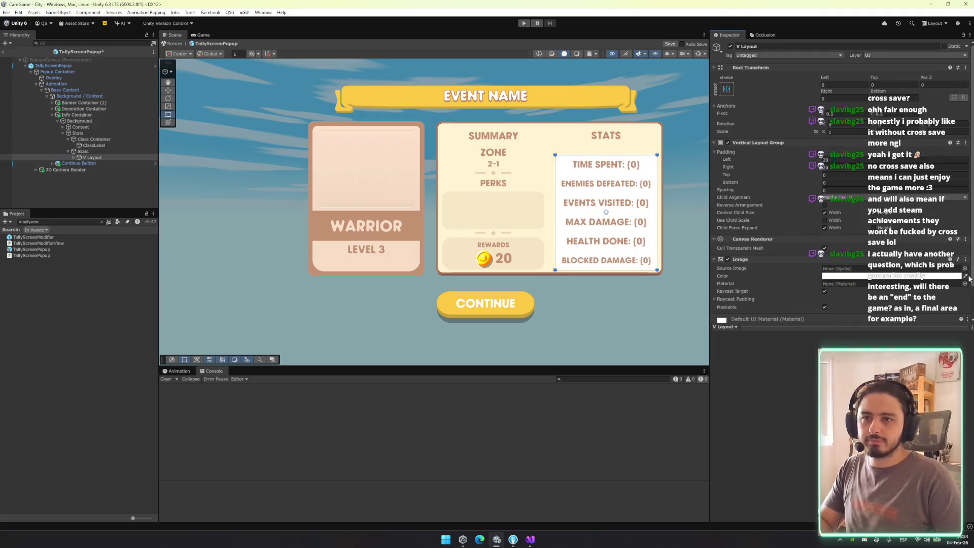
left_click(965, 276)
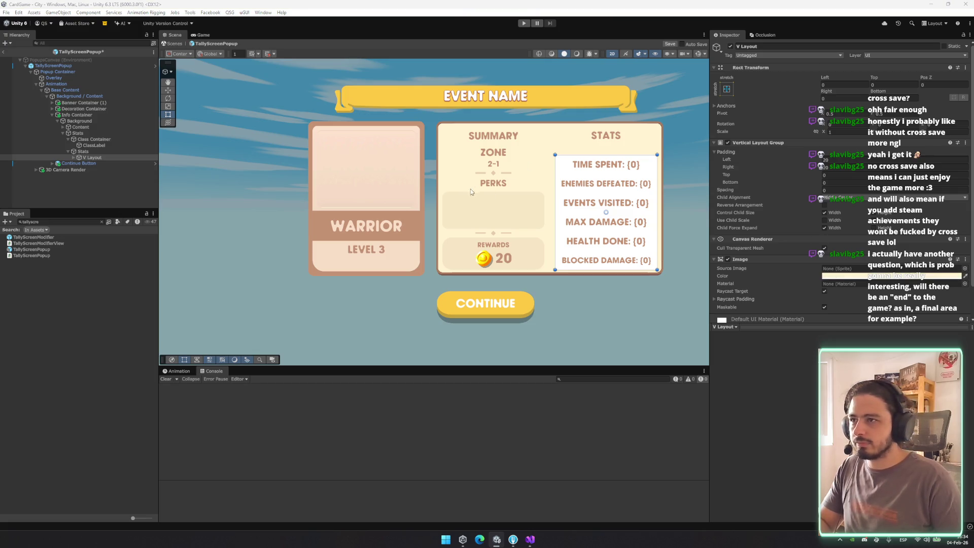
left_click(472, 233)
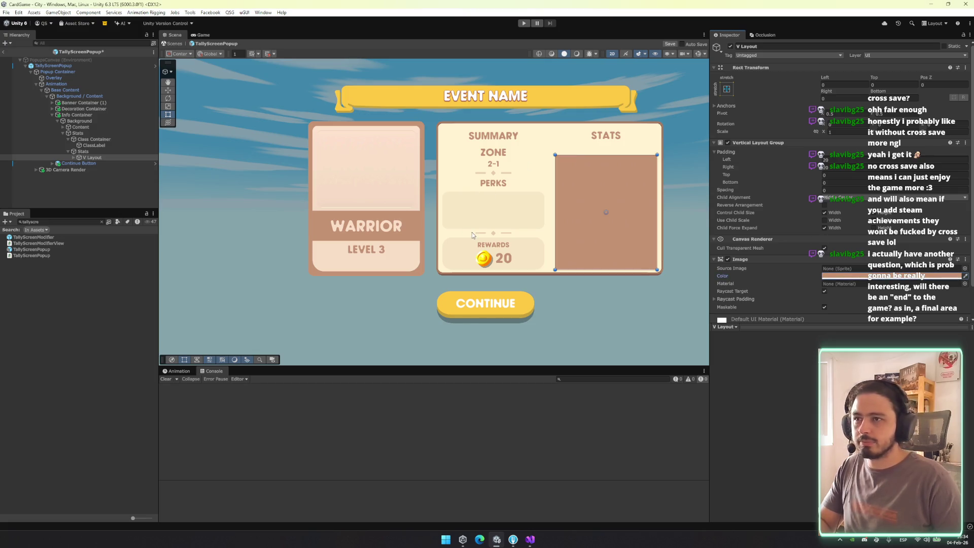
left_click(965, 269)
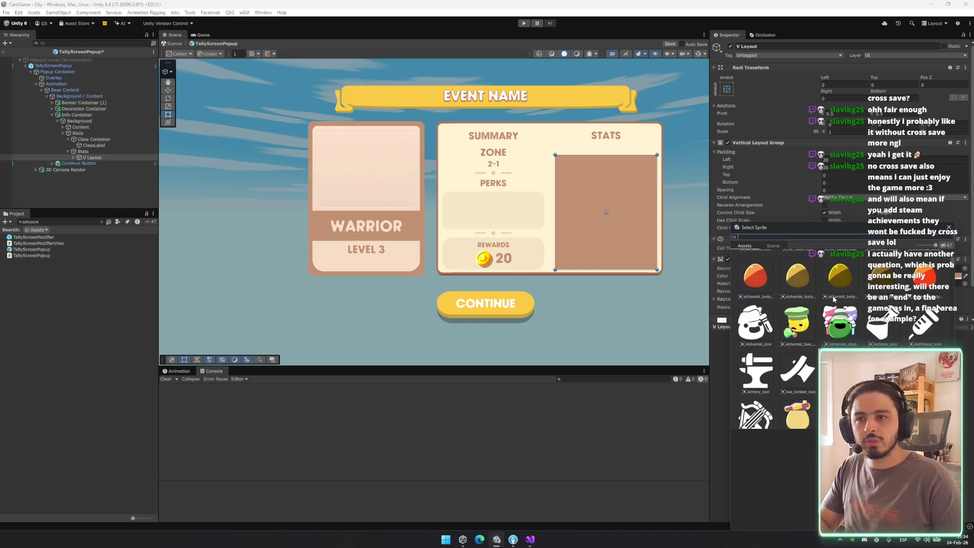
scroll(954, 270, "down", 3)
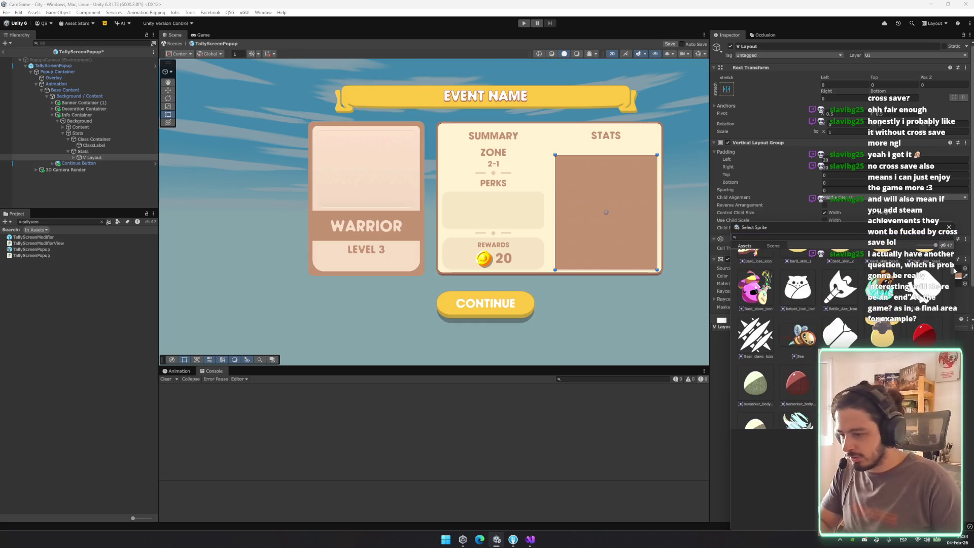
scroll(954, 271, "down", 6)
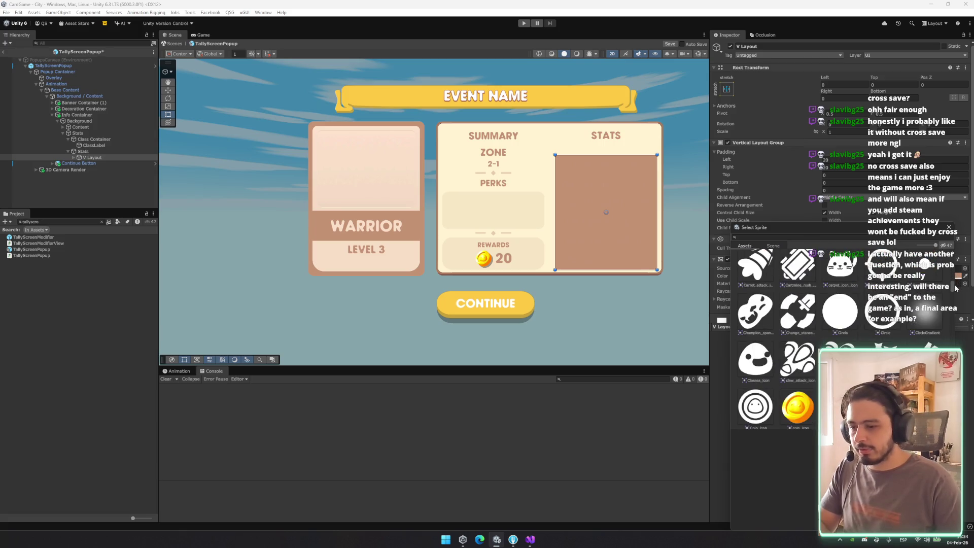
left_click_drag(956, 288, 963, 403)
scroll(878, 312, "down", 5)
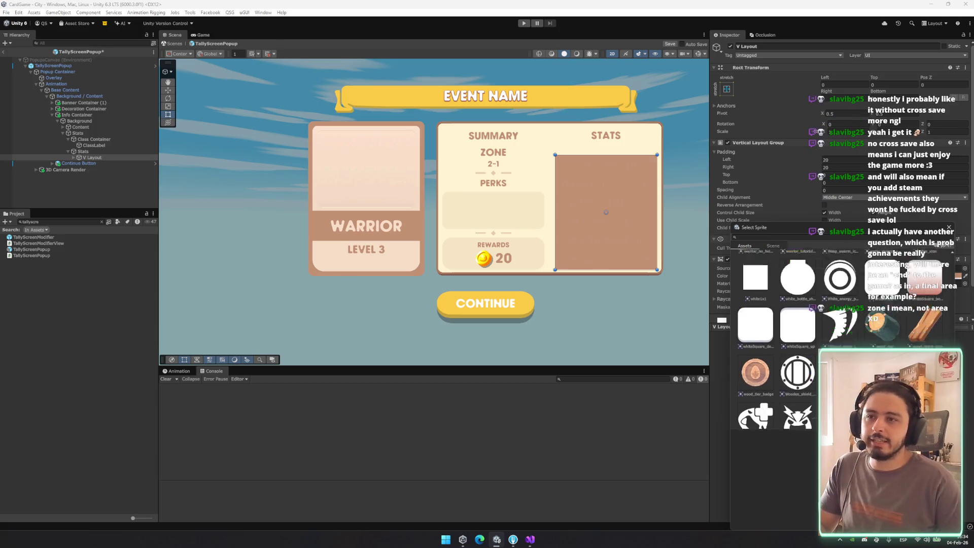
double_click(878, 311)
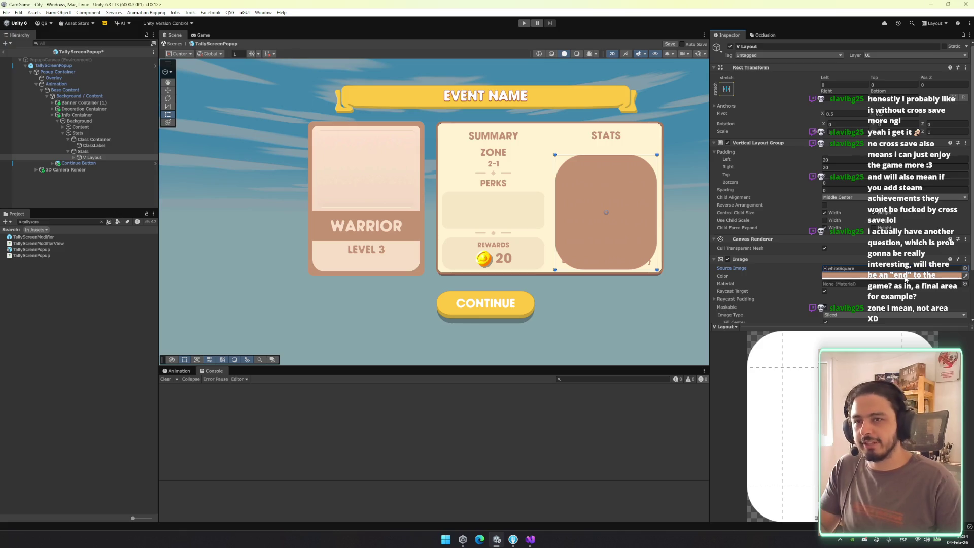
Lighten the V Layout panel colour and set Pixels Per Unit Multiplier to 5
left_click(845, 275)
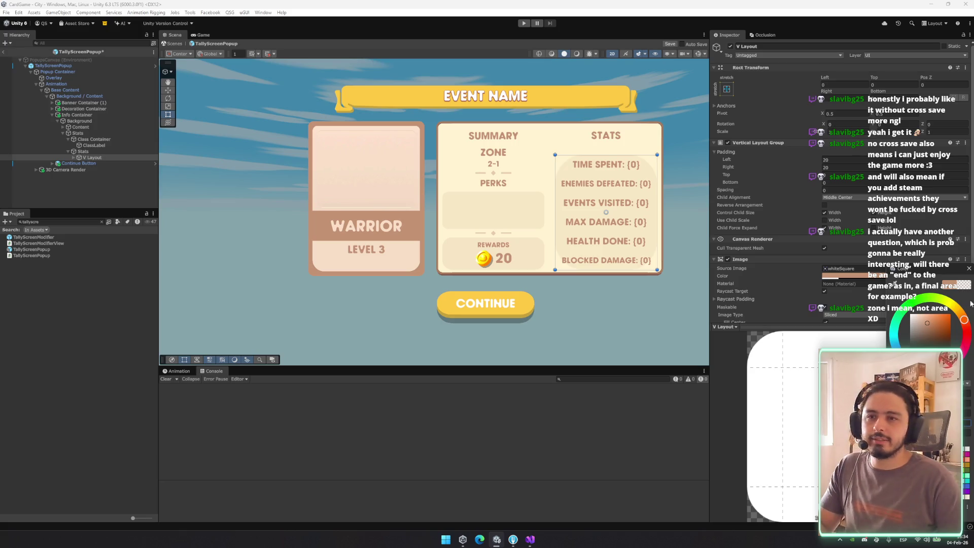
left_click(968, 279)
scroll(855, 316, "down", 3)
left_click(853, 273)
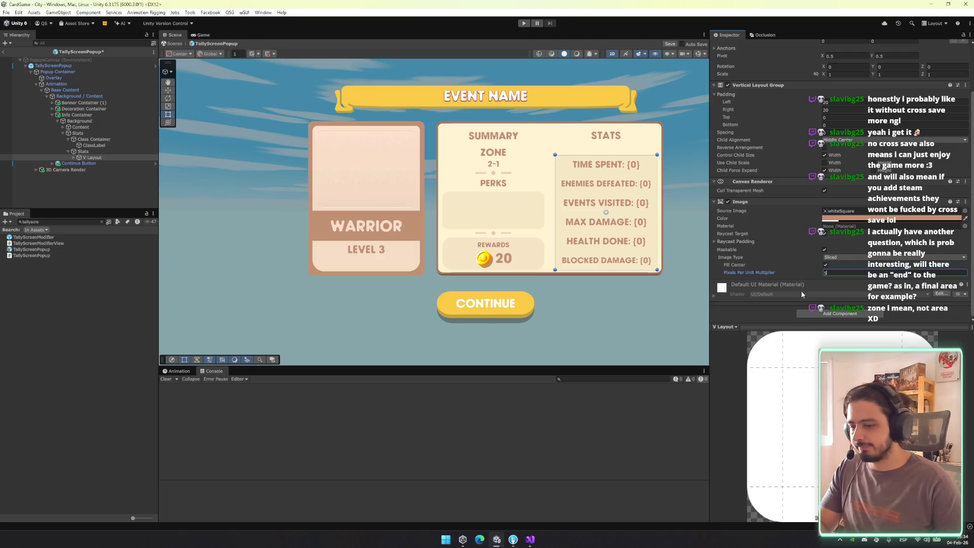
scroll(546, 241, "up", 5)
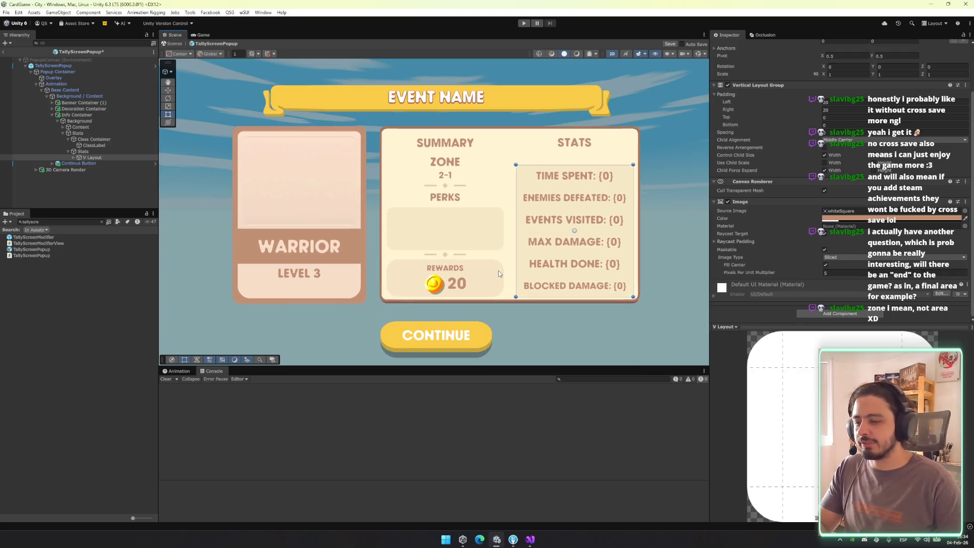
left_click_drag(473, 272, 479, 288)
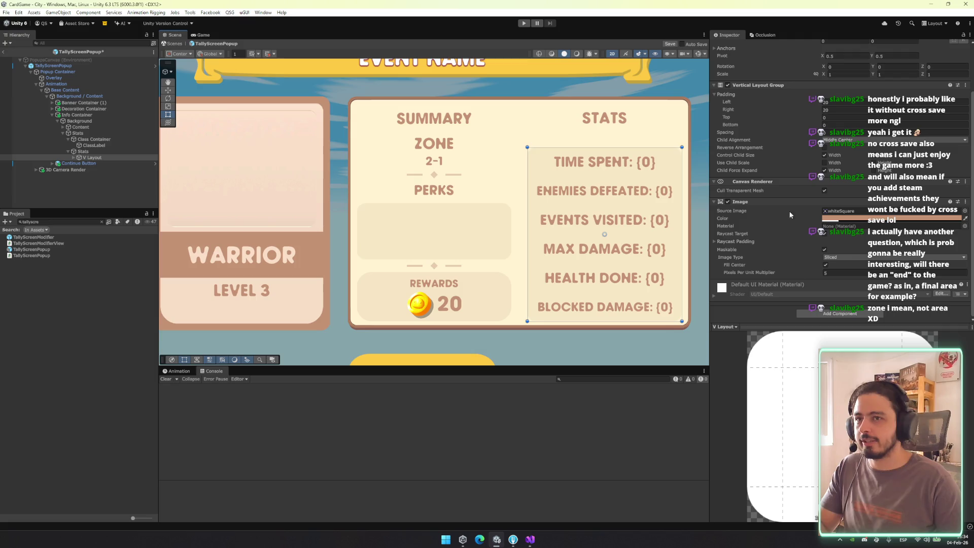
Inspect the tint colour used on Perks Content without changing it
left_click(99, 127)
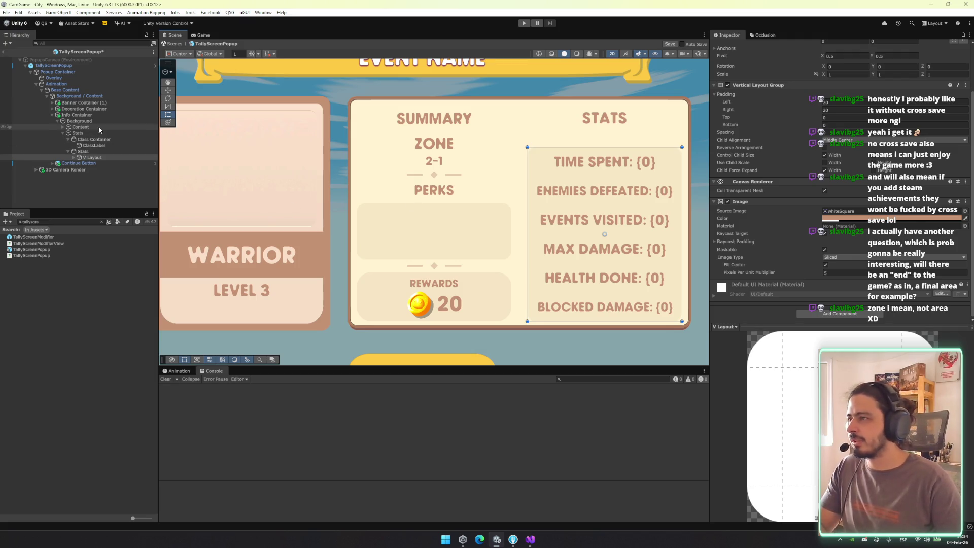
key("Right")
key("Down")
key("Down")
key("Down")
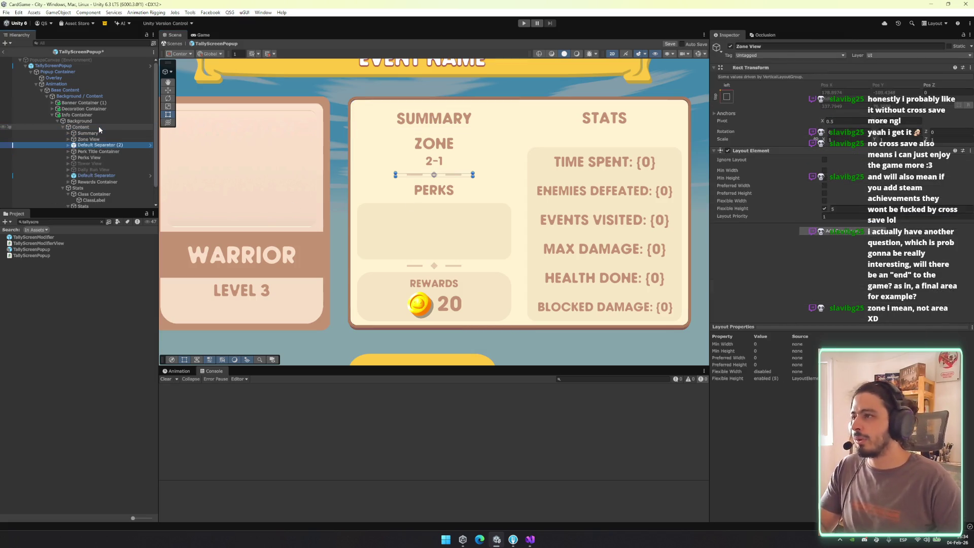
key("Right")
key("Down")
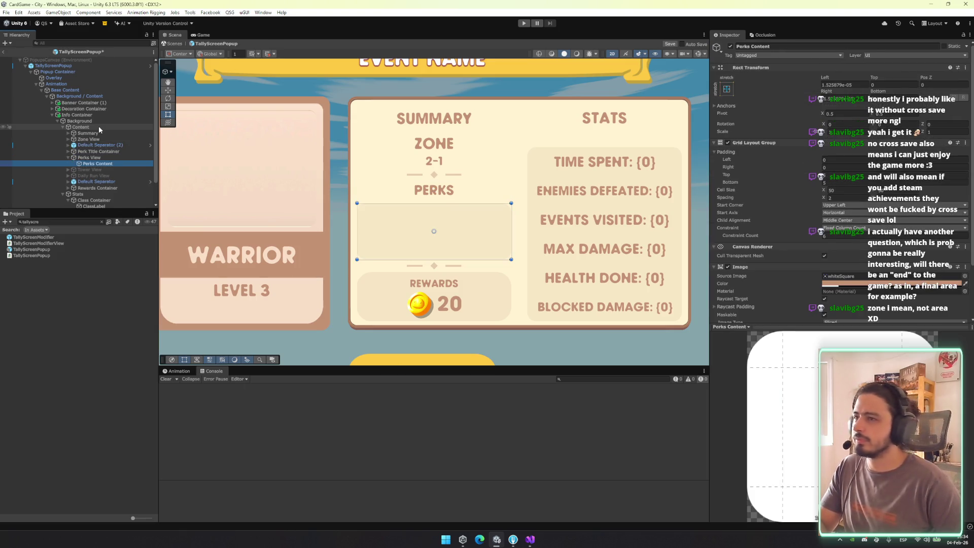
left_click(852, 283)
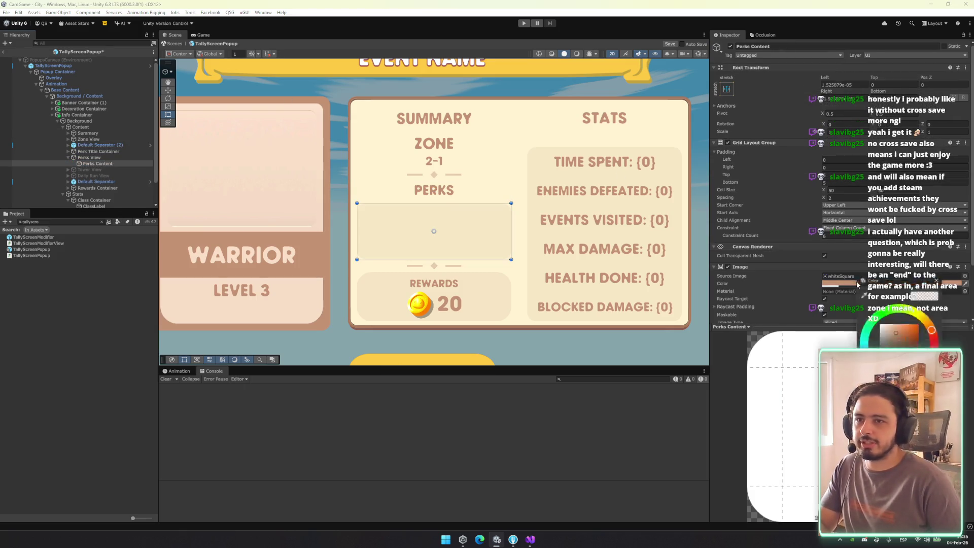
left_click(939, 277)
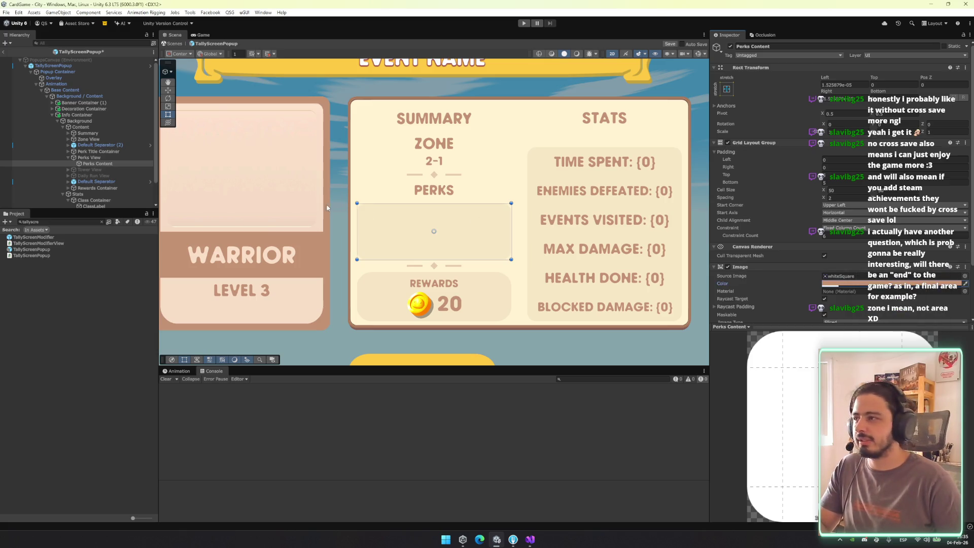
Try a 0.07 flexible height on Class Container, then disable it and save the prefab
left_click(76, 157)
key("Left")
key("Left")
key("Left")
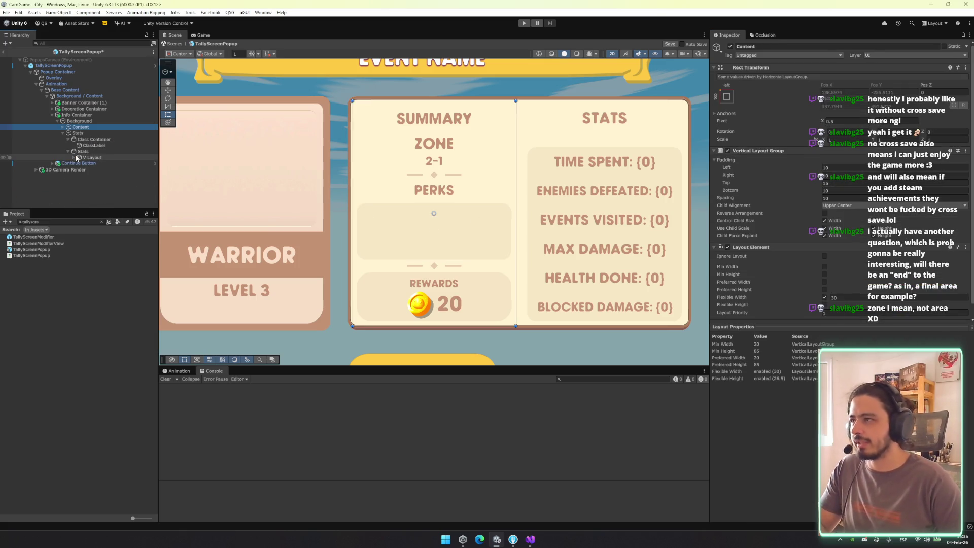
key("Down")
key("Down")
key("Left")
key("Down")
key("Left")
key("Up")
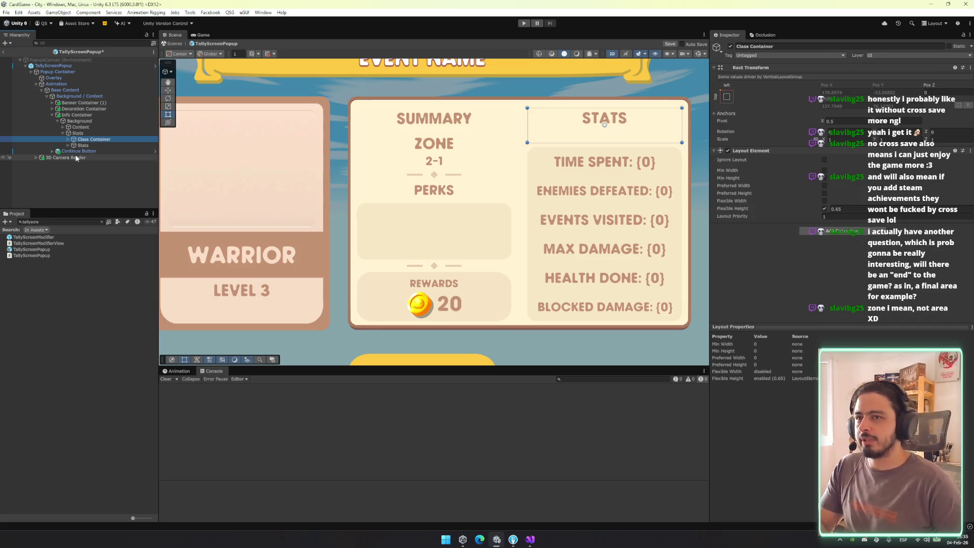
left_click(837, 208)
type("0.07")
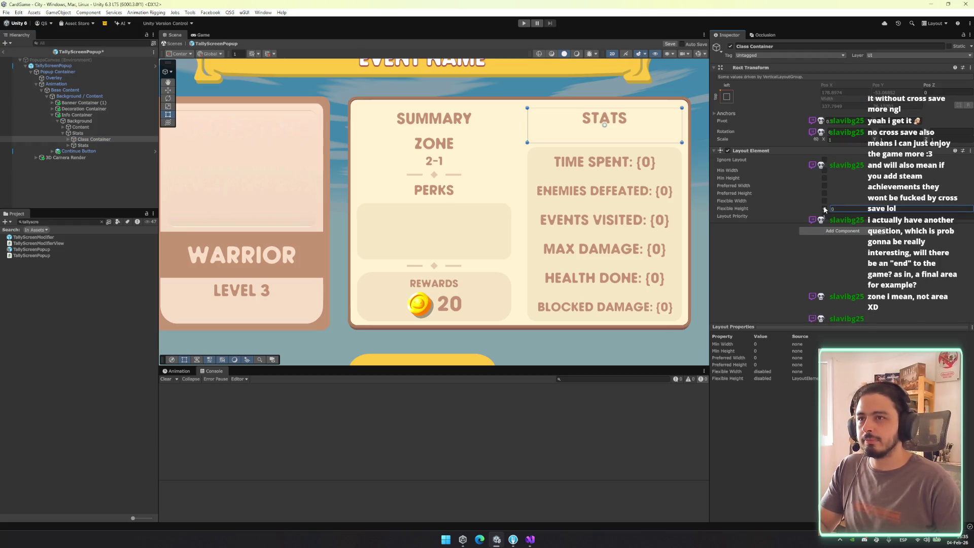
left_click(824, 208)
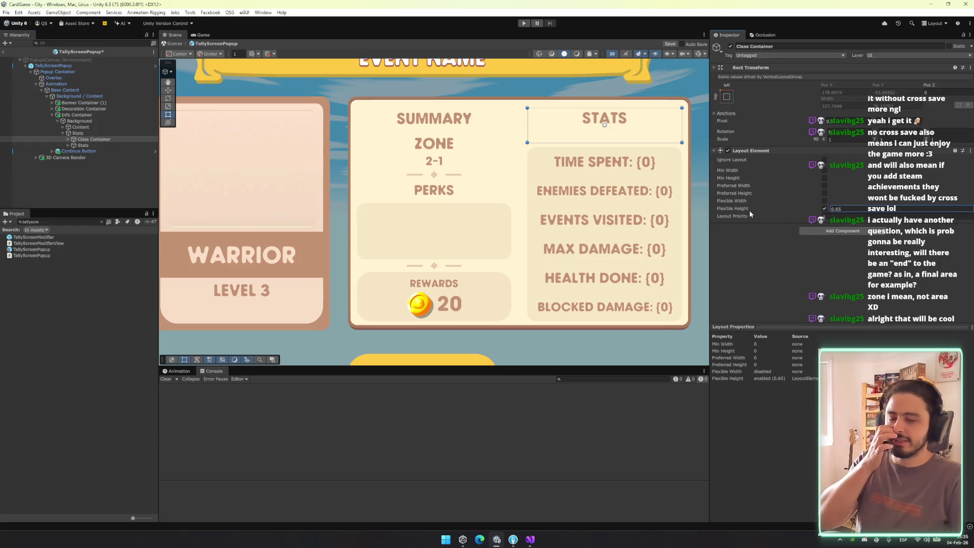
left_click(93, 128)
key("Down")
key("Left")
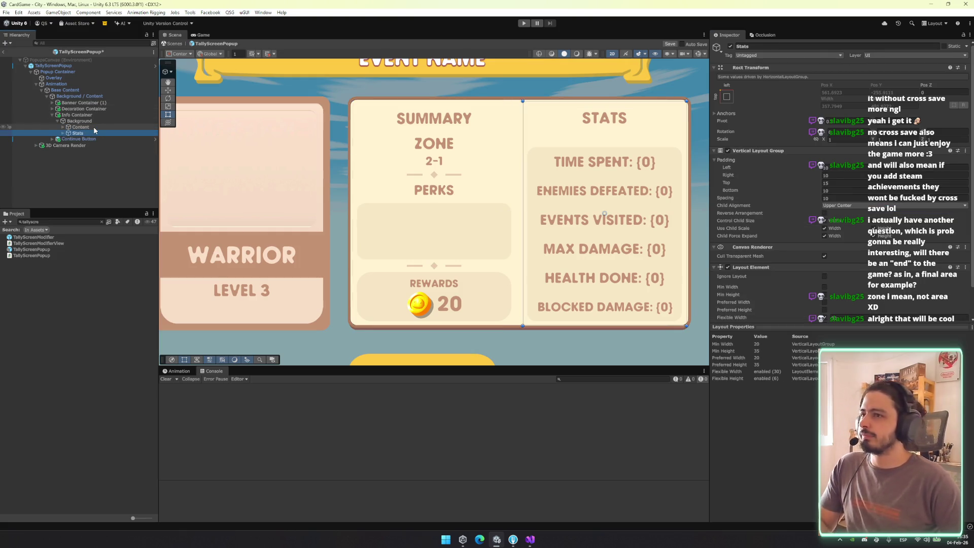
key("ctrl+s")
scroll(460, 223, "right", 3)
left_click(616, 264)
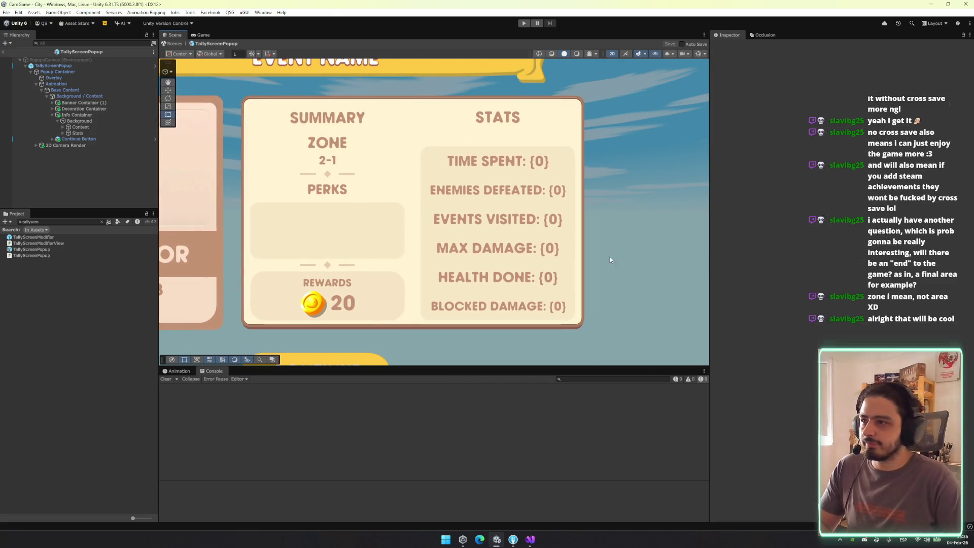
left_click(88, 133)
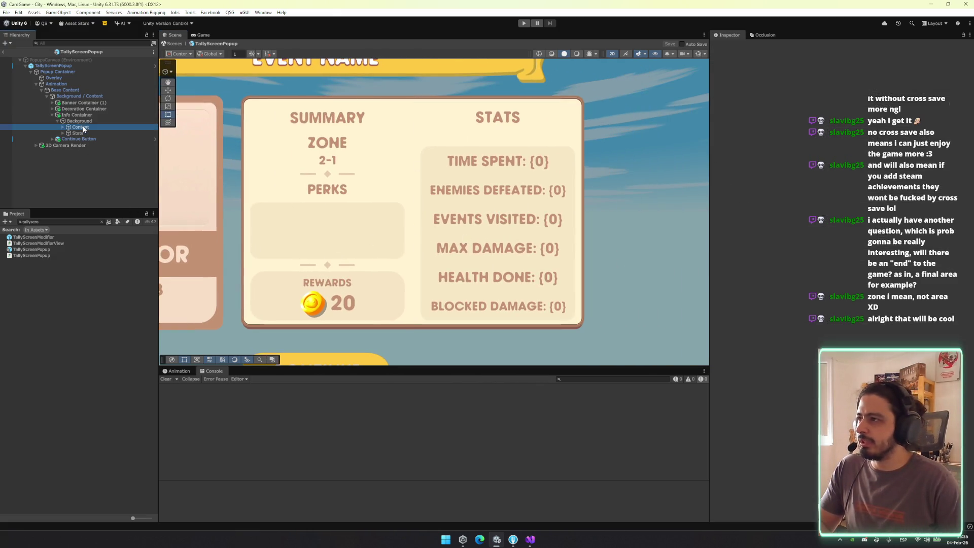
key("ctrl+z")
key("ctrl+z")
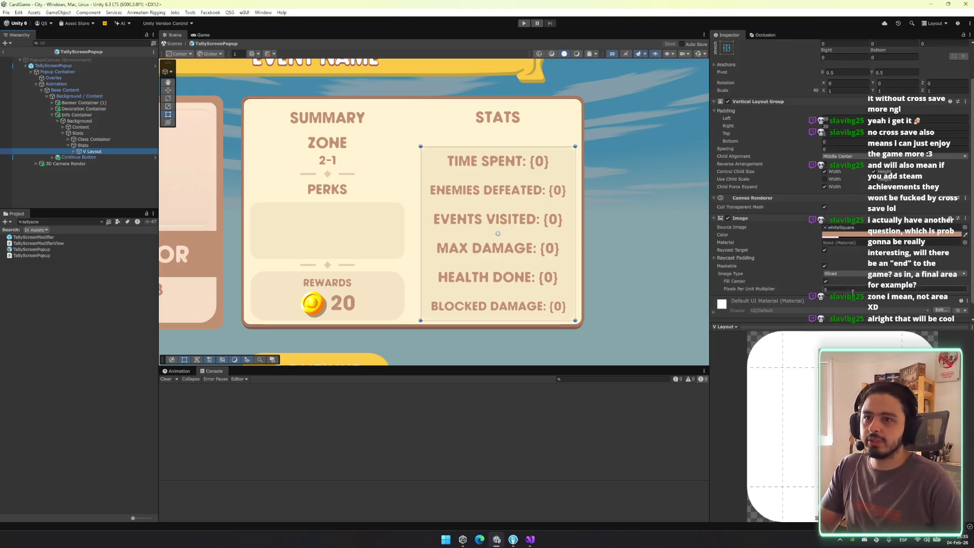
left_click(98, 139)
key("ctrl+z")
key("ctrl+z")
key("ctrl+z")
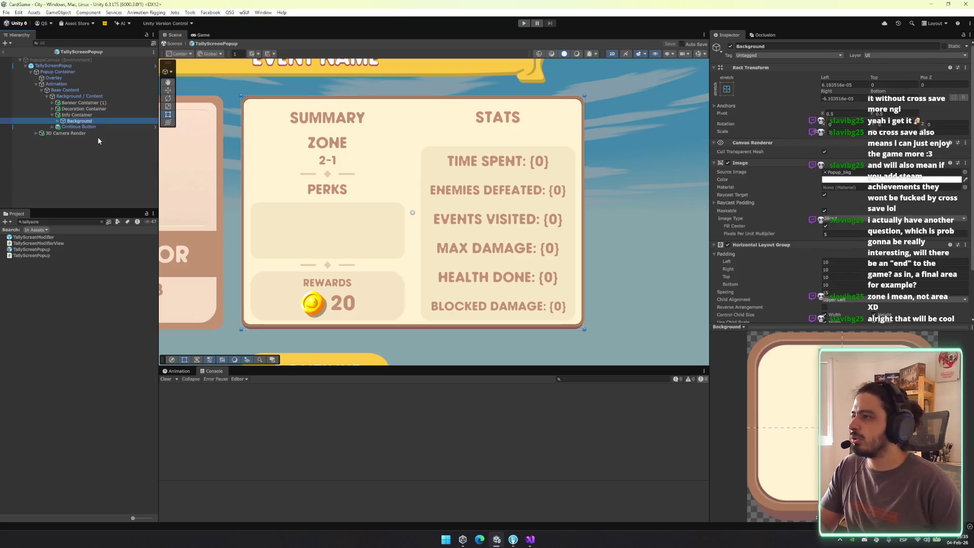
key("ctrl+z")
key("ctrl+z")
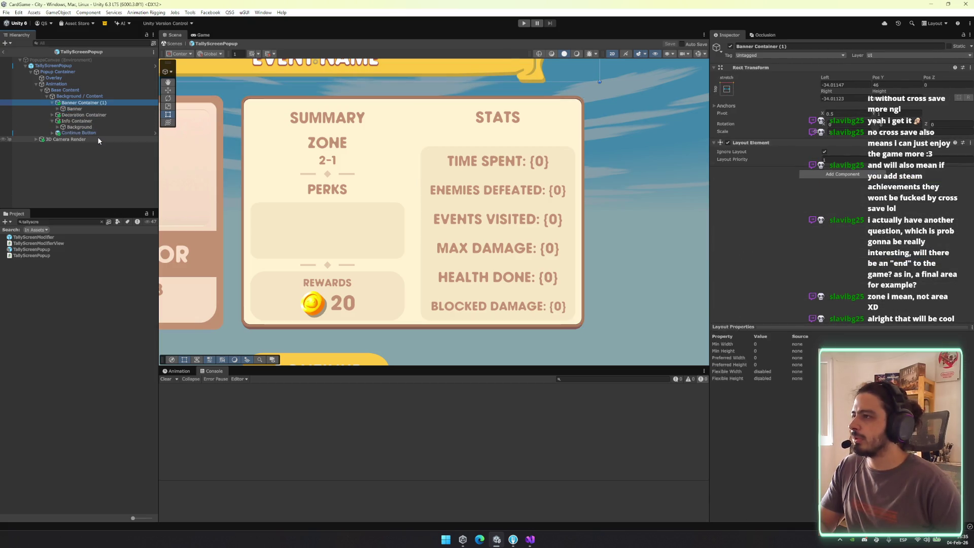
key("Left")
key("Left")
key("Left")
key("Down")
key("Down")
key("Right")
key("Down")
key("Right")
key("Down")
key("Down")
key("Down")
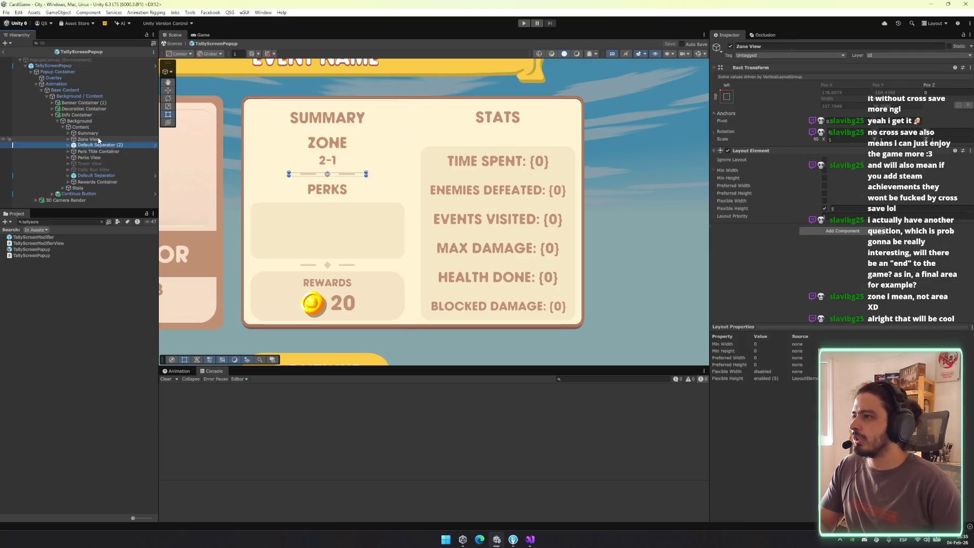
key("Right")
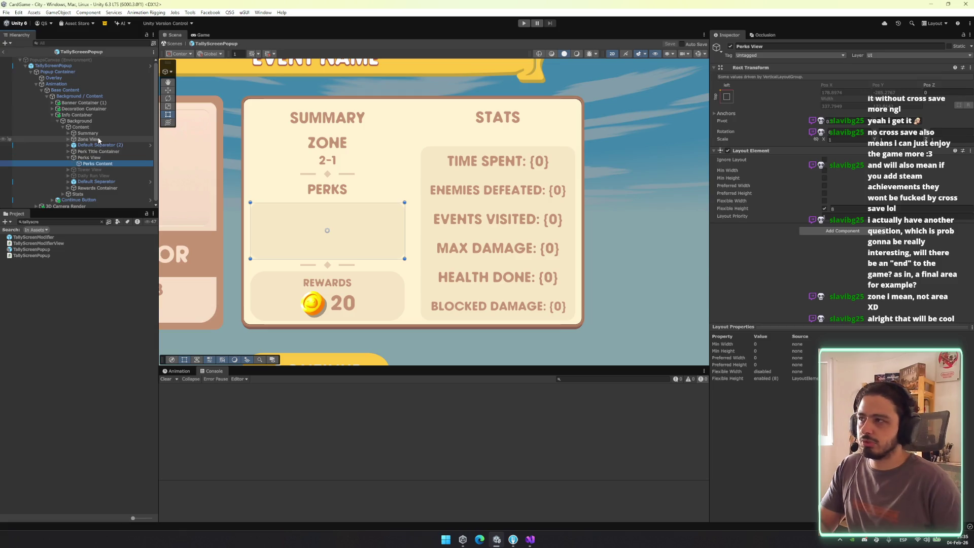
key("Down")
scroll(777, 203, "down", 3)
left_click(774, 278)
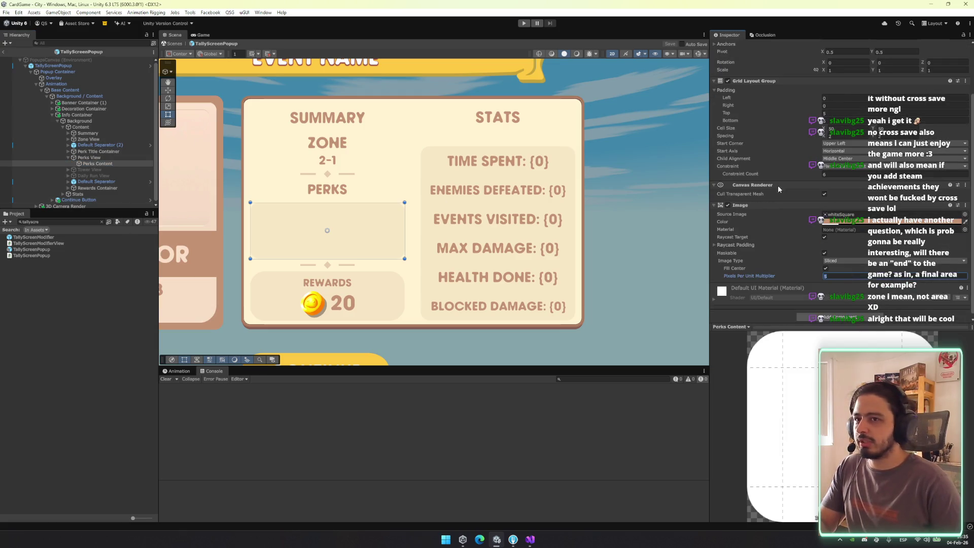
left_click(862, 222)
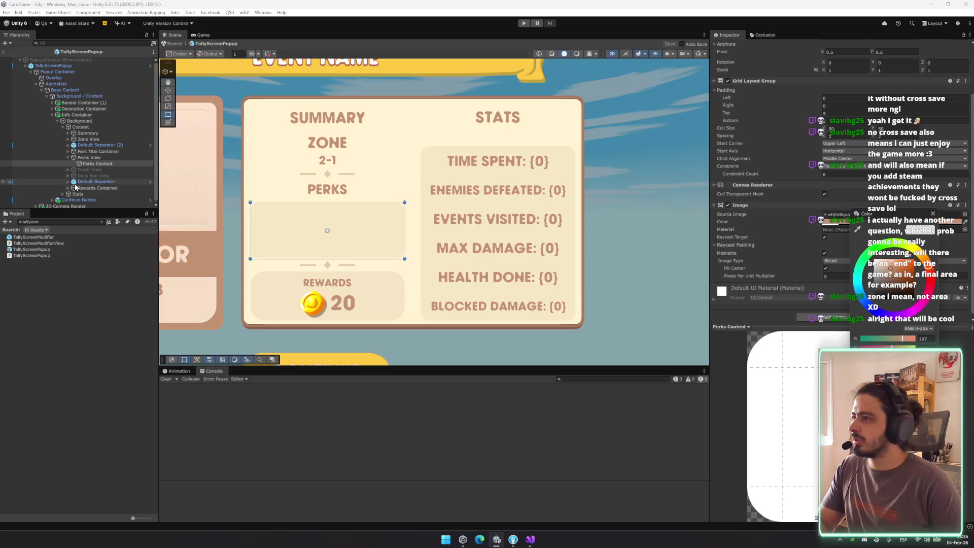
left_click(76, 121)
left_click(77, 189)
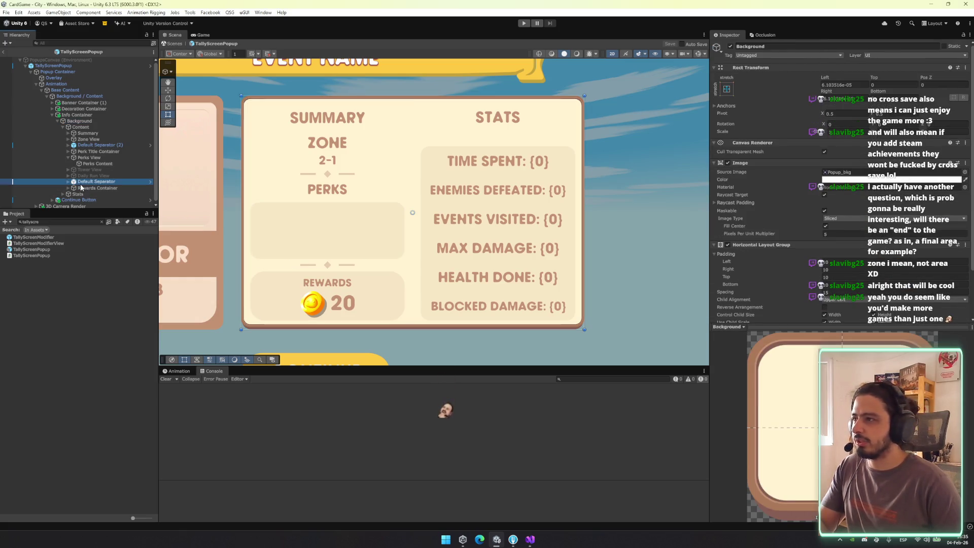
key("Right")
key("Down")
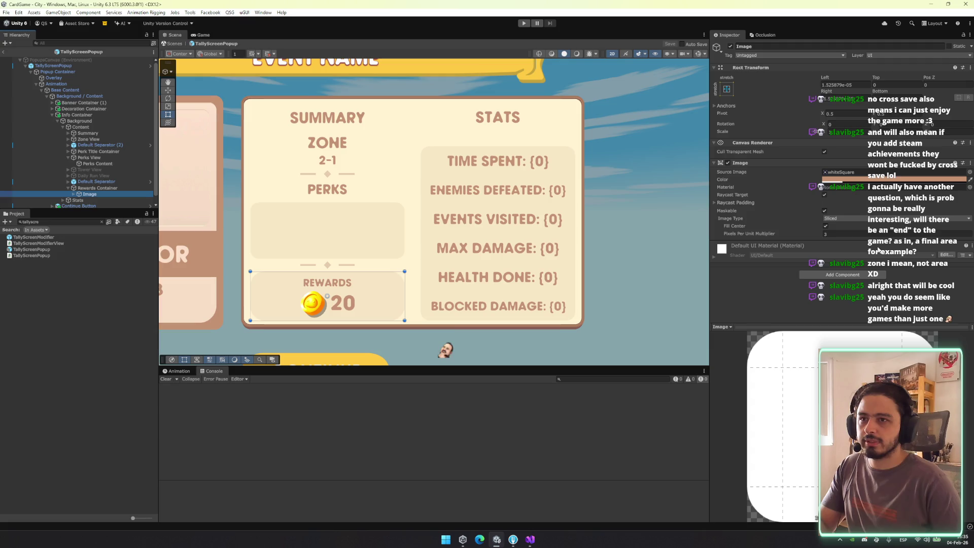
Move Rewards Title Container above the rewards panel in the Hierarchy
left_click(622, 288)
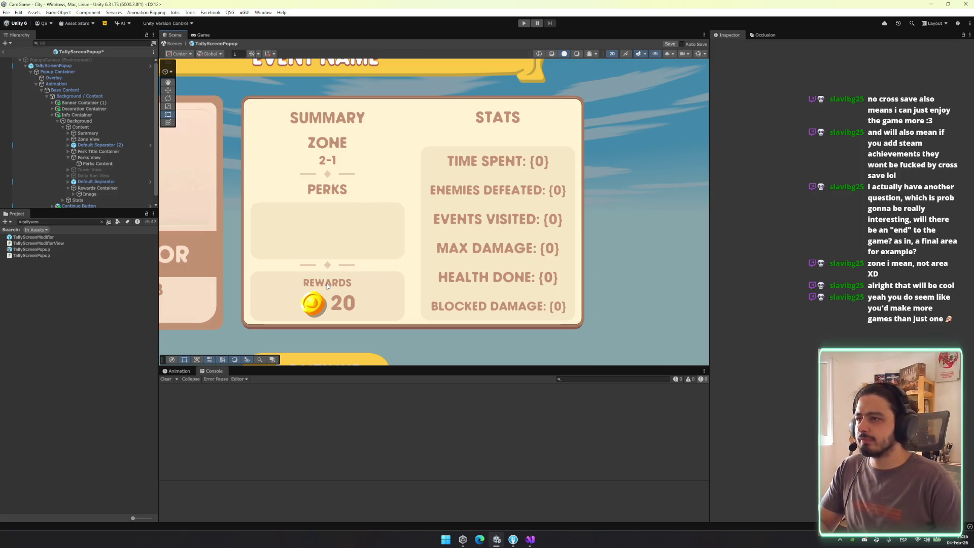
left_click(103, 192)
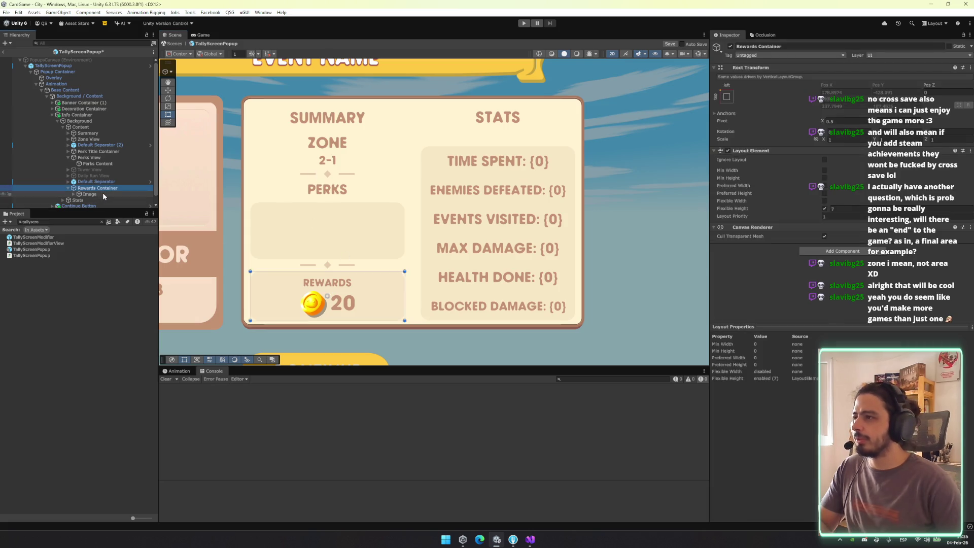
key("Down")
key("Right")
key("Down")
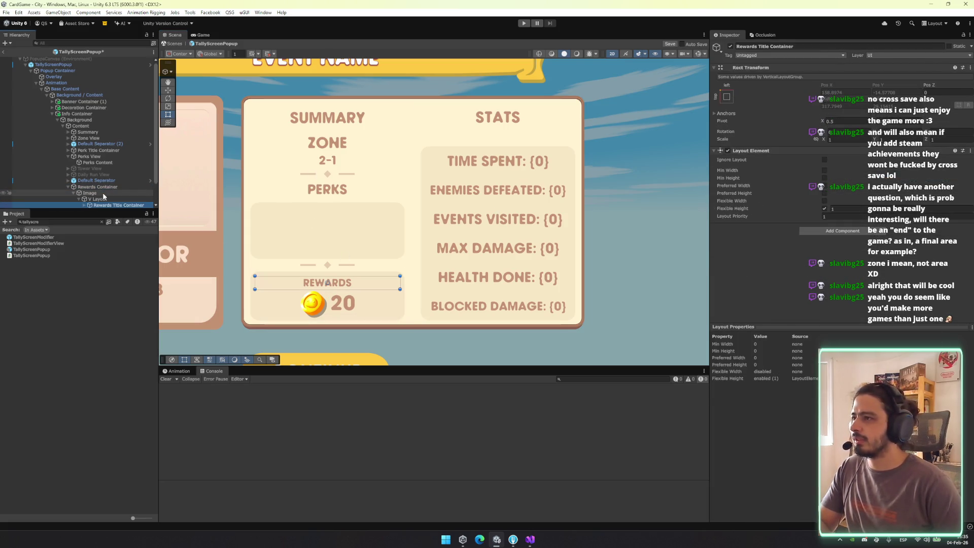
left_click_drag(109, 162, 108, 161)
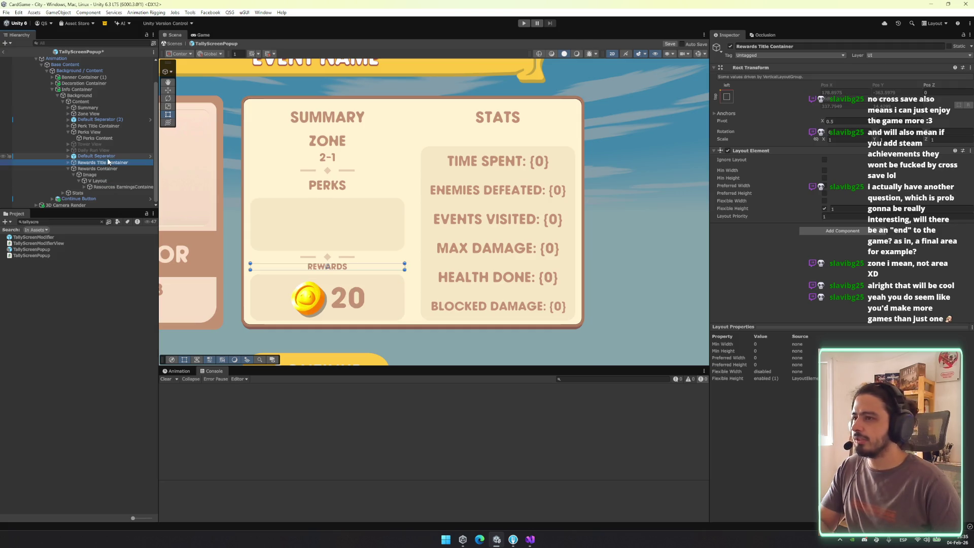
Delete the V Layout wrapper and nest Resources EarningsContainer inside the rewards panel Image
key("Down")
key("Down")
key("Down")
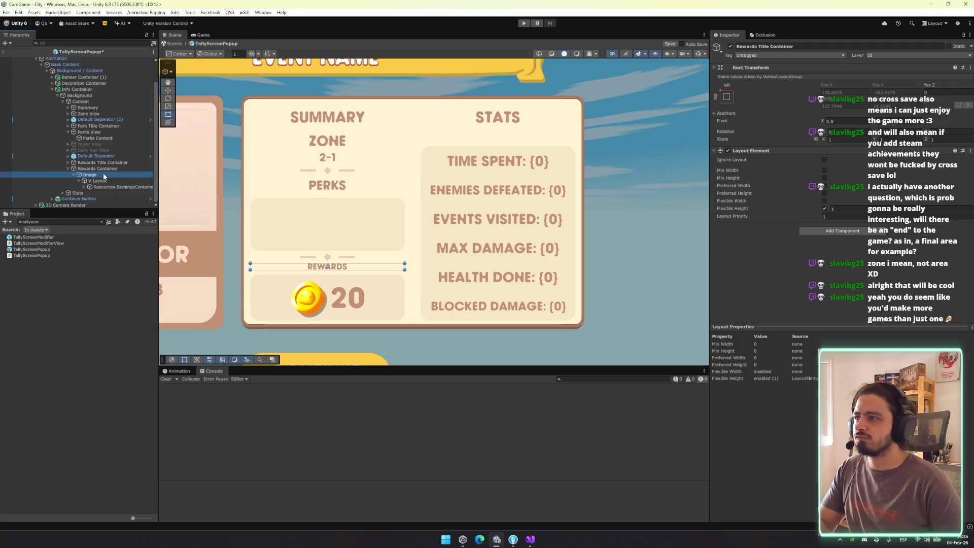
key("Down")
key("Down")
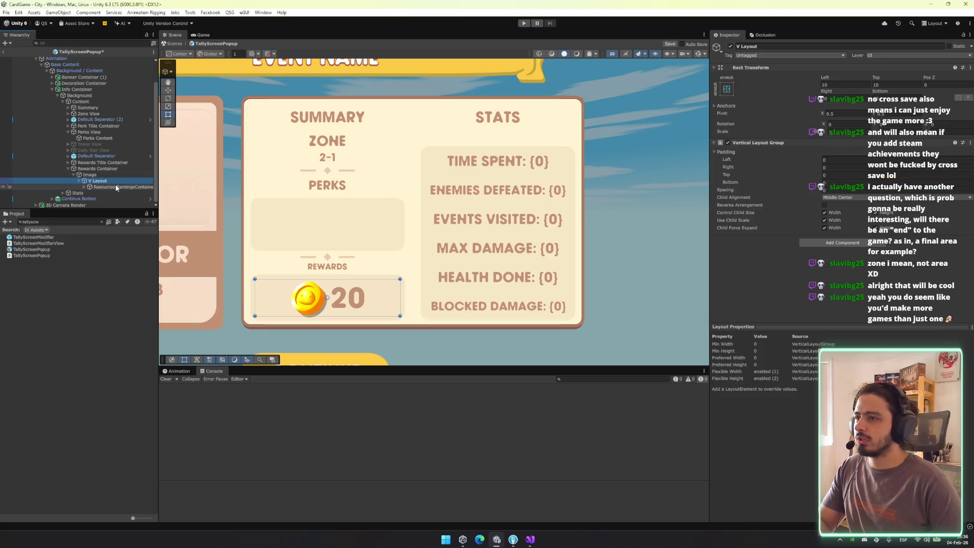
left_click(118, 187)
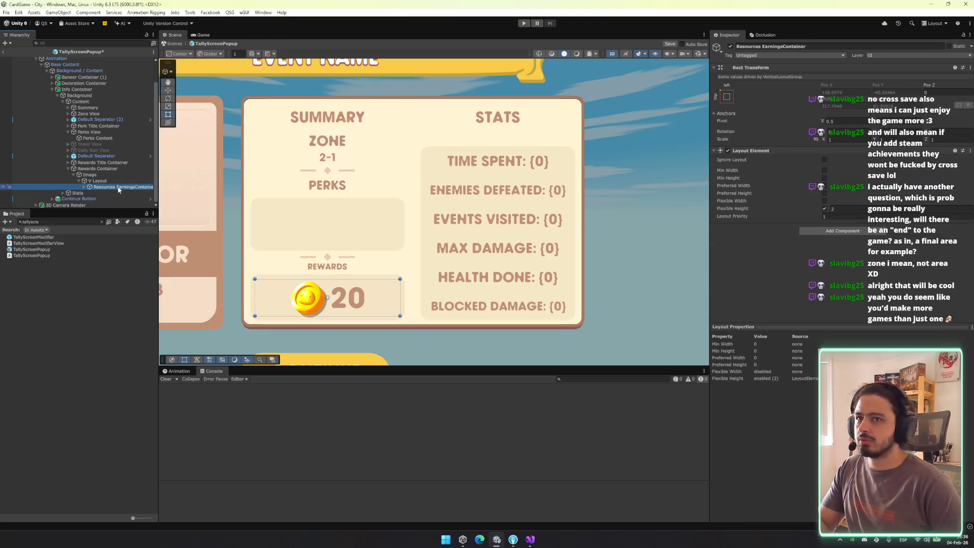
key("Right")
key("Down")
key("Up")
key("Up")
key("Down")
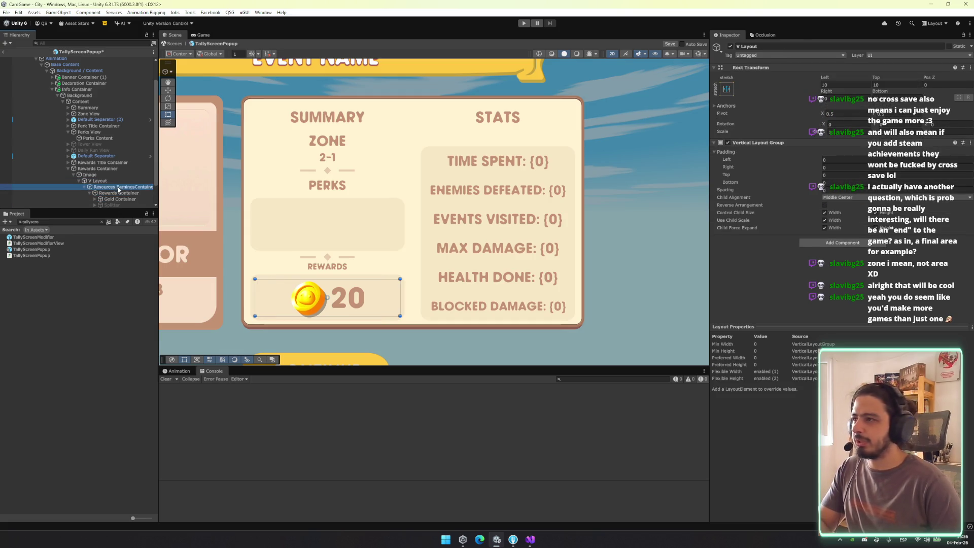
key("ctrl+z")
key("ctrl+z")
key("ctrl+z")
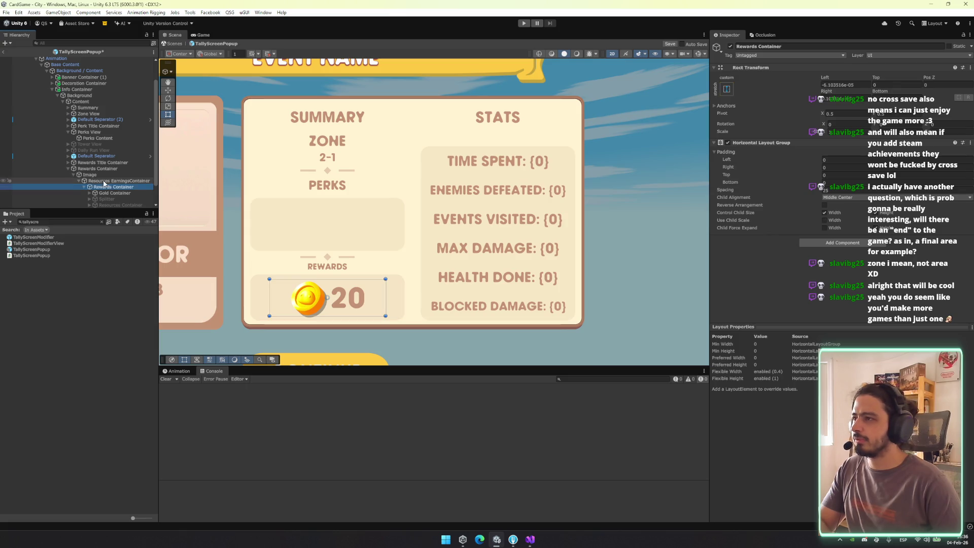
left_click(104, 181)
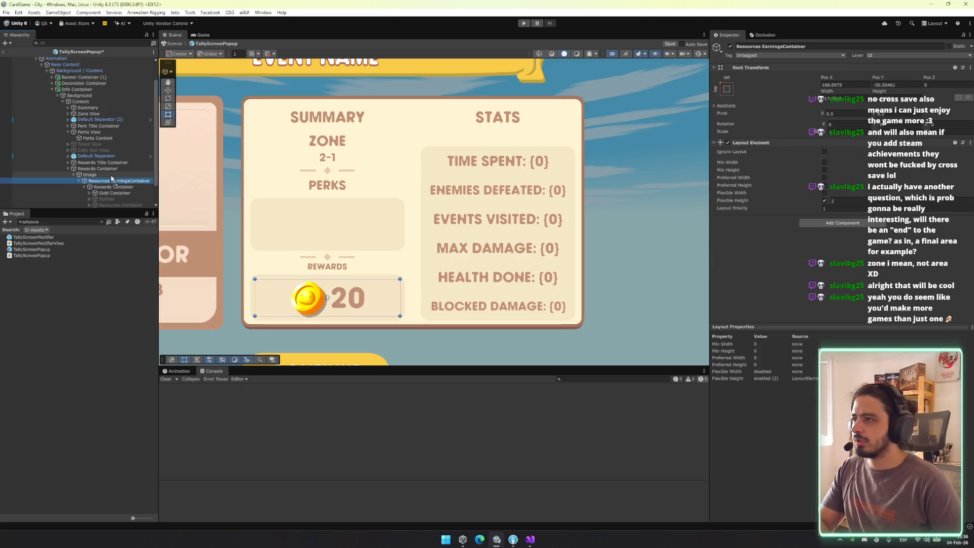
key("ctrl+z")
key("ctrl+z")
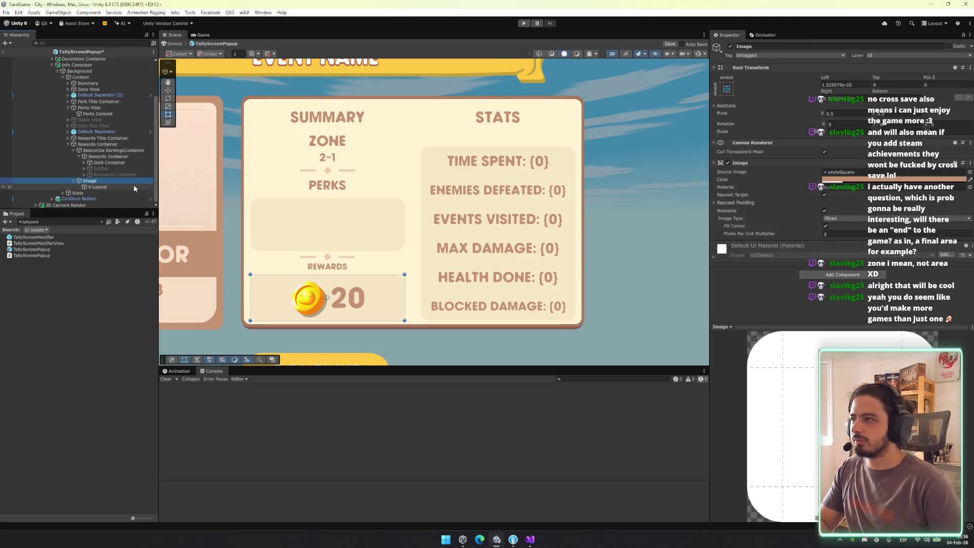
key("ctrl+z")
left_click_drag(121, 160, 106, 186)
Stretch Resources EarningsContainer to fill the panel with Left and Top insets of 10
left_click(727, 89)
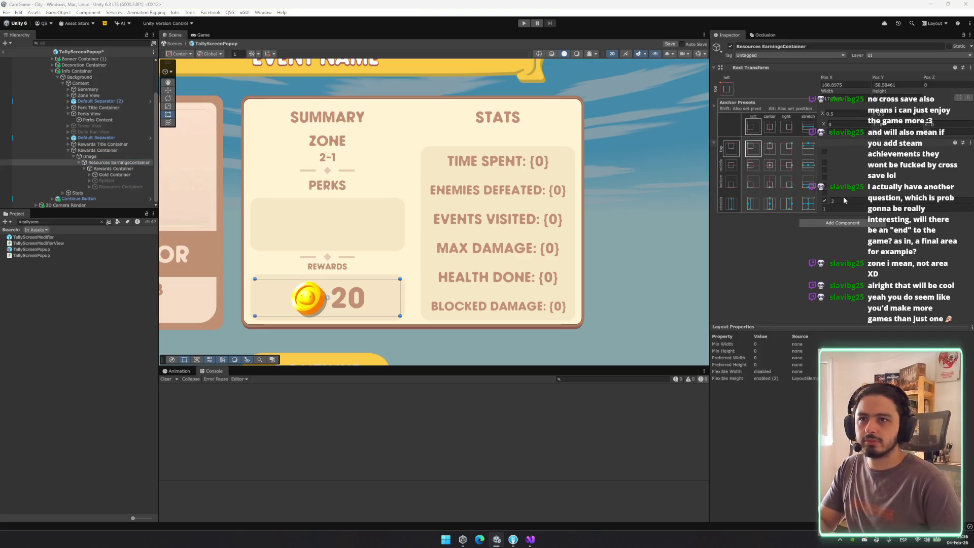
left_click(809, 203)
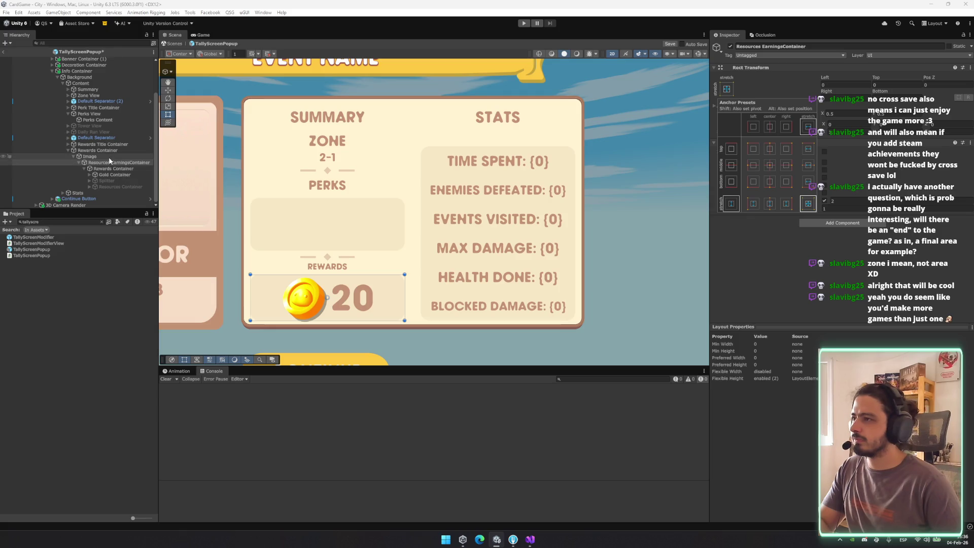
left_click(405, 276)
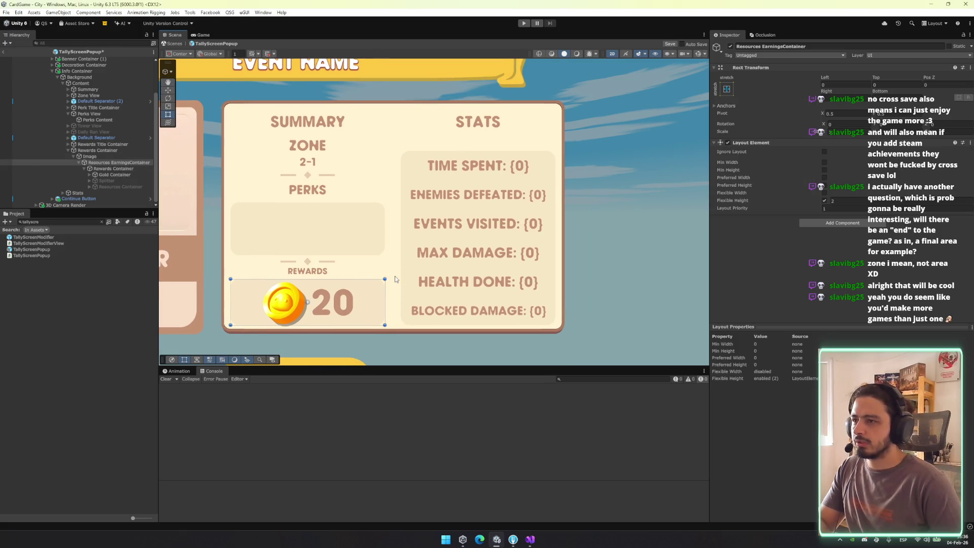
left_click(849, 85)
type("10")
key("Tab")
type("10")
key("Tab")
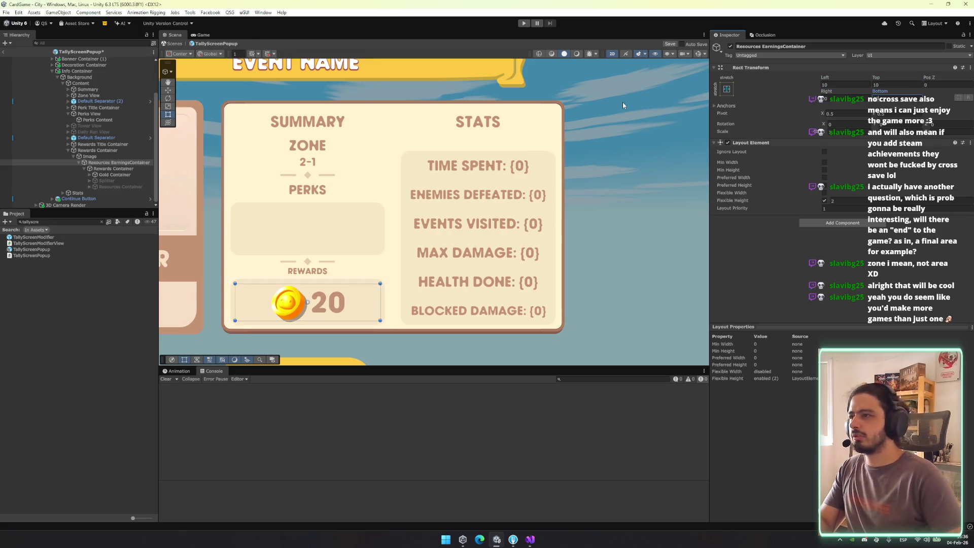
Check the Gold Container, trying a coin duplicate and toggling Splitter and Resources Container active
left_click(110, 181)
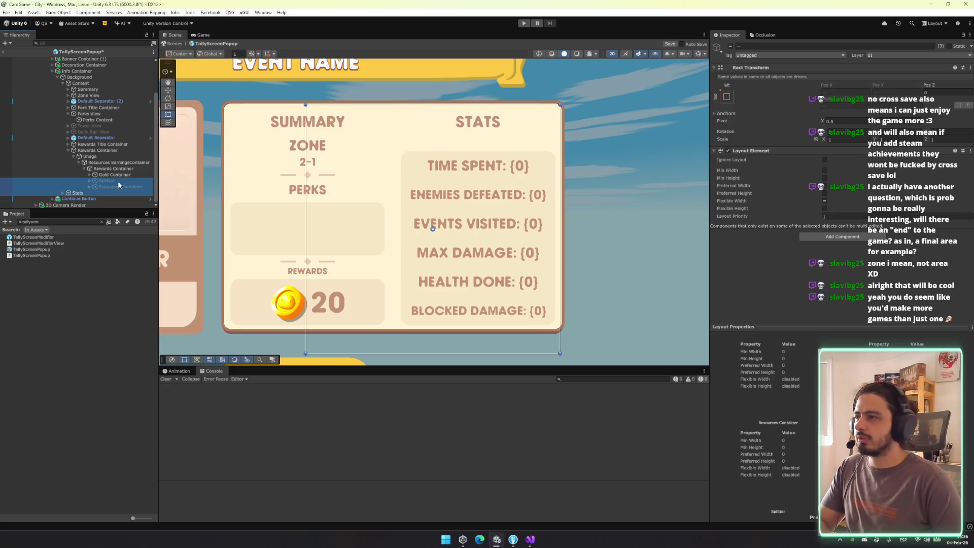
left_click(126, 169)
left_click(123, 174)
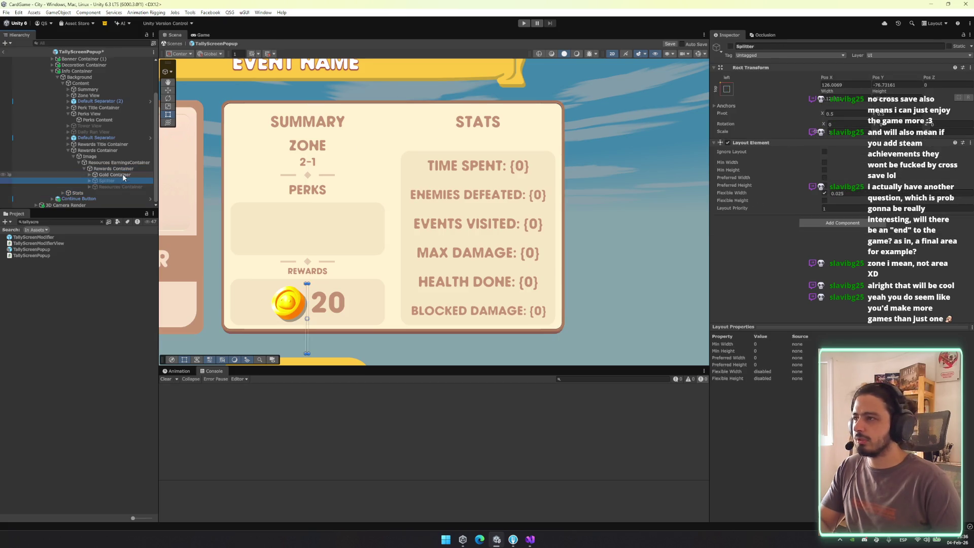
key("ctrl+d")
key("ctrl+d")
key("ctrl+z")
key("ctrl+z")
left_click(120, 182)
left_click(125, 187, "shift")
left_click(730, 46)
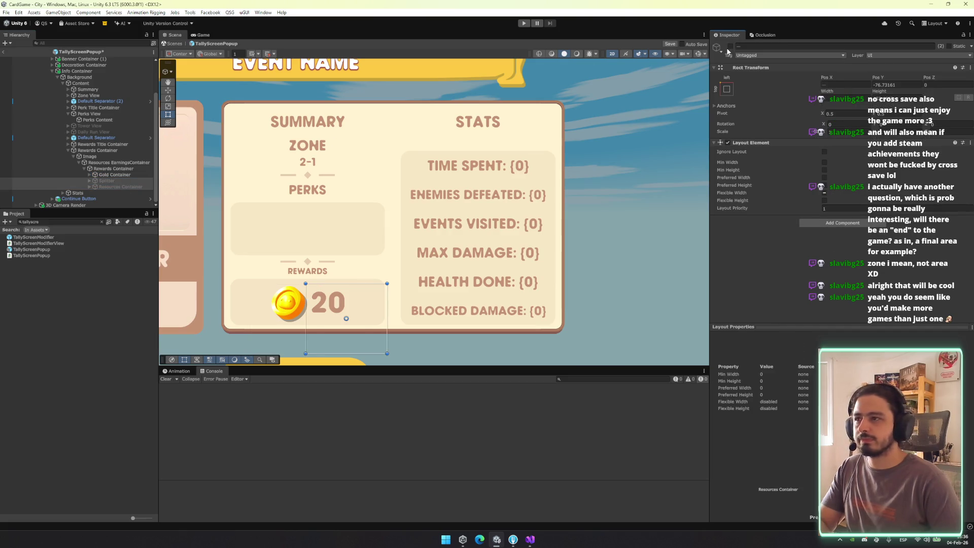
left_click(730, 46)
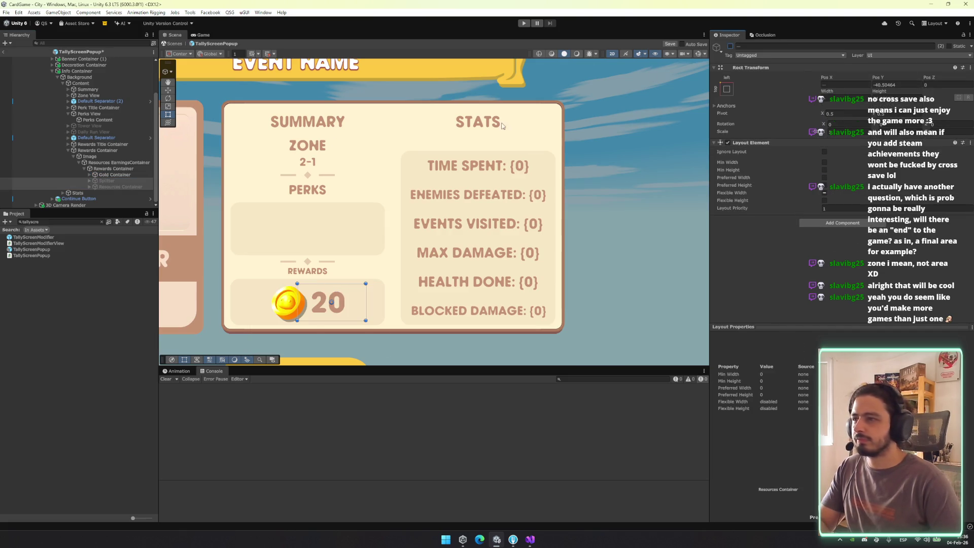
left_click(127, 175)
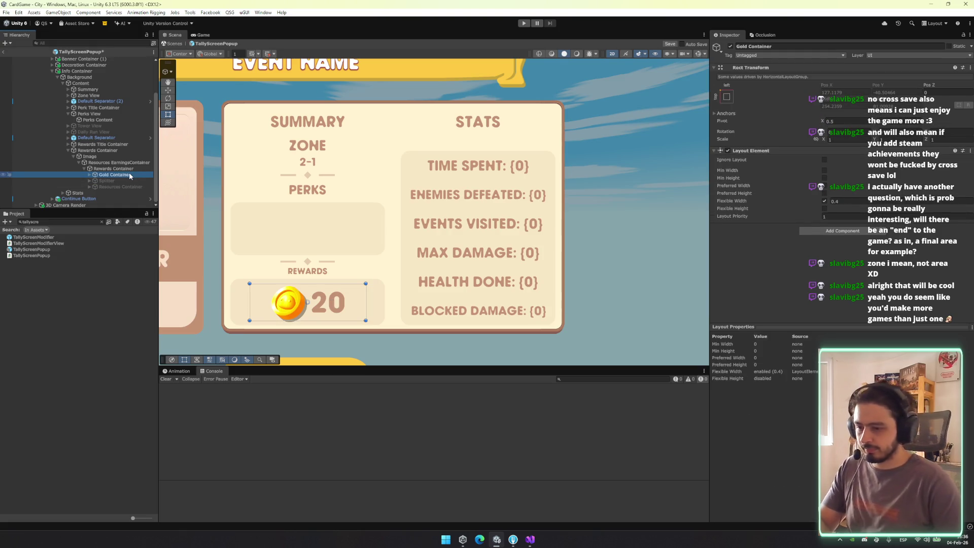
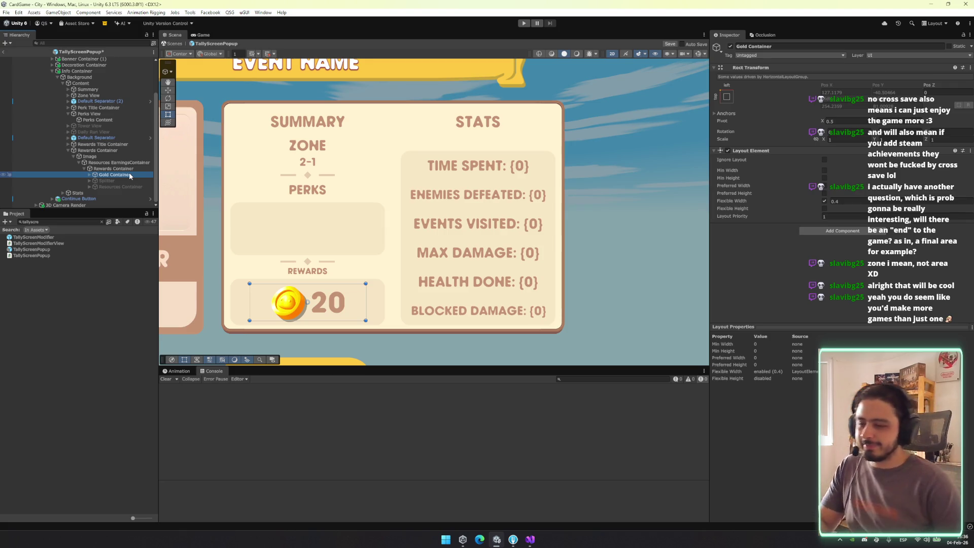
Give the Perk Title Container a flexible height of 2.5
key("Left")
key("Left")
key("Left")
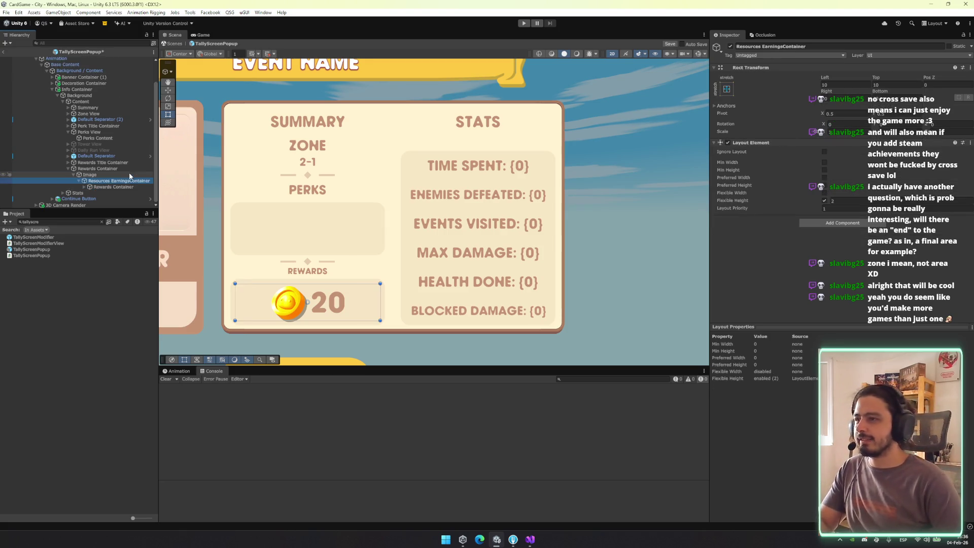
key("Up")
key("Up")
key("Up")
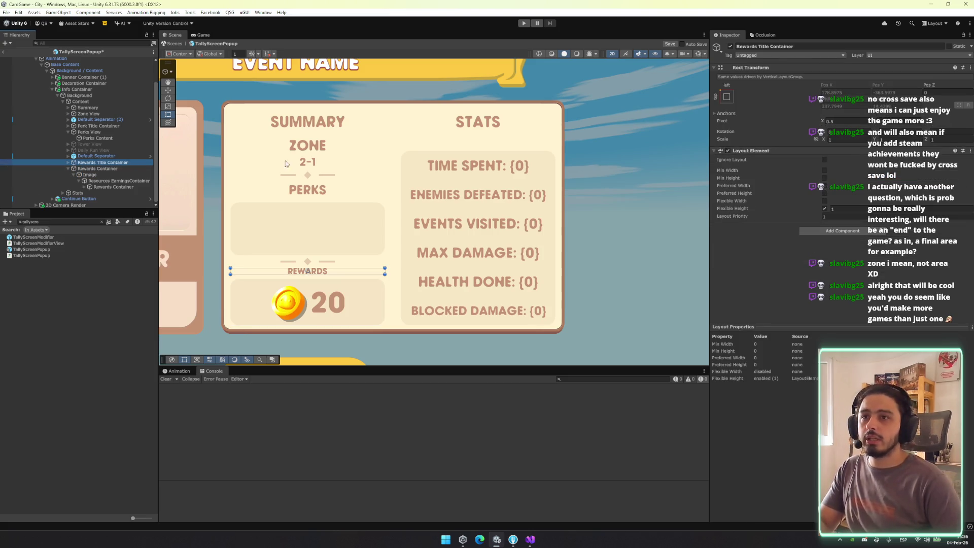
left_click(109, 133)
key("Left")
key("Up")
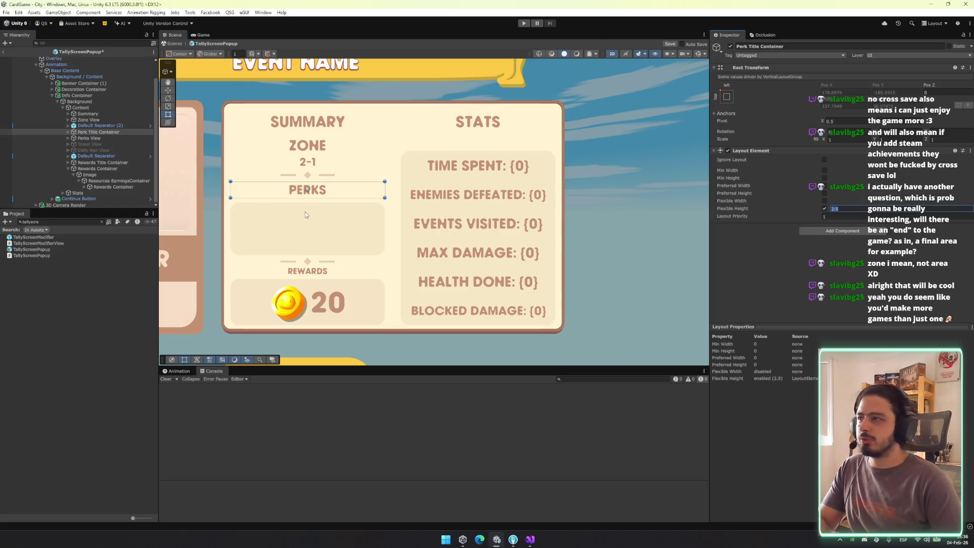
Adjust flexible heights on the Rewards EarningsContainer, Rewards Title (2.5) and Rewards Container (7)
left_click(133, 175)
key("Down")
left_click(863, 201)
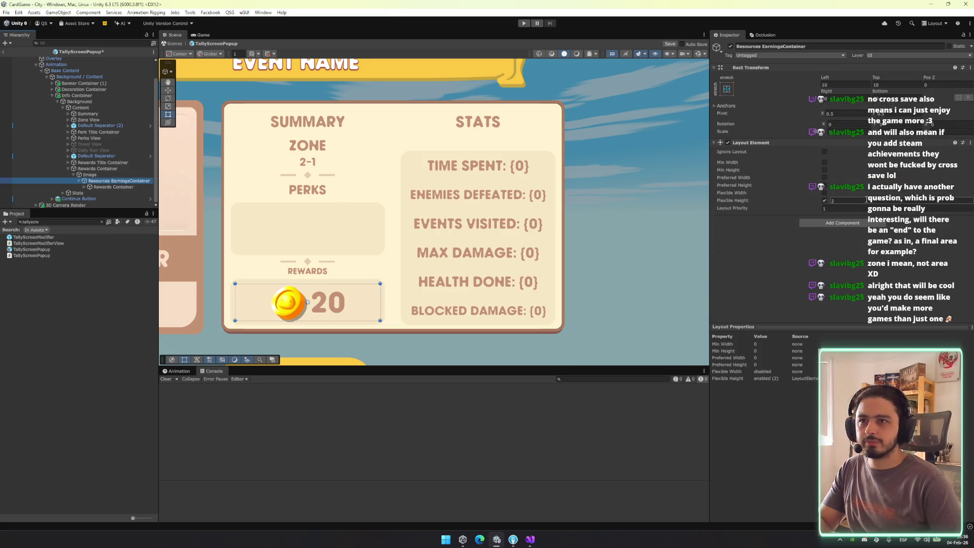
left_click(102, 162)
left_click(856, 208)
left_click(857, 208)
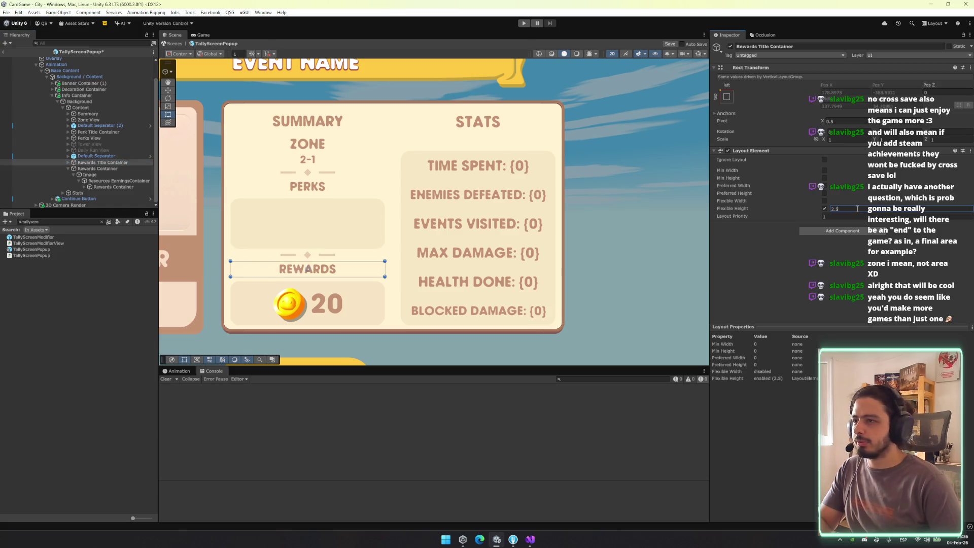
left_click(114, 168)
Select both Default Separators, disable them and delete them
left_click_drag(397, 240, 480, 219)
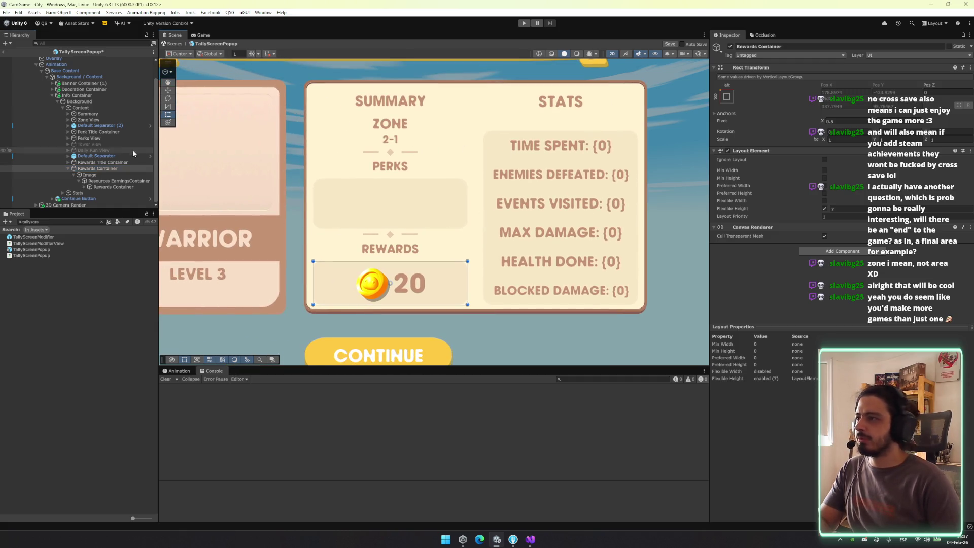
left_click(96, 156)
left_click(100, 125, "ctrl")
left_click(731, 46)
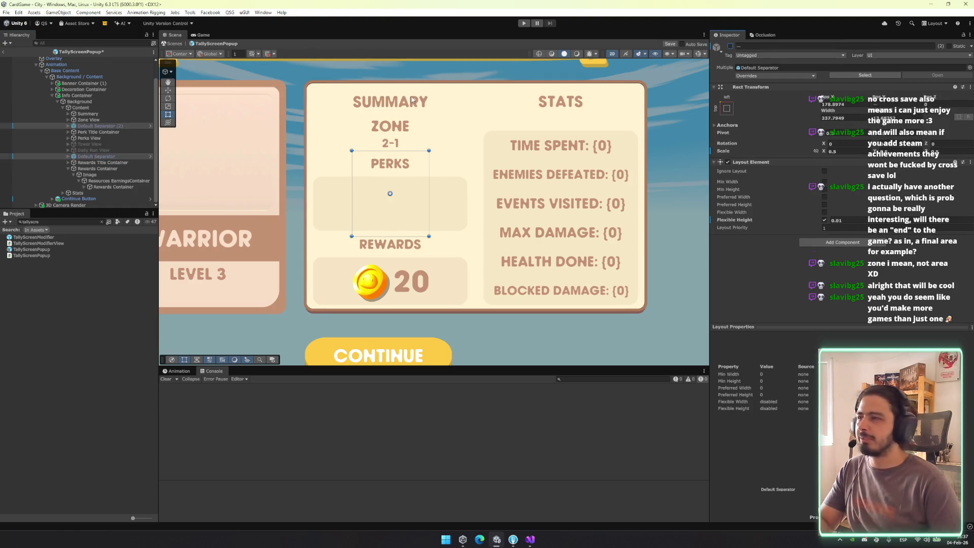
key("Delete")
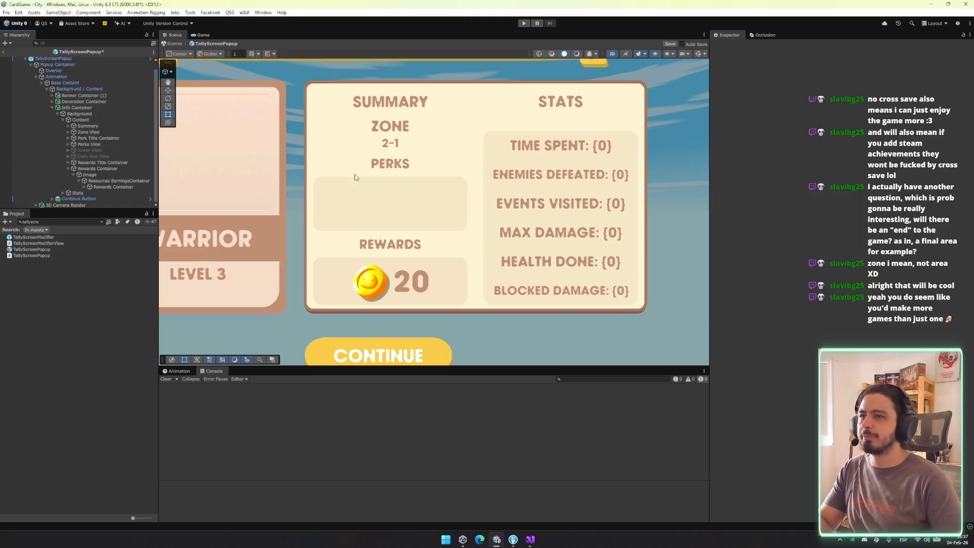
Add an Image component to the Zone Level Container under Zone View
left_click_drag(380, 157, 446, 151)
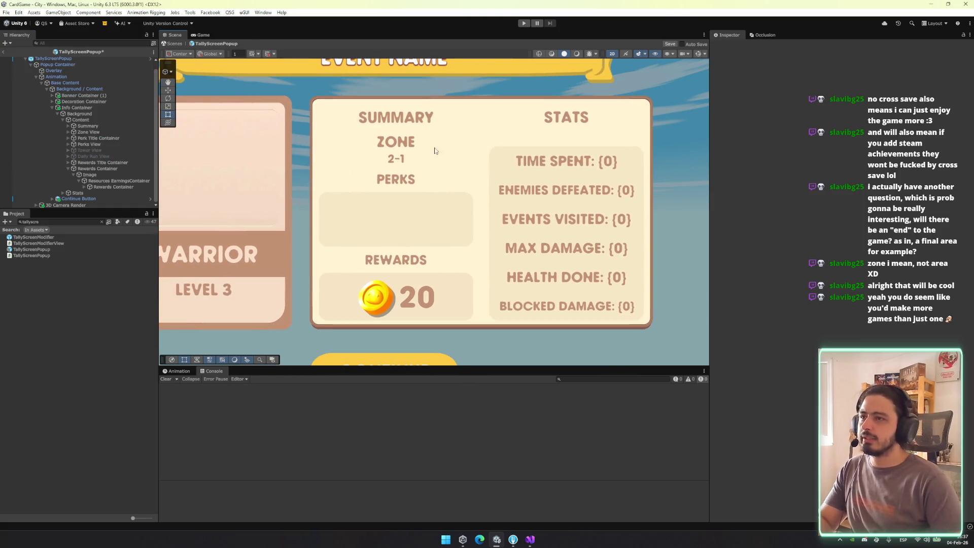
left_click(320, 133)
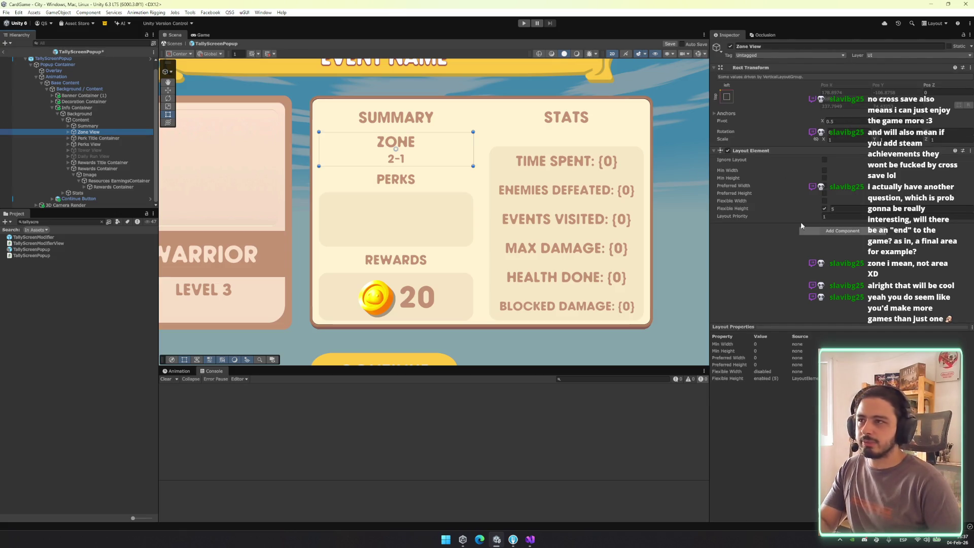
left_click(397, 157)
left_click(396, 158)
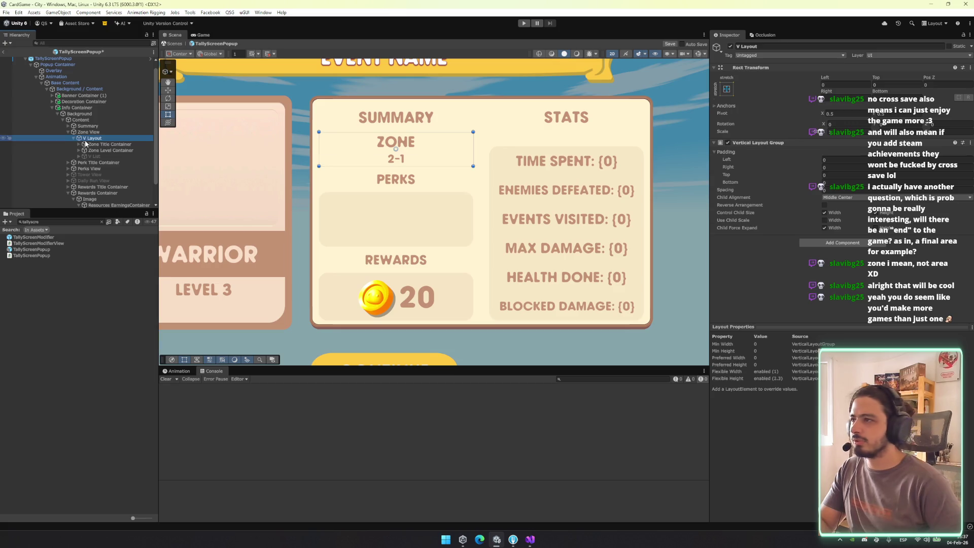
left_click(858, 231)
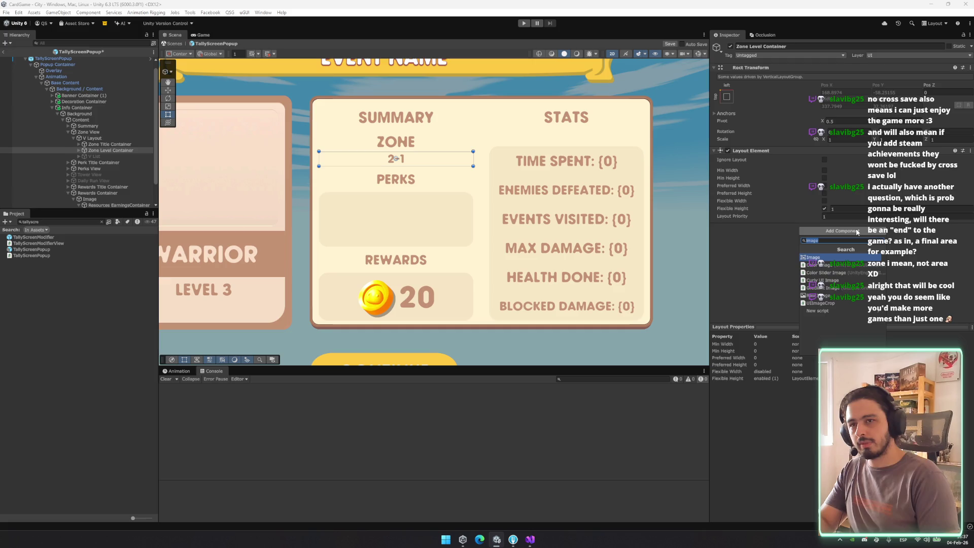
left_click(817, 257)
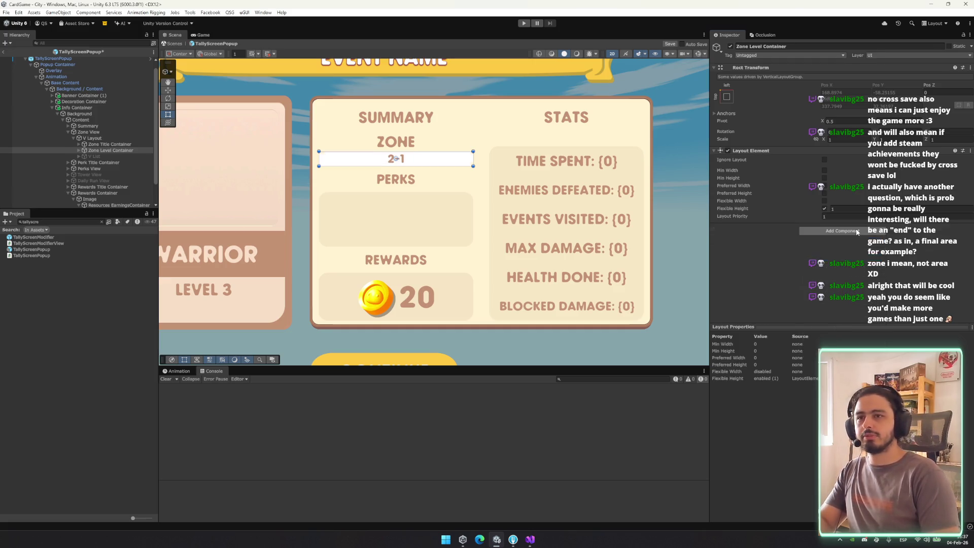
Eyedrop the brown colour, try the whiteSquare sprite with multiplier 5, then undo the changes
left_click(575, 117)
left_click(893, 264)
left_click_drag(939, 416, 893, 416)
left_click(962, 257)
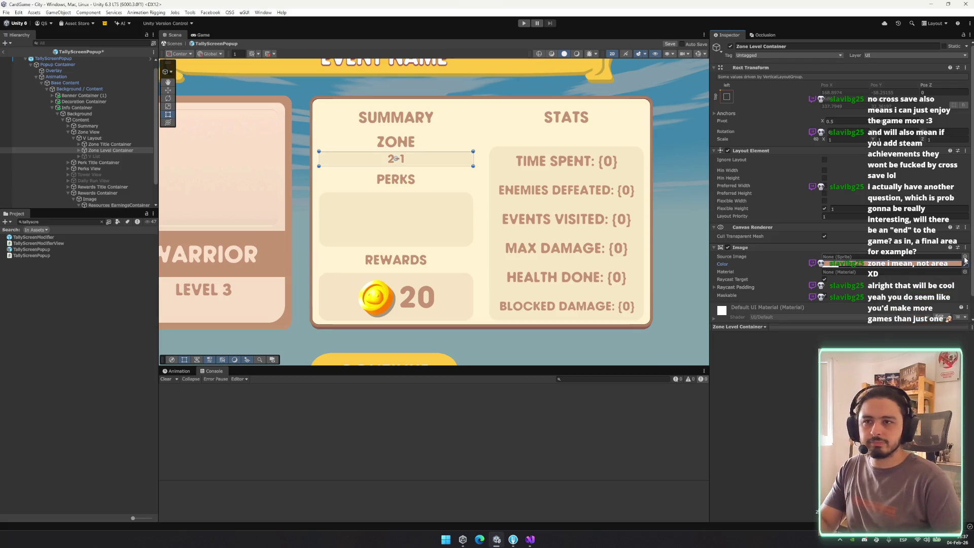
left_click(964, 257)
double_click(834, 300)
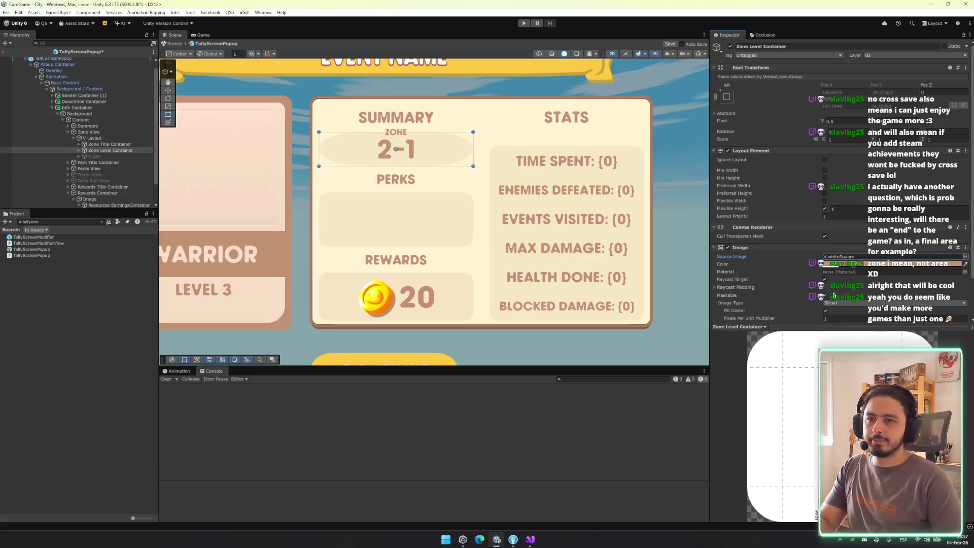
left_click(848, 318)
type("5")
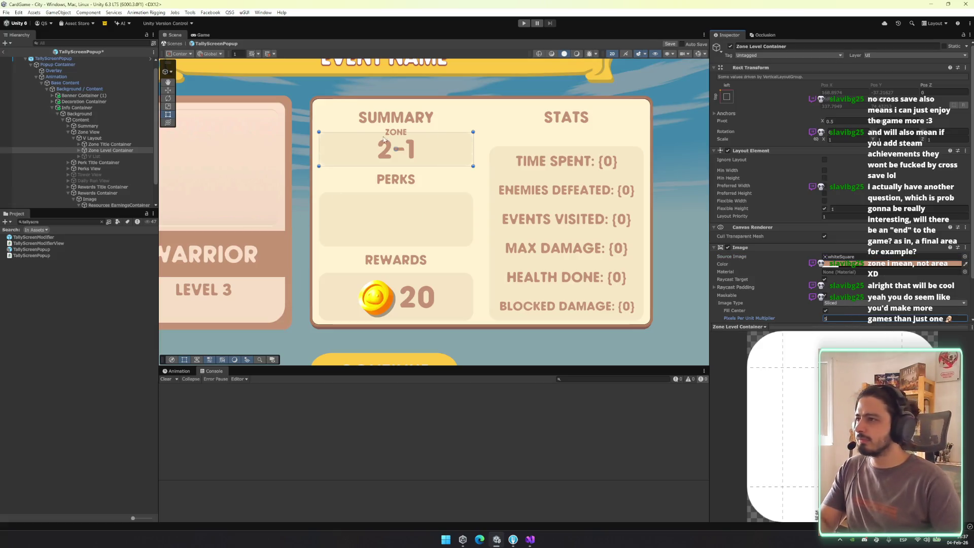
key("Return")
key("ctrl+z")
key("ctrl+z")
key("ctrl+z")
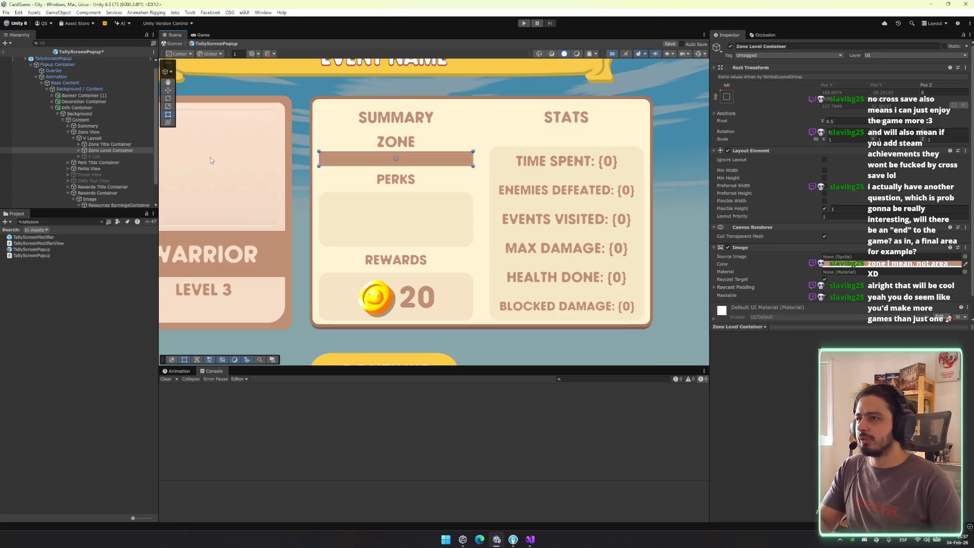
Wrap Zone Level in a new parent object and stretch-anchor both the parent and the text
left_click(78, 150)
left_click(104, 156)
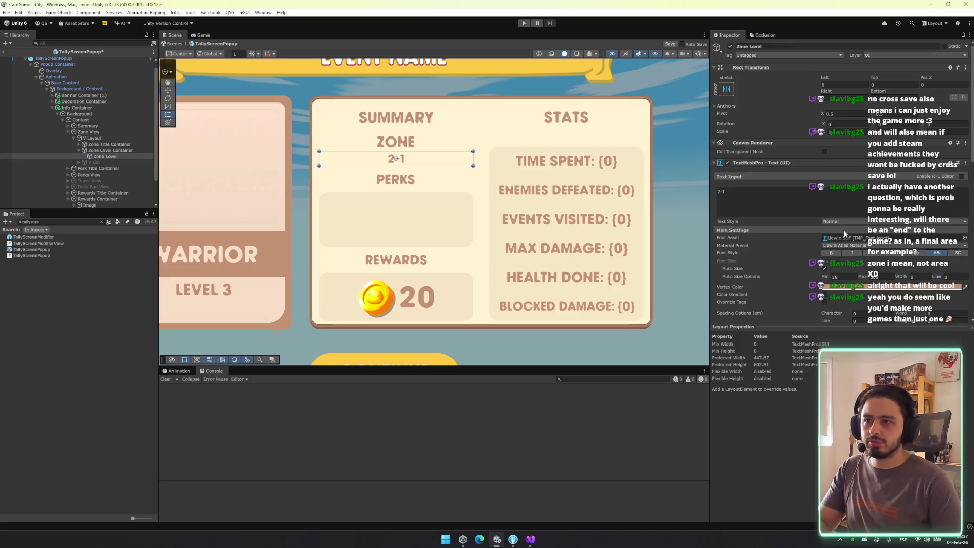
key("ctrl+shift+g")
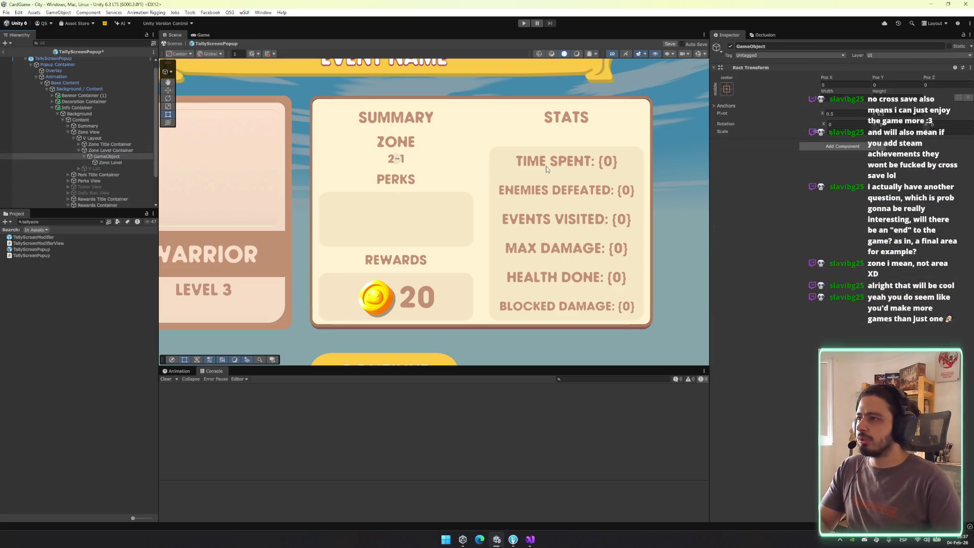
left_click(727, 88)
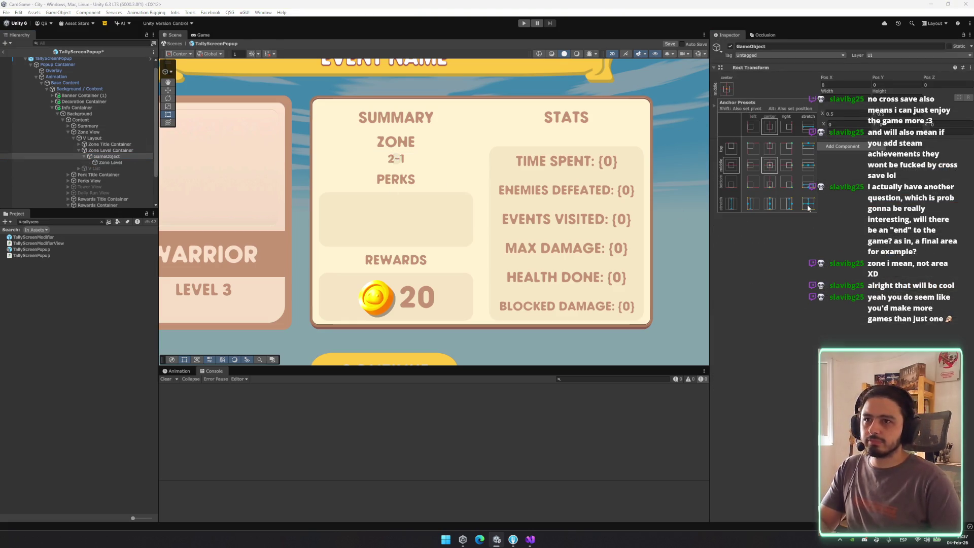
left_click(808, 203, "alt")
left_click(110, 162)
left_click(726, 89)
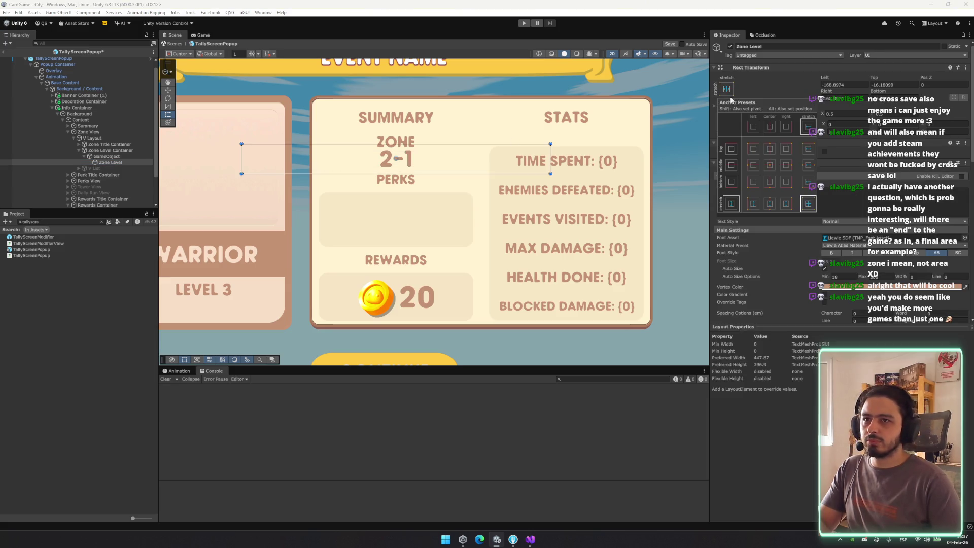
left_click(808, 204, "alt")
Add an Image to the new parent using the whiteSquare sprite with multiplier 5
left_click(133, 156)
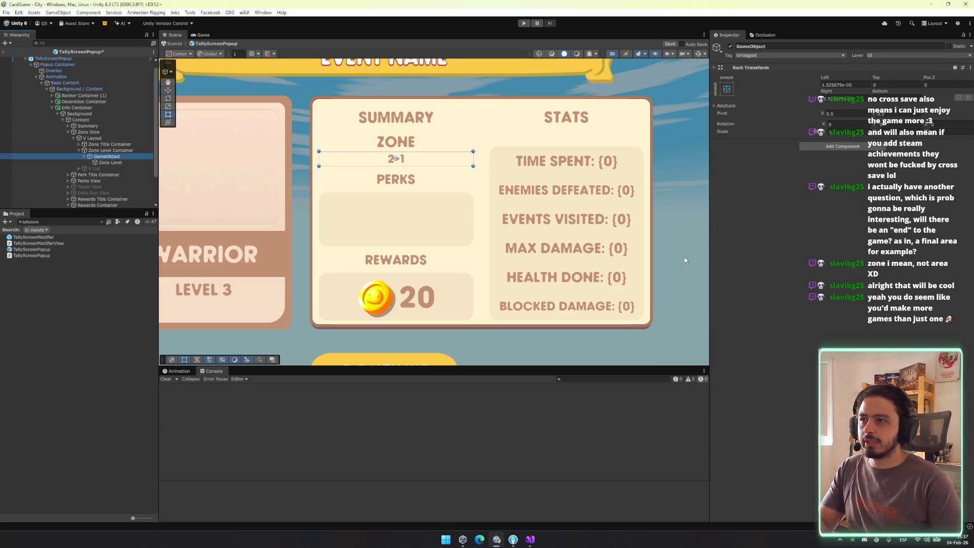
left_click(843, 146)
type("image")
key("Return")
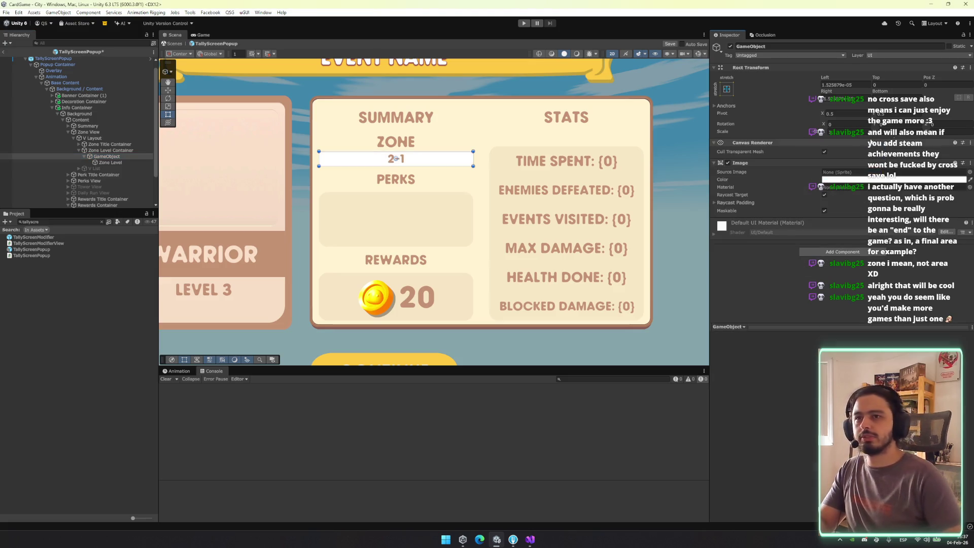
left_click(969, 172)
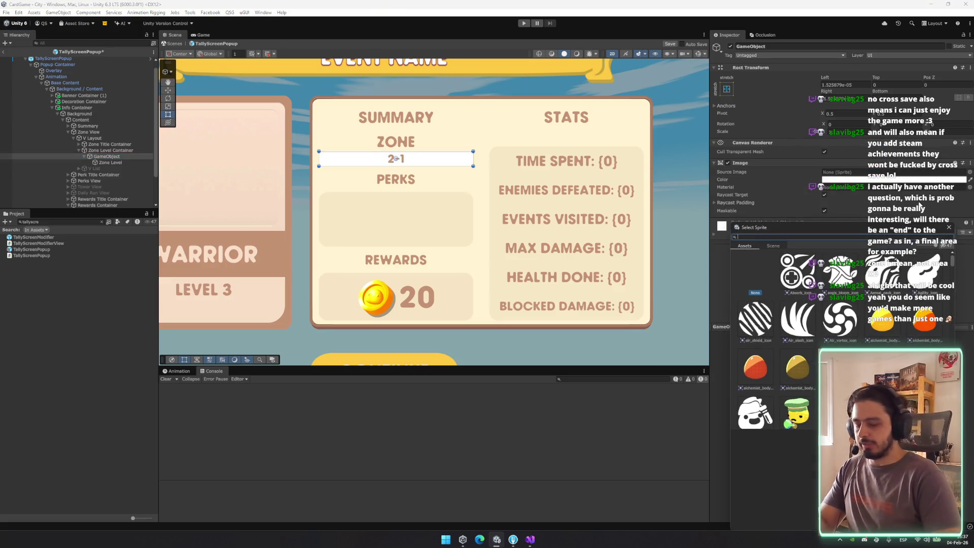
scroll(838, 333, "down", 20)
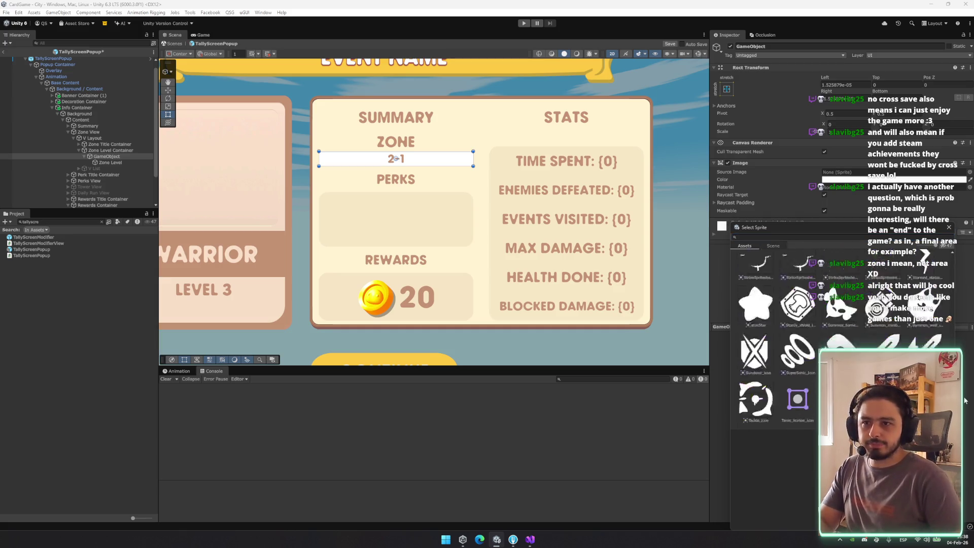
scroll(848, 302, "up", 2)
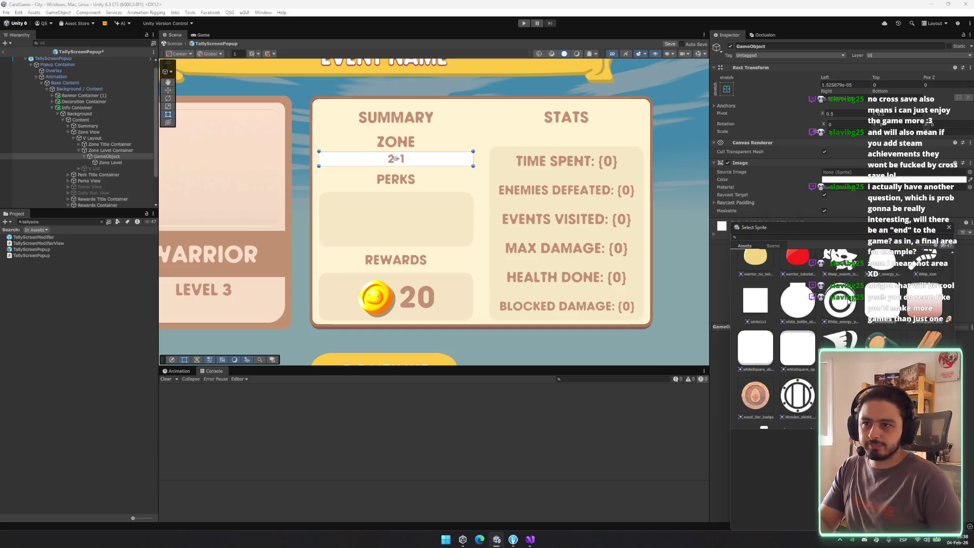
double_click(886, 310)
left_click(846, 232)
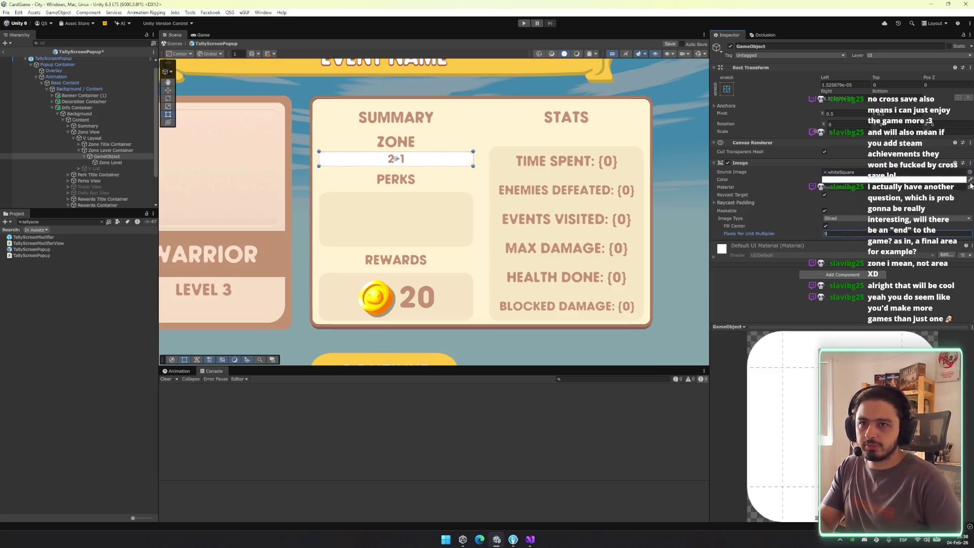
key("Return")
Colour the background the SUMMARY heading's brown at alpha 30
left_click(365, 121)
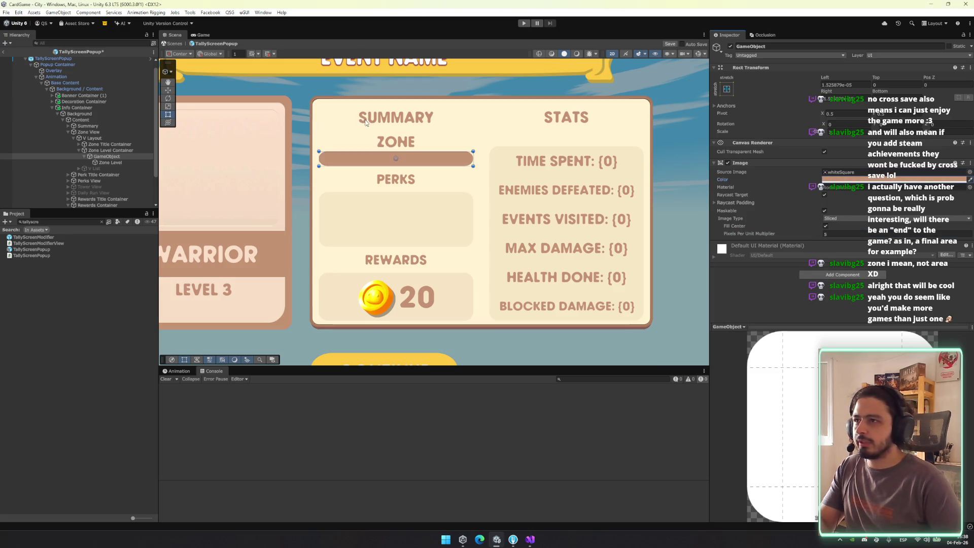
left_click(893, 179)
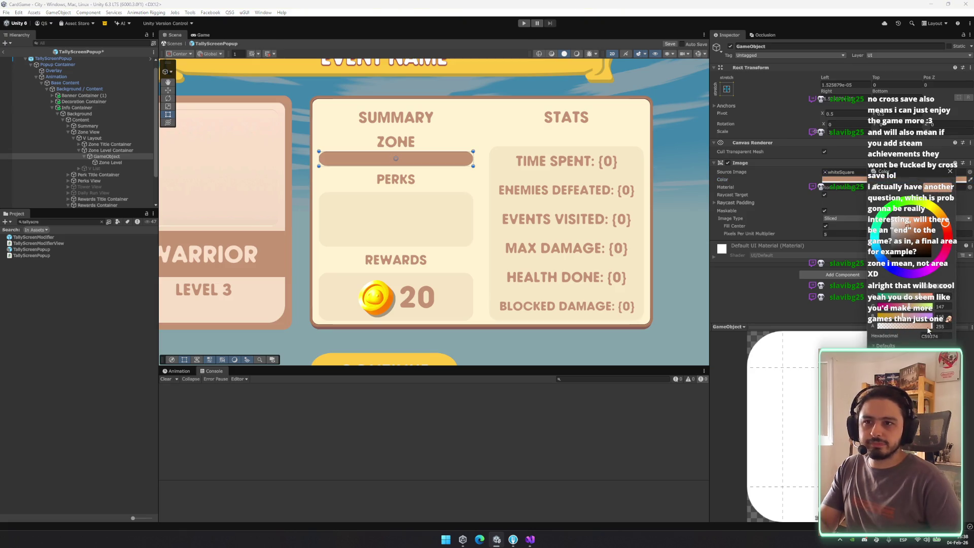
type("30")
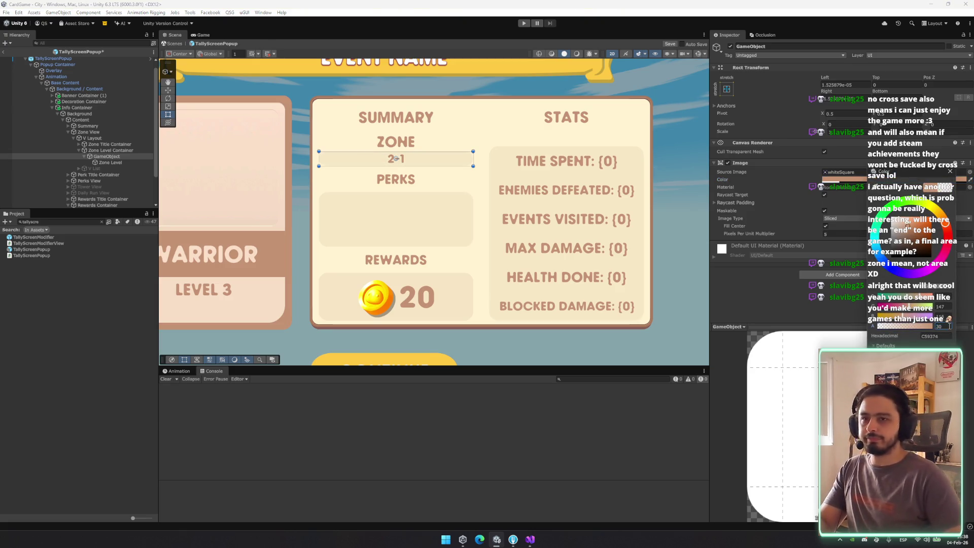
left_click(661, 244)
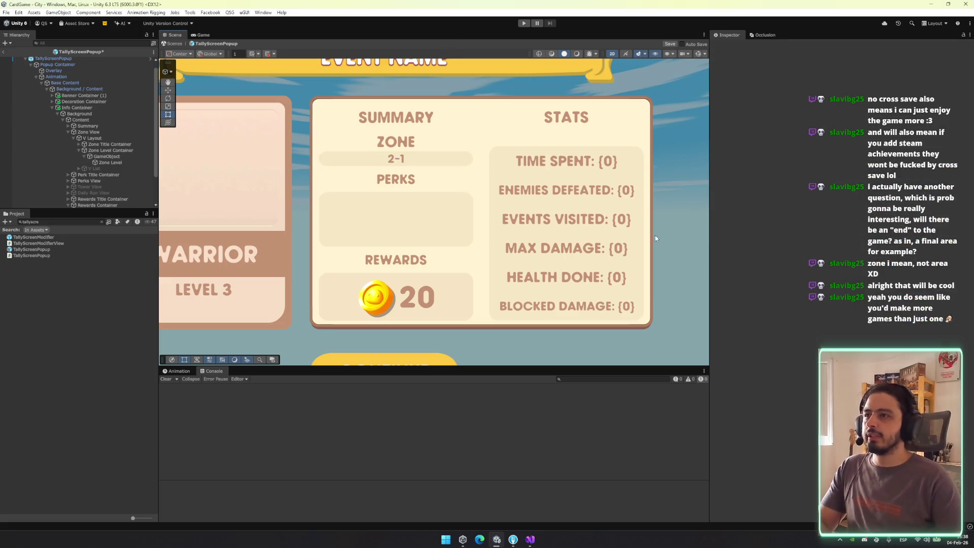
Move Zone Title Container out of V Layout so it sits above Zone View
left_click_drag(515, 146, 459, 157)
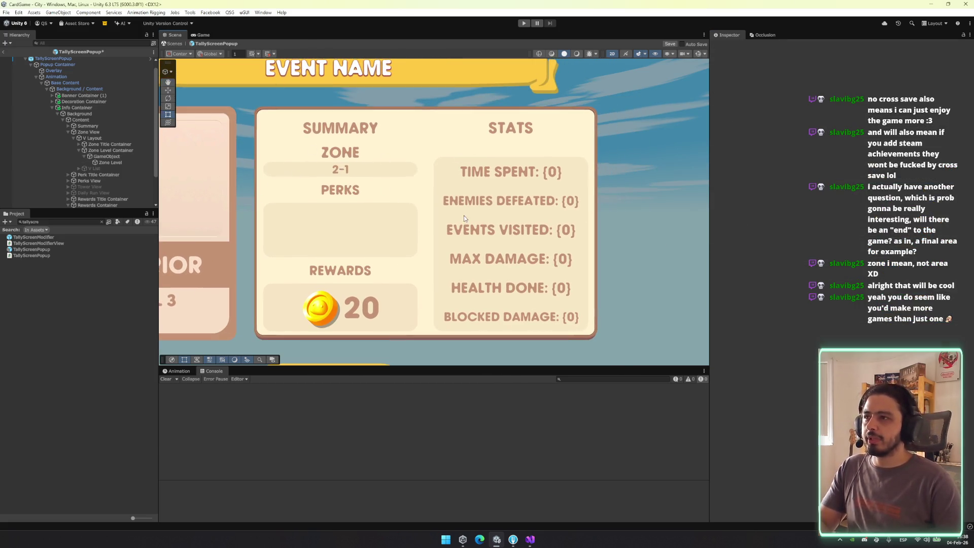
left_click(109, 139)
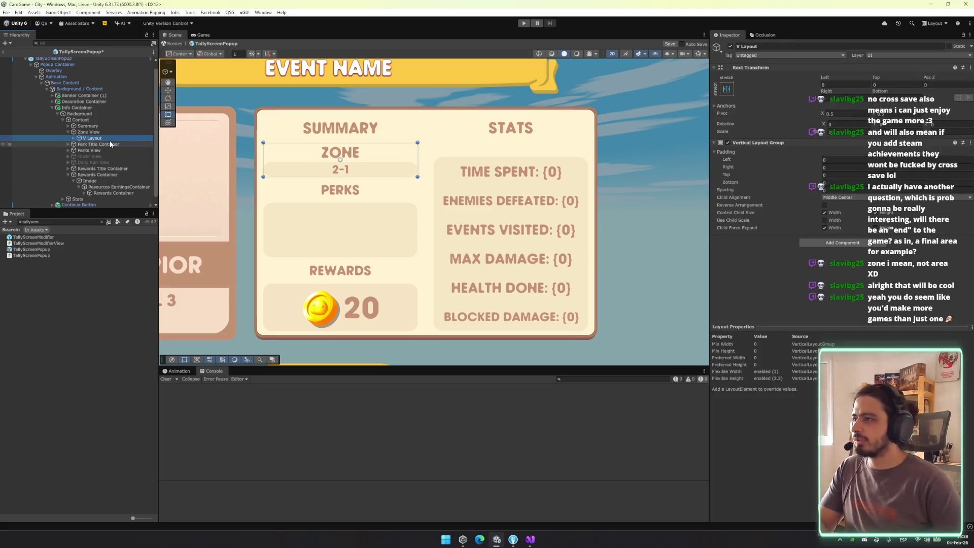
key("Right")
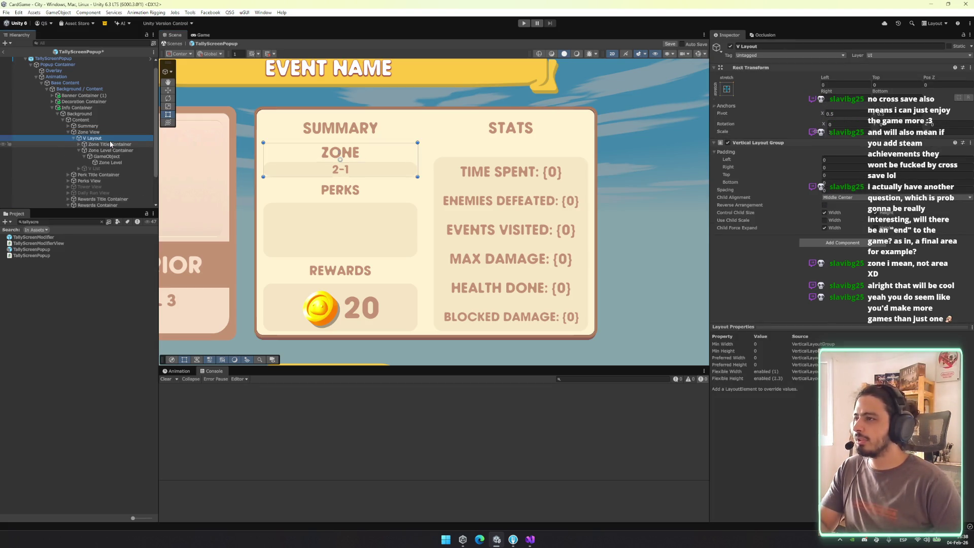
key("Down")
key("Down")
left_click_drag(111, 145, 98, 133)
left_click(118, 152)
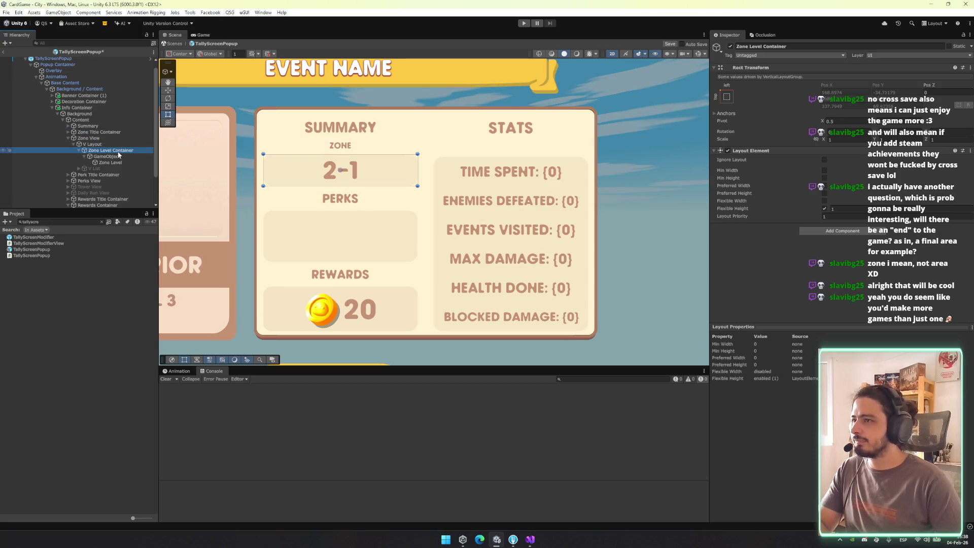
key("Left")
Toggle V List on and off to compare the layout, then delete the time row
left_click(109, 157)
key("Up")
key("Down")
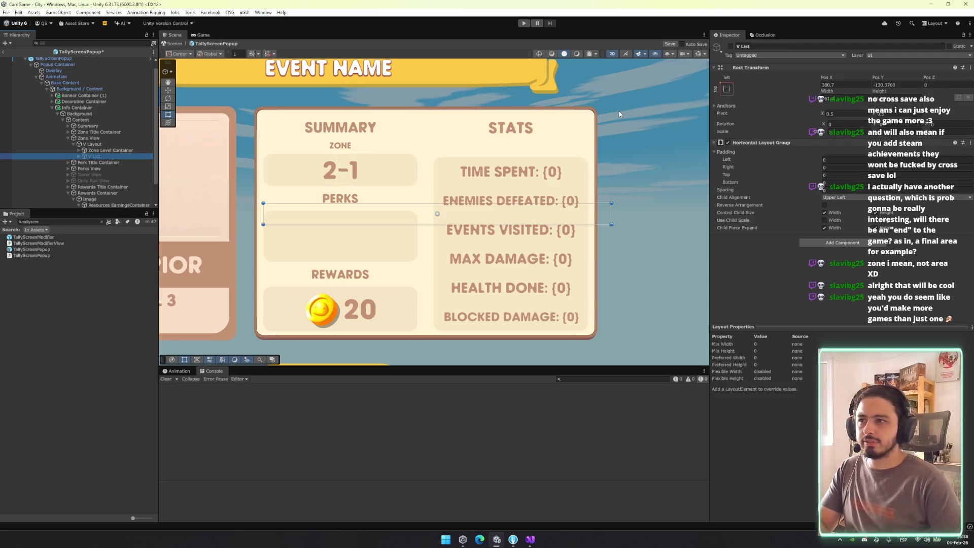
left_click(731, 45)
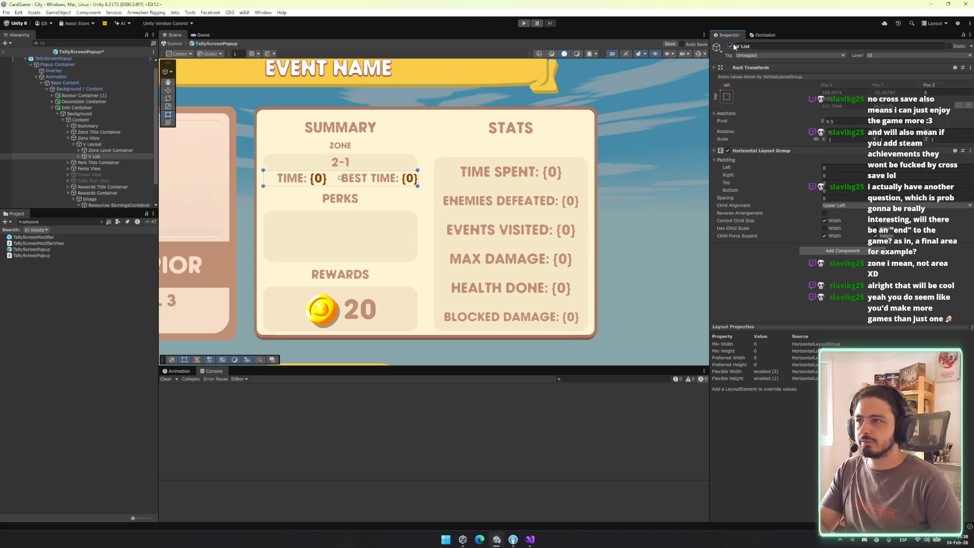
left_click(731, 46)
left_click(731, 46)
left_click(731, 46)
left_click(731, 45)
left_click(731, 46)
left_click(731, 45)
left_click(731, 46)
left_click(118, 155)
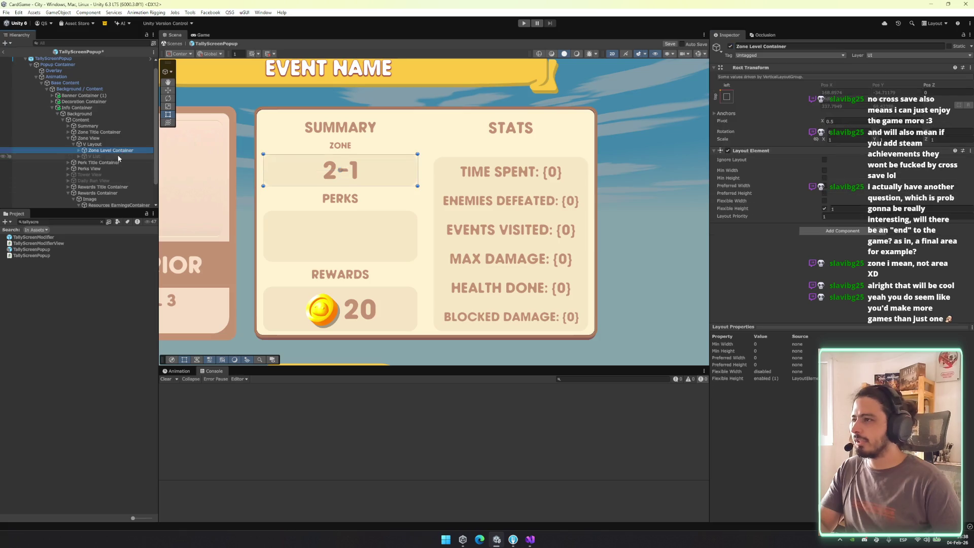
key("Delete")
Set the Zone Title Container's flexible height to 2.5
left_click(119, 153)
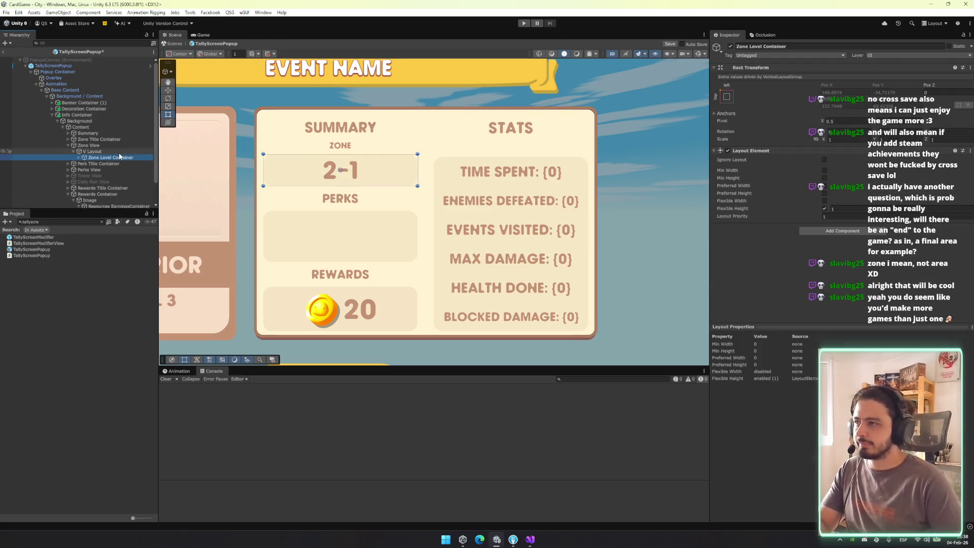
left_click(119, 146)
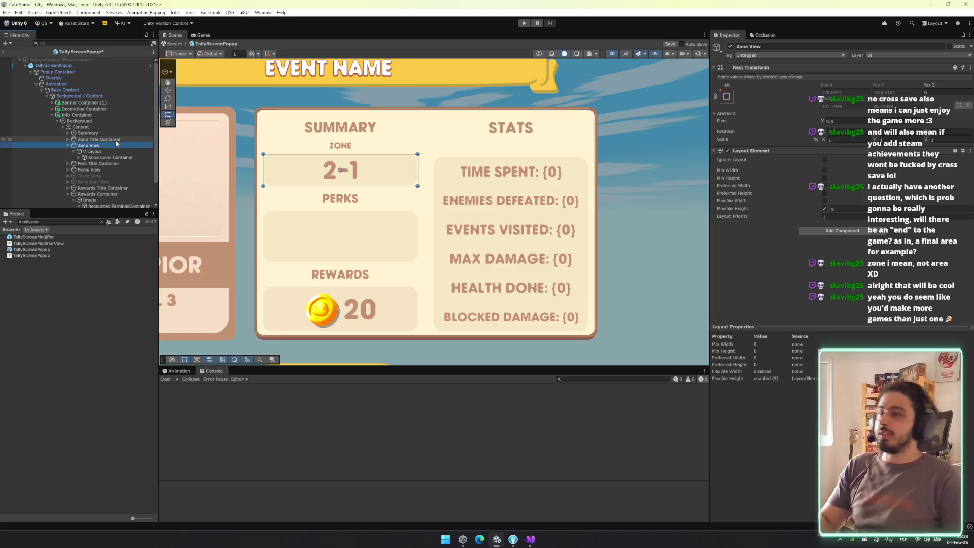
left_click(115, 139)
left_click(839, 208)
type("2.5")
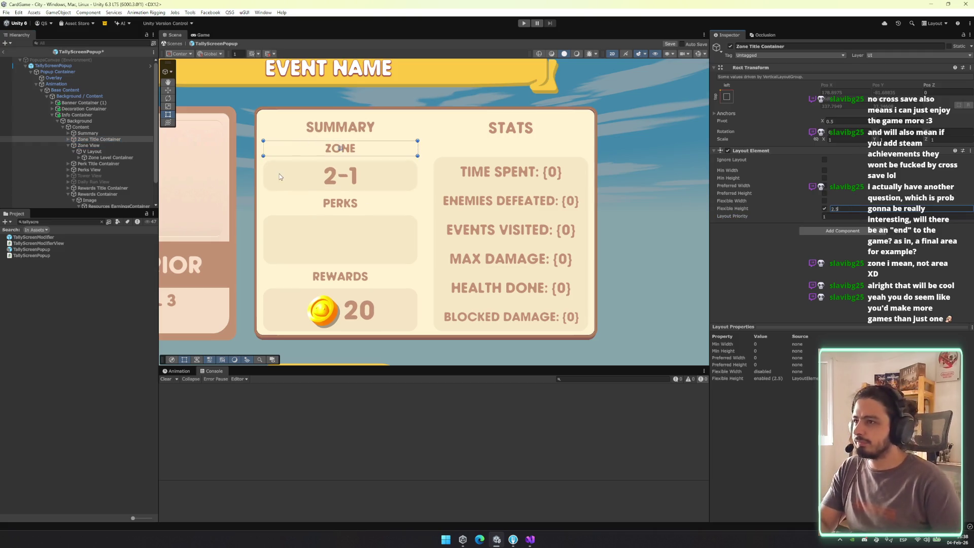
Cut Zone View's flexible height from 5 to 2 and frame the Content panel
left_click(108, 146)
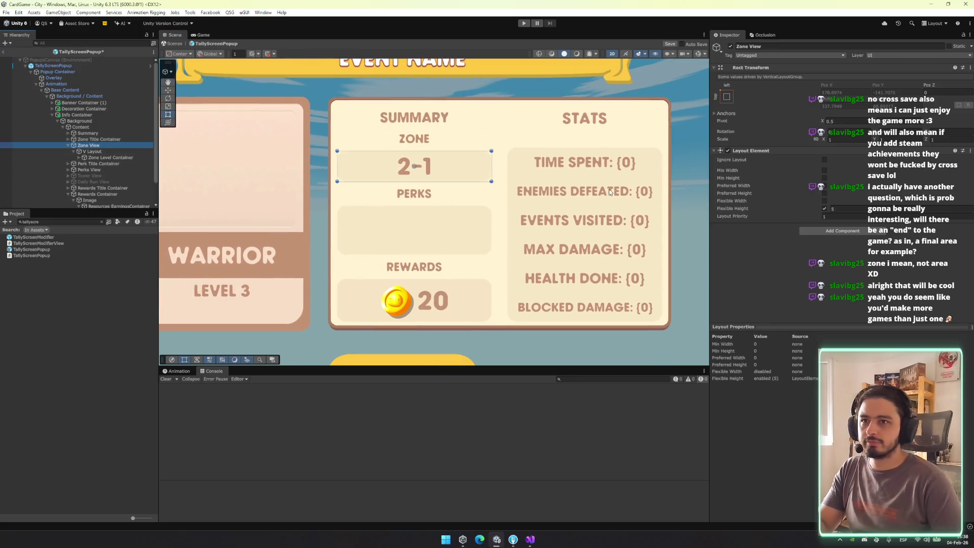
left_click_drag(111, 151, 111, 144)
left_click(111, 145)
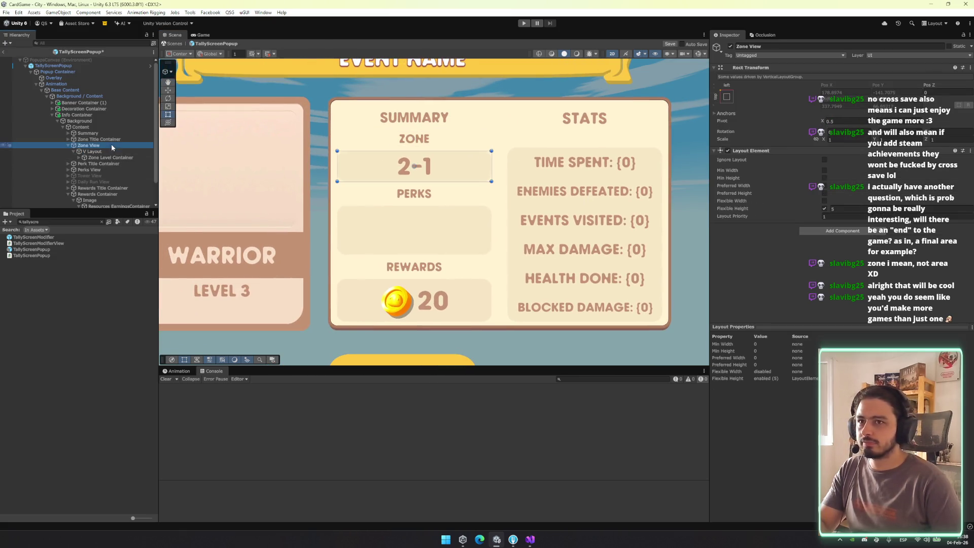
left_click(843, 208)
type("2")
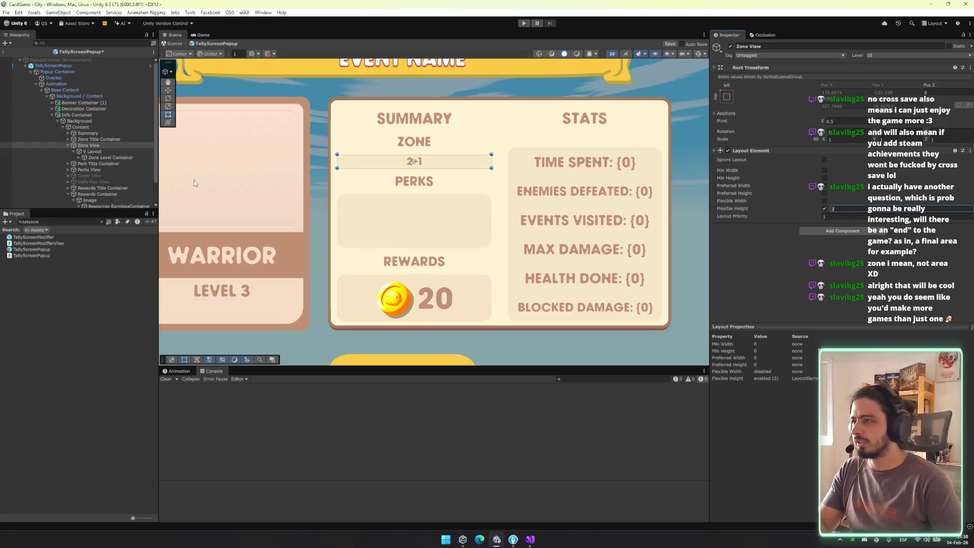
left_click(133, 151)
left_click(133, 146)
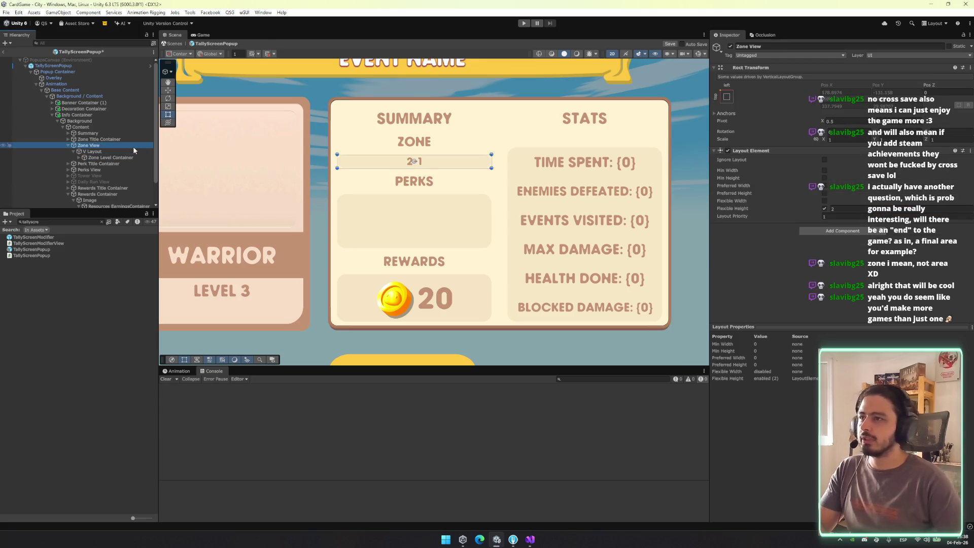
key("Left")
key("Left")
key("f")
scroll(634, 218, "down", 2)
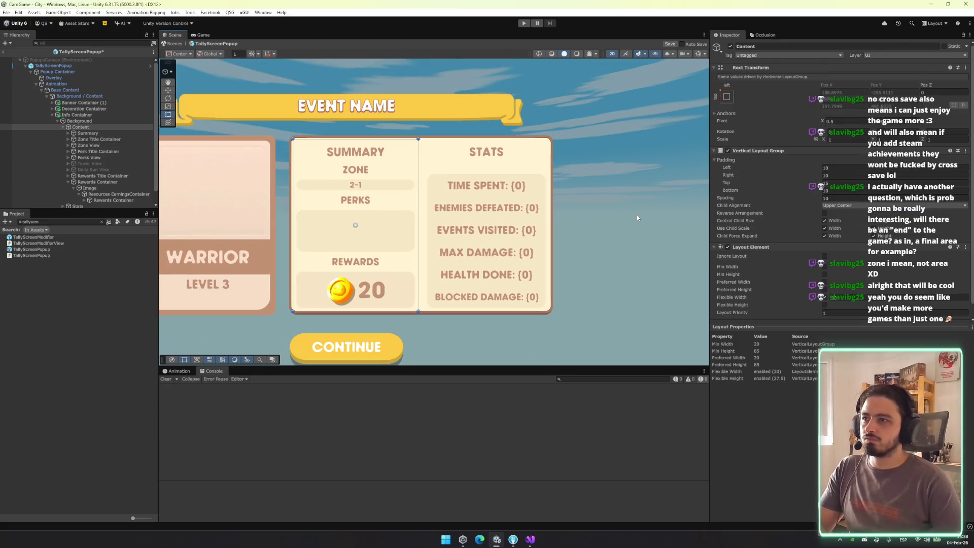
left_click(632, 219)
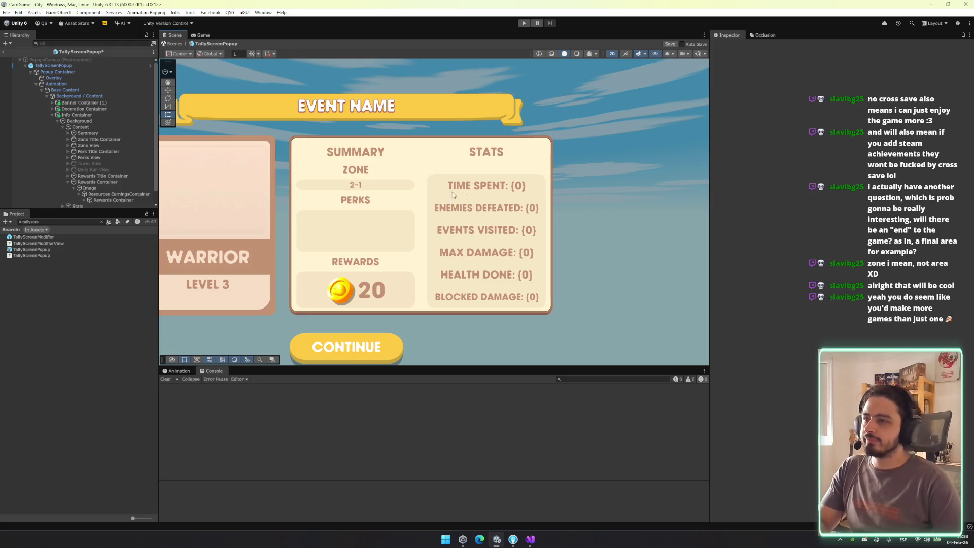
Delete Tower View and Daily Run View together, then reframe the whole popup in the Scene view
left_click(113, 151)
left_click(111, 162)
left_click(109, 171, "ctrl")
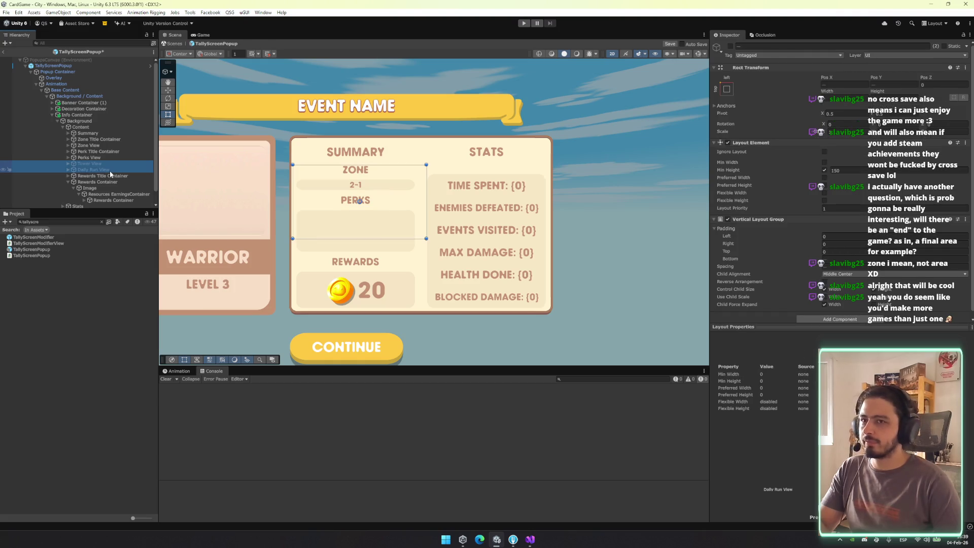
key("Delete")
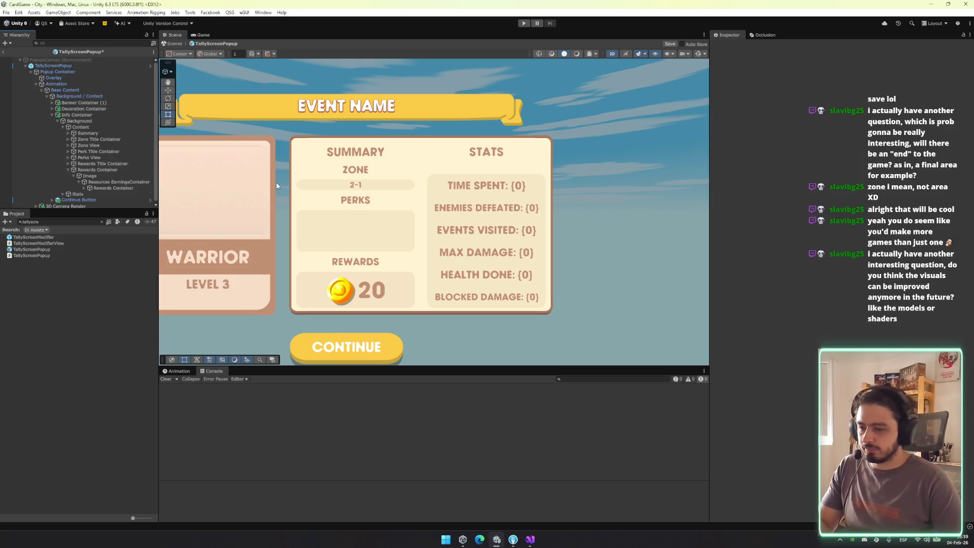
left_click_drag(346, 196, 456, 199)
scroll(309, 248, "down", 4)
mouse_move(230, 282)
left_mouse_down()
mouse_move(320, 280)
mouse_move(236, 284)
left_mouse_up()
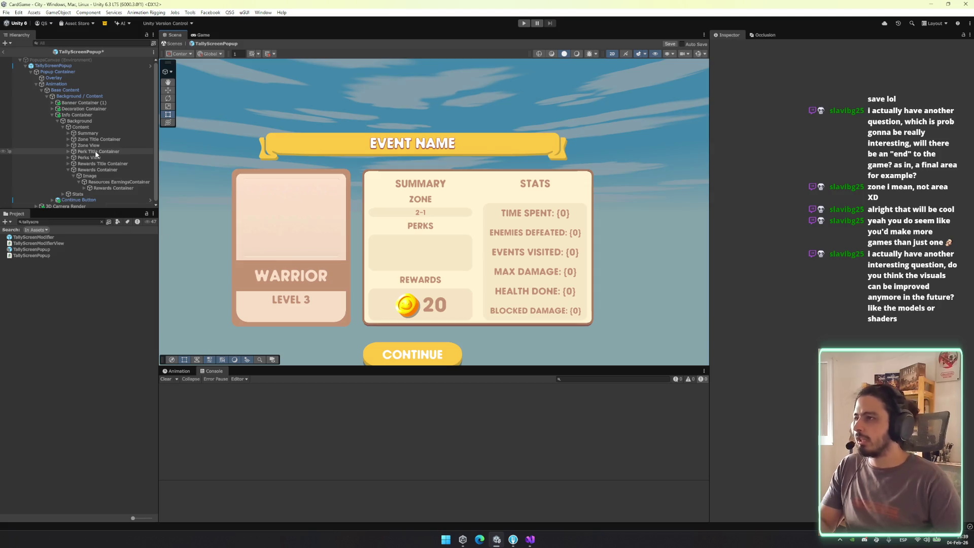
left_click(106, 128)
Rename Banner Container (1) to Banner Container
key("Left")
key("Left")
key("Left")
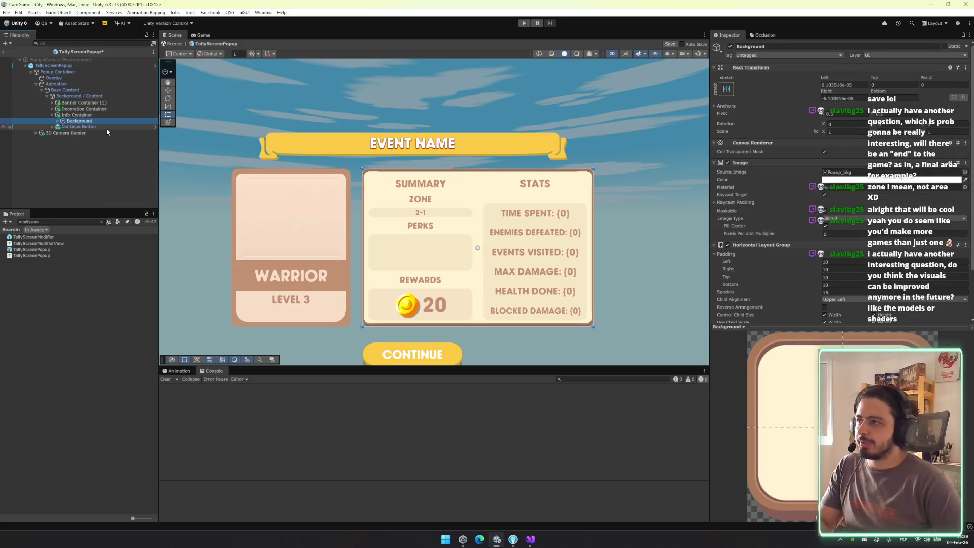
key("Left")
key("Left")
key("Up")
key("Up")
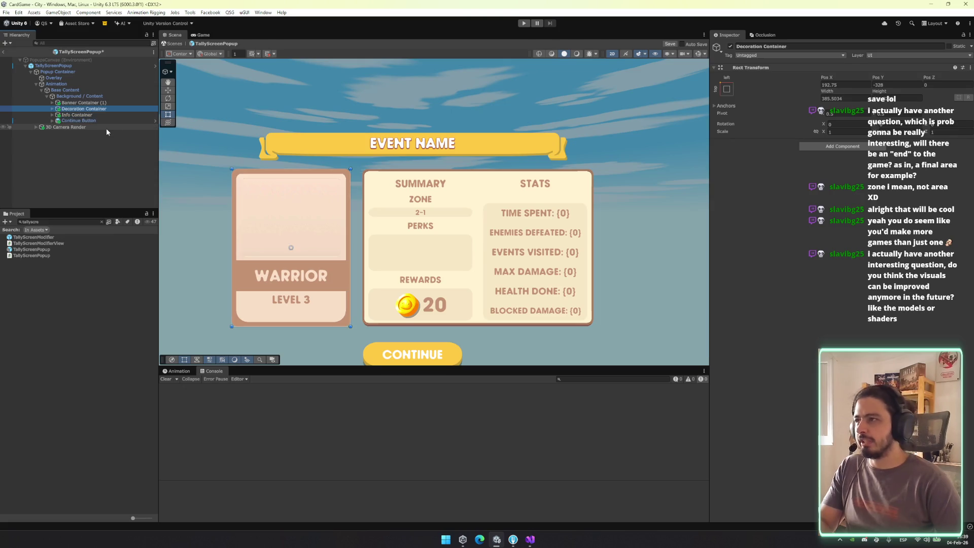
key("F2")
key("End")
key("BackSpace")
key("BackSpace")
key("BackSpace")
key("Return")
Give the DecorationContainer a white colour and the Popup_bkg source image
key("Down")
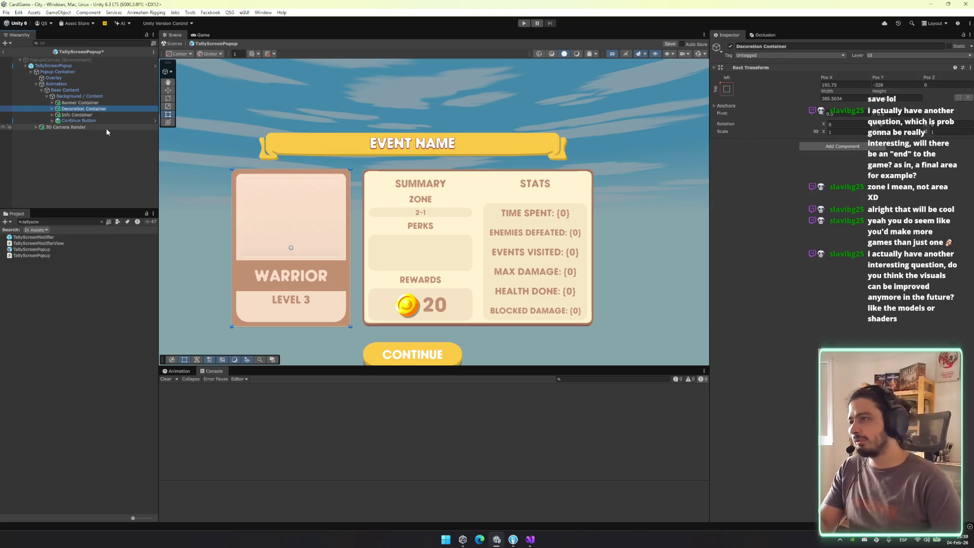
key("Right")
key("Down")
key("Right")
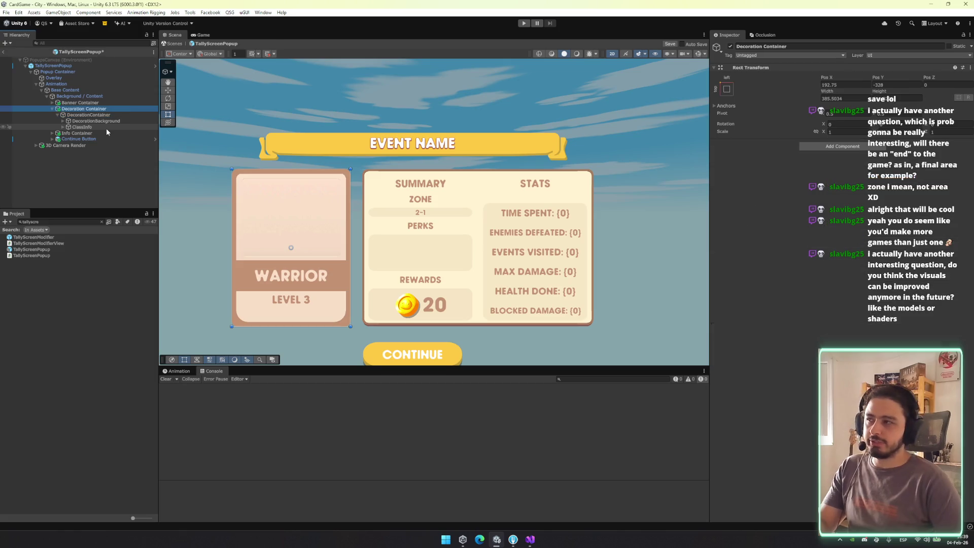
left_click(959, 179)
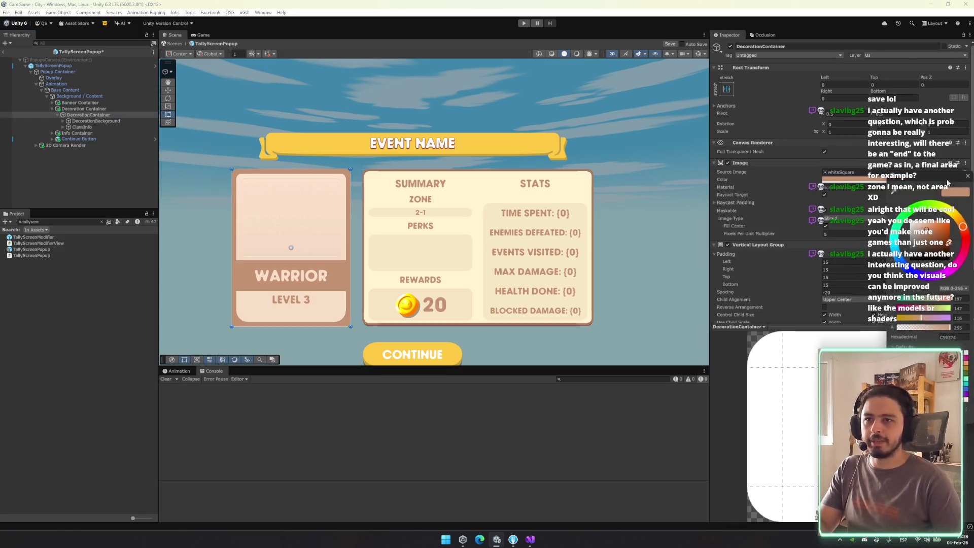
left_click(969, 174)
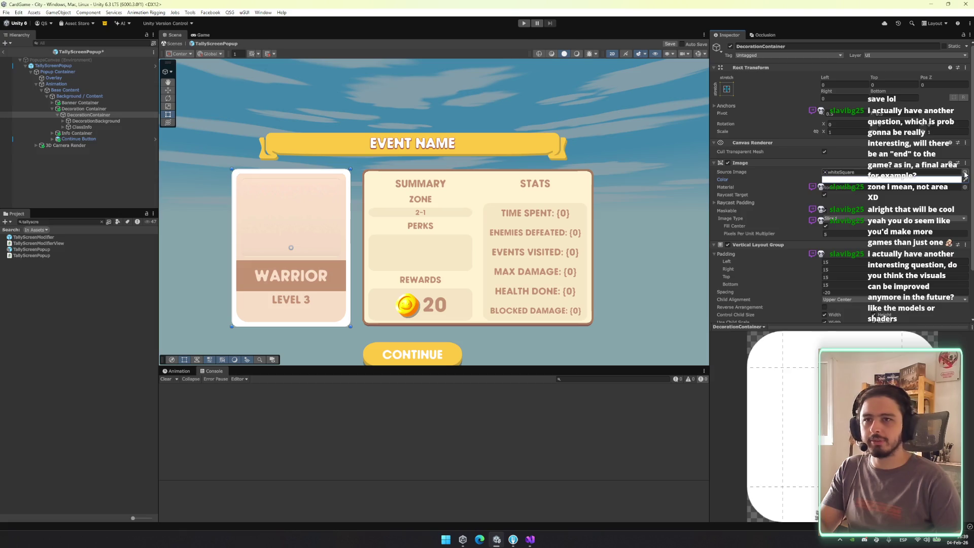
left_click(965, 172)
type("ups")
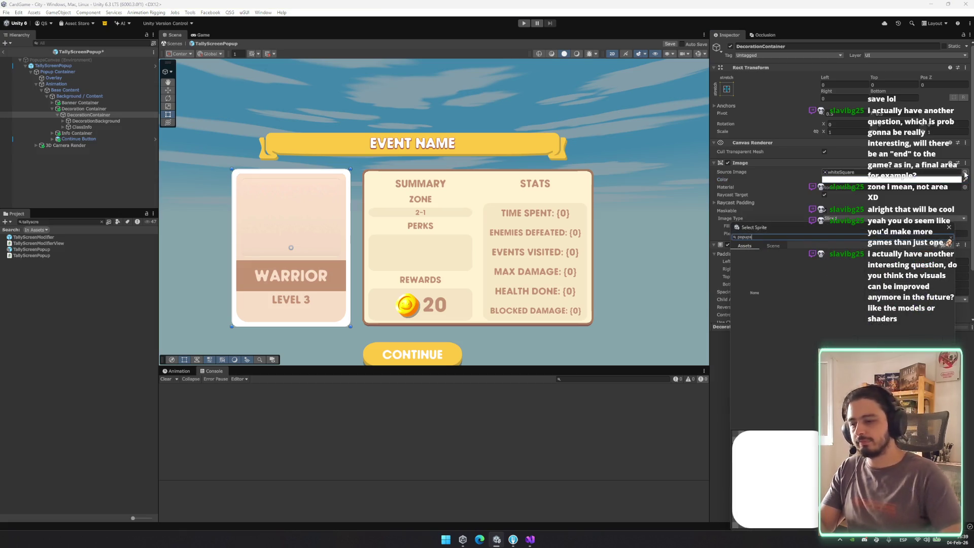
double_click(846, 274)
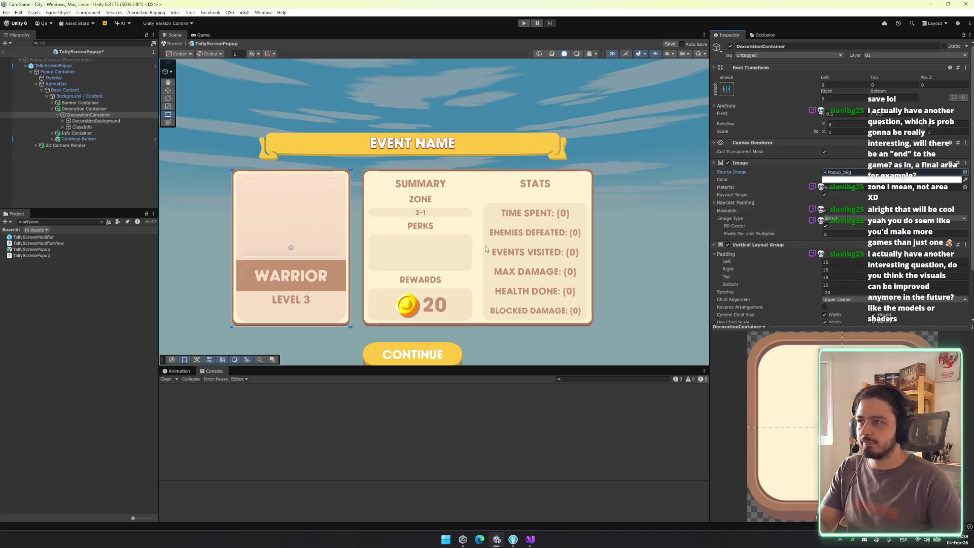
scroll(765, 248, "down", 3)
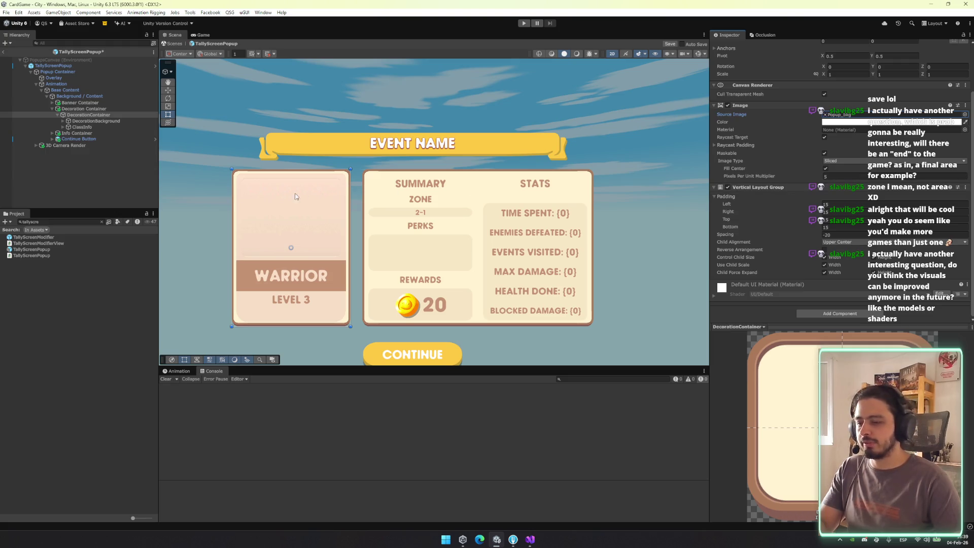
left_click_drag(278, 215, 311, 209)
left_click(98, 117)
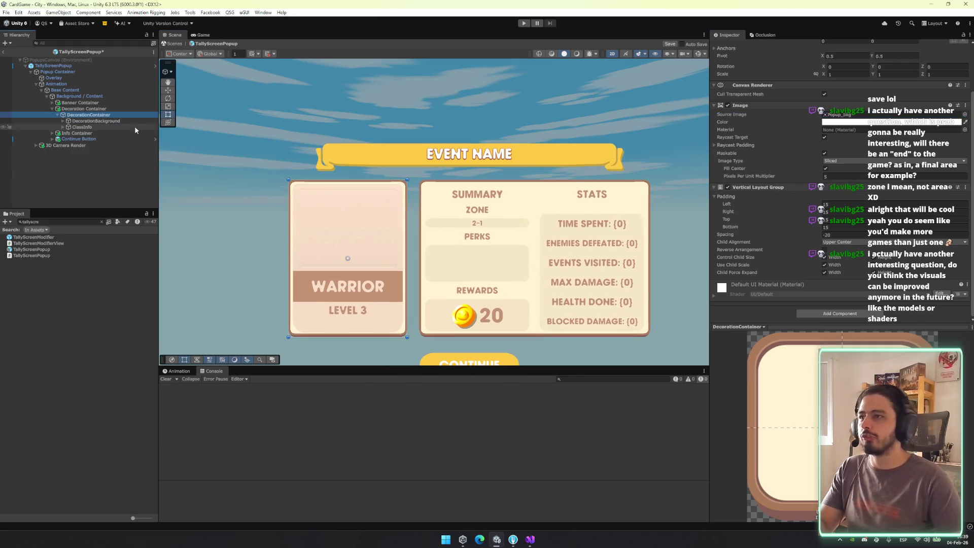
Set DecorationBackground's Pixels Per Unit Multiplier to 5
scroll(434, 208, "up", 1)
scroll(336, 200, "down", 1)
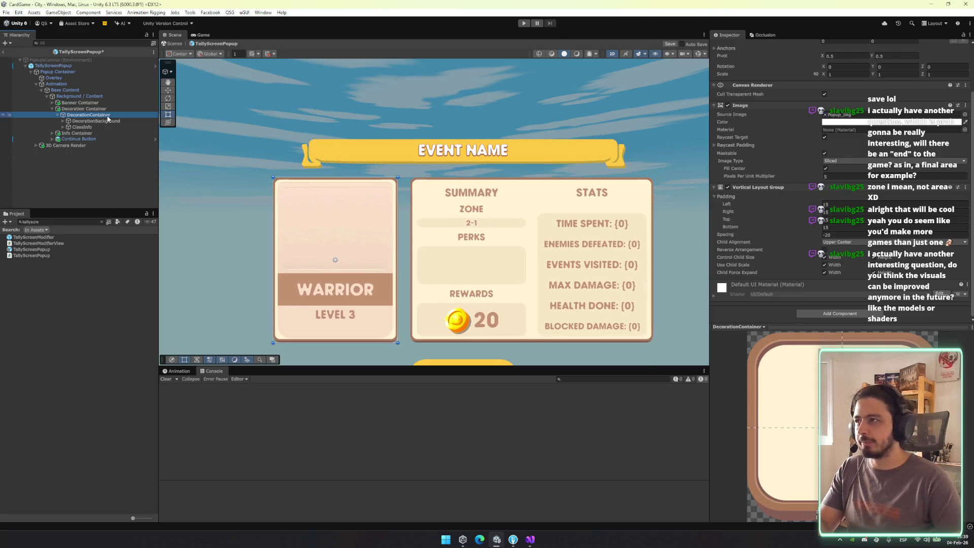
left_click(109, 122)
left_click(842, 275)
type("5")
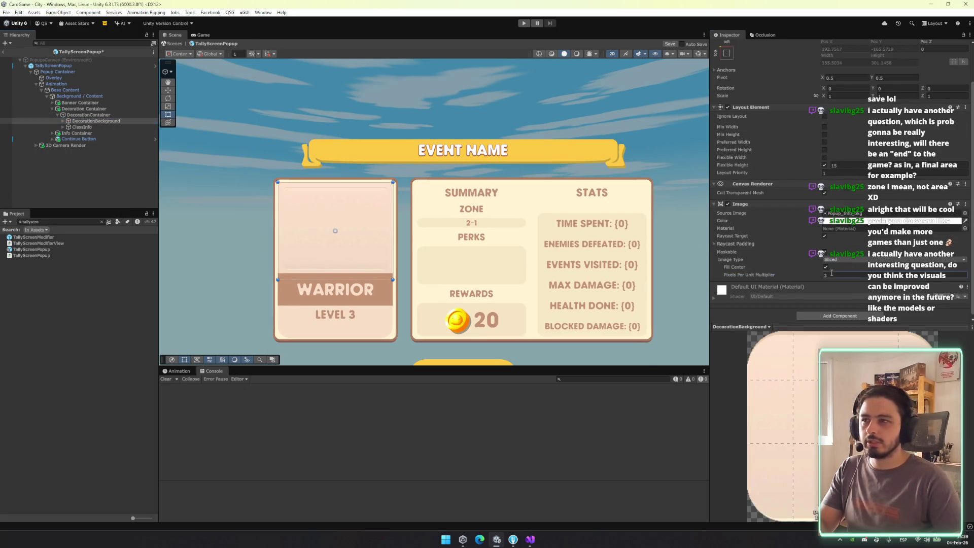
Select the Decoration child, then bring the Warrior card and Continue button into view
left_click(93, 121)
left_click(63, 121)
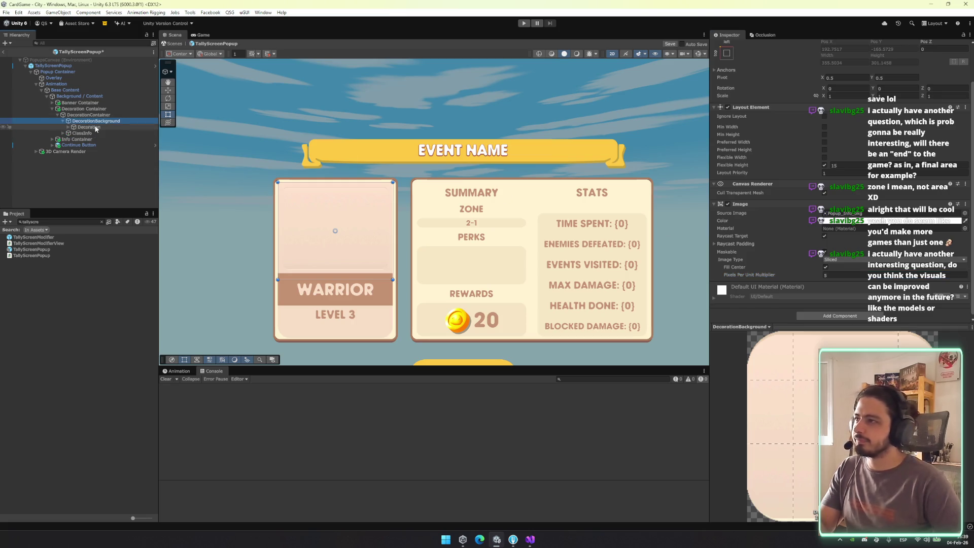
left_click(89, 127)
scroll(418, 197, "up", 5)
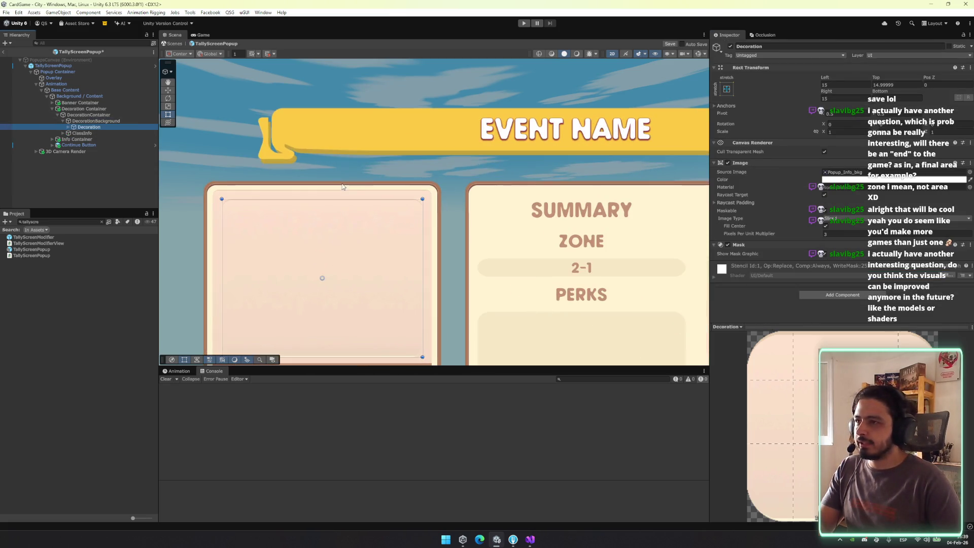
scroll(418, 196, "down", 4)
left_click(382, 129)
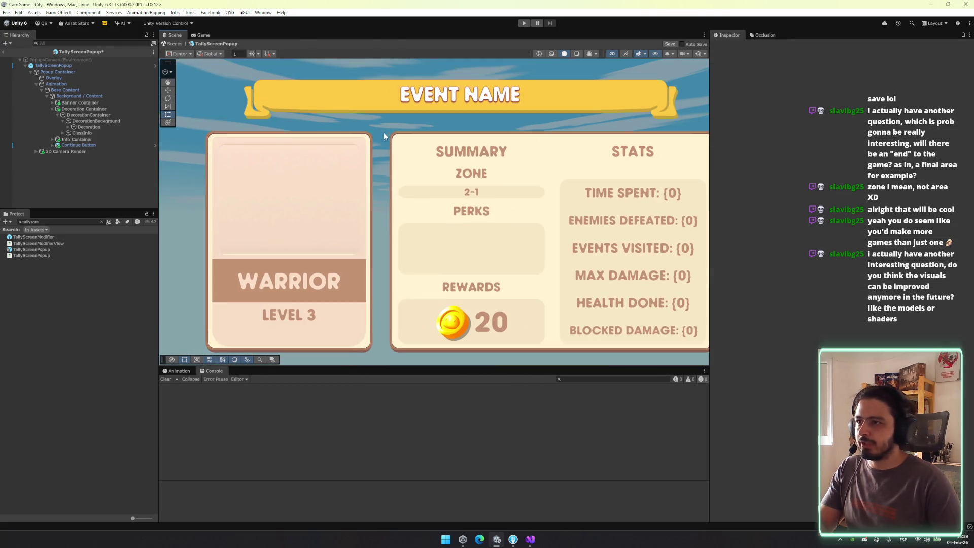
scroll(312, 120, "up", 3)
left_click_drag(341, 335, 513, 287)
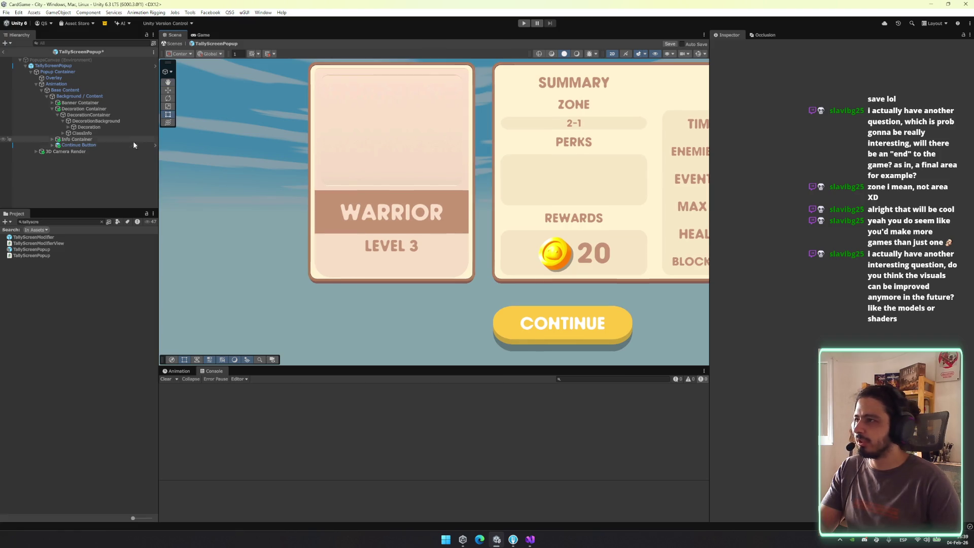
left_click(94, 120)
key("Left")
key("Down")
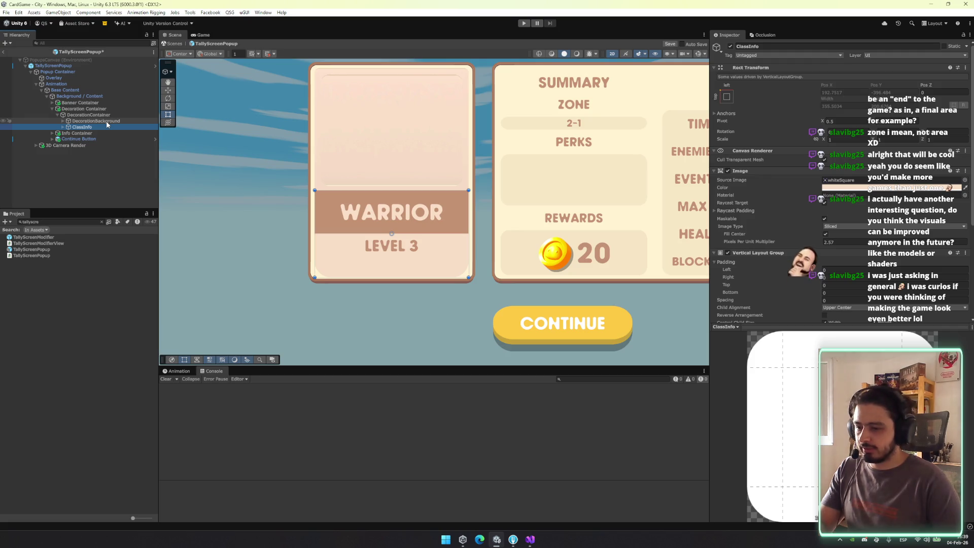
key("Right")
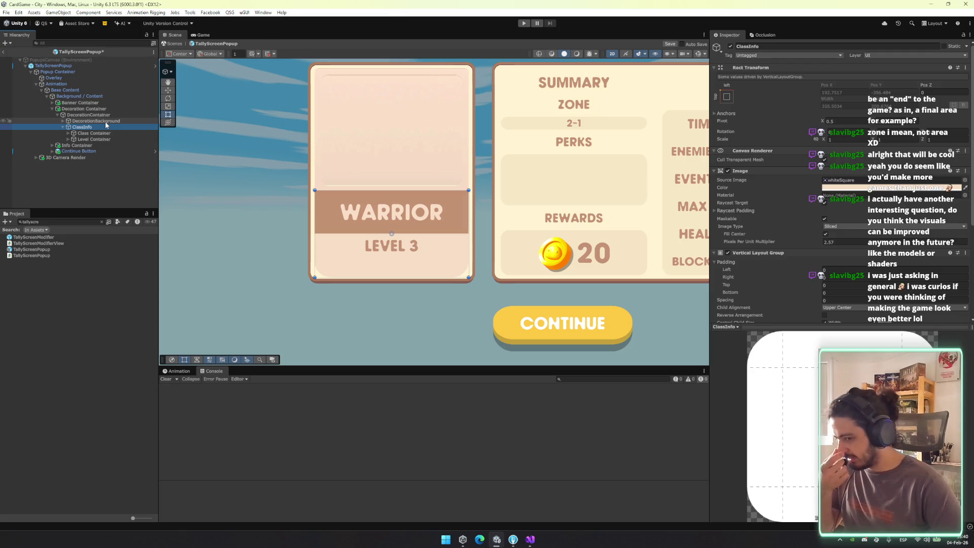
key("Down")
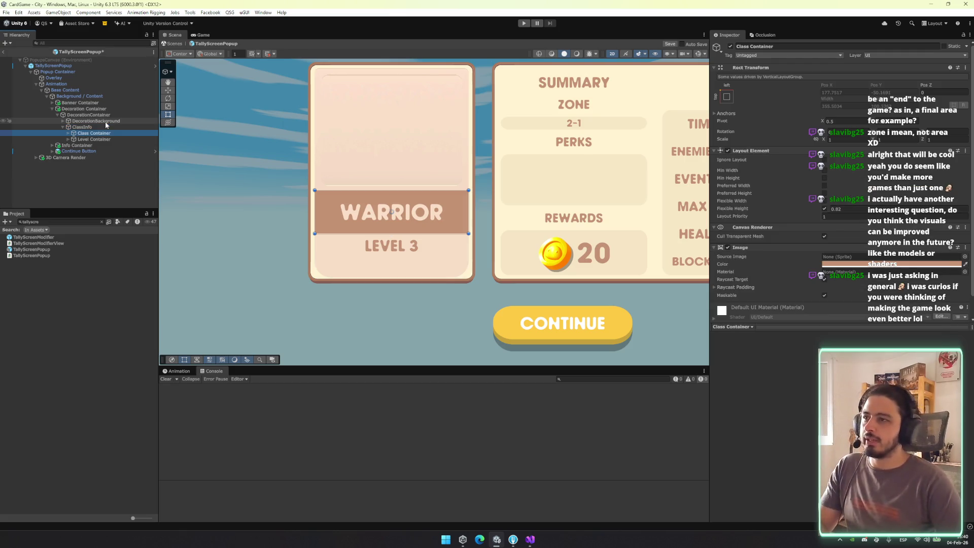
left_click(966, 265)
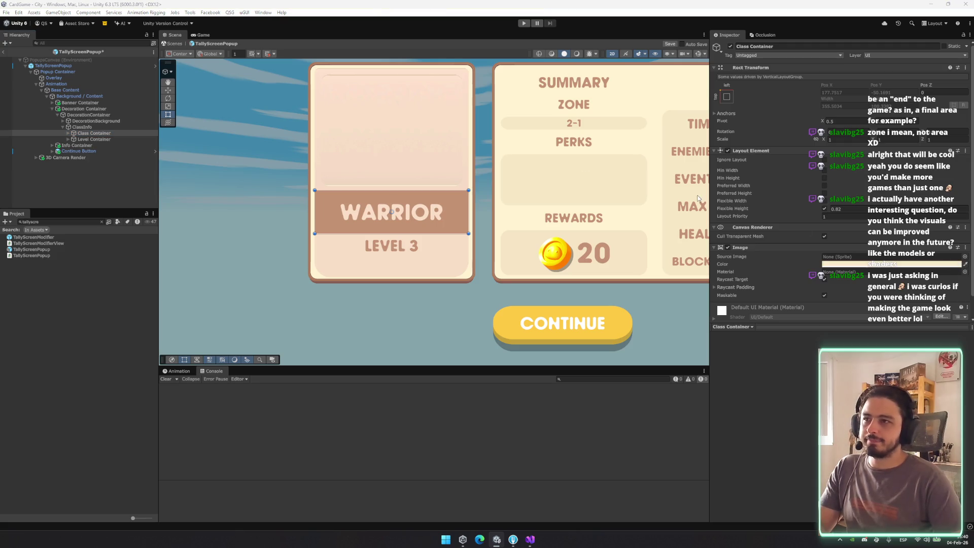
left_click(495, 194)
left_click(495, 195)
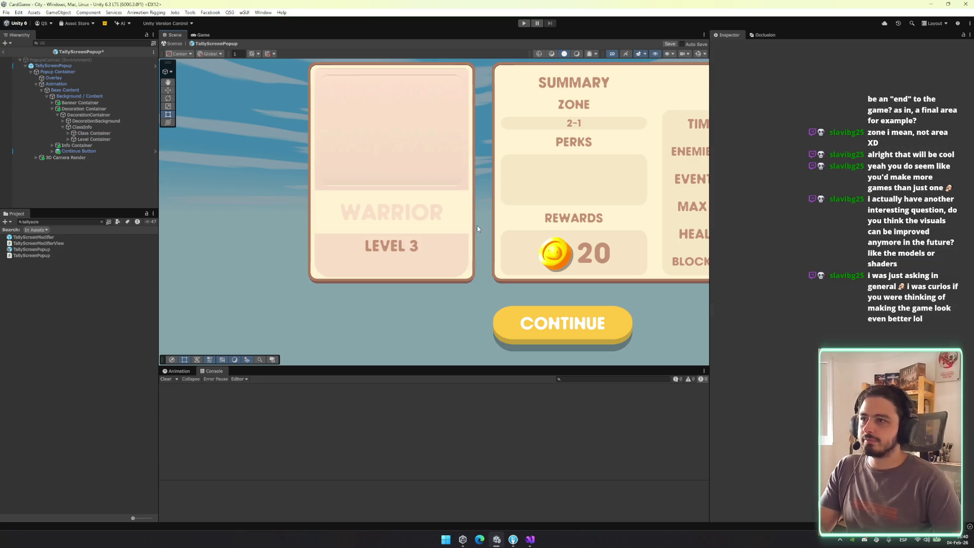
left_click_drag(477, 226, 426, 229)
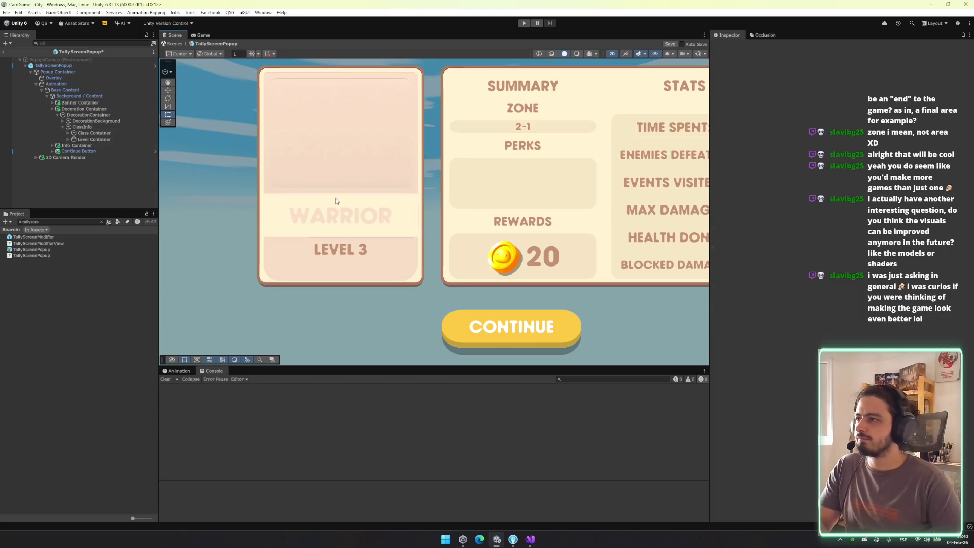
key("ctrl+z")
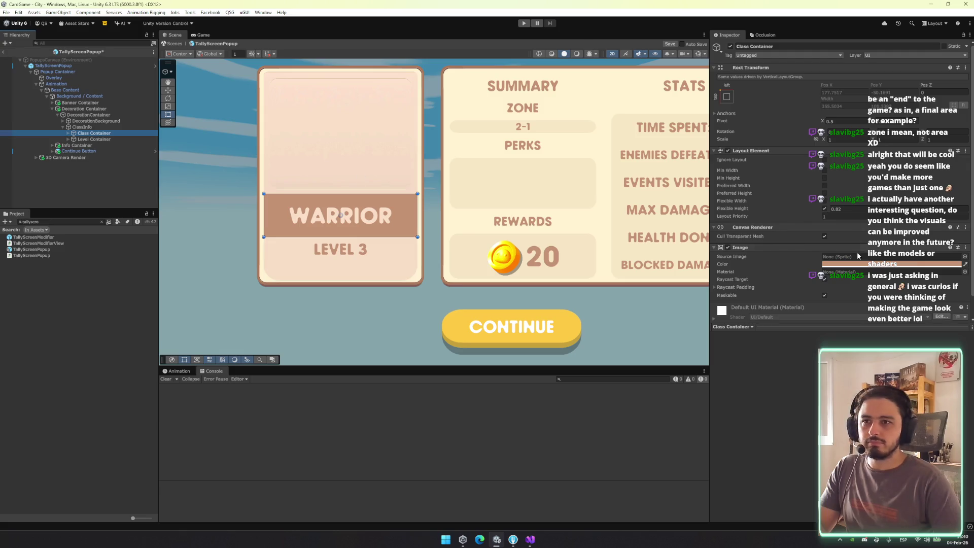
left_click(830, 210)
key("Escape")
left_click(69, 134)
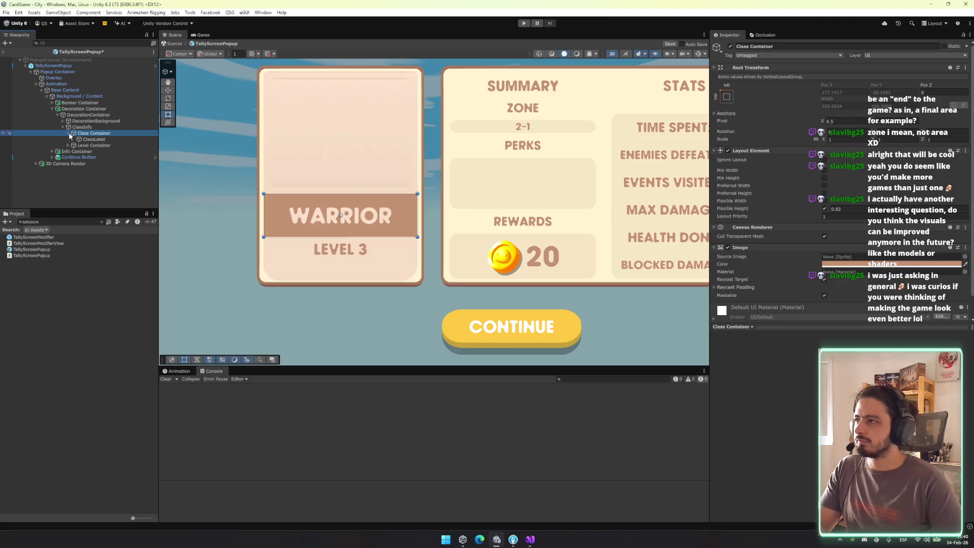
left_click(86, 139)
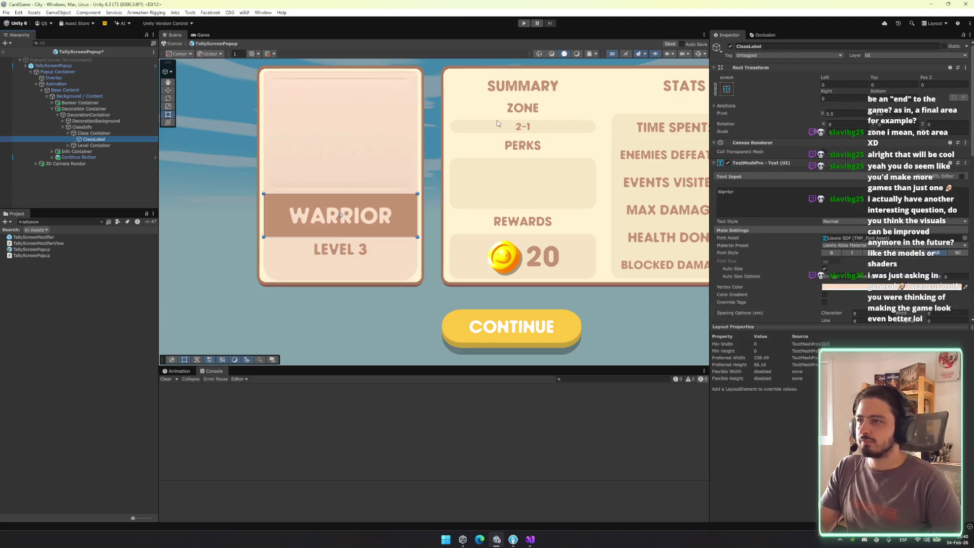
key("Up")
key("Up")
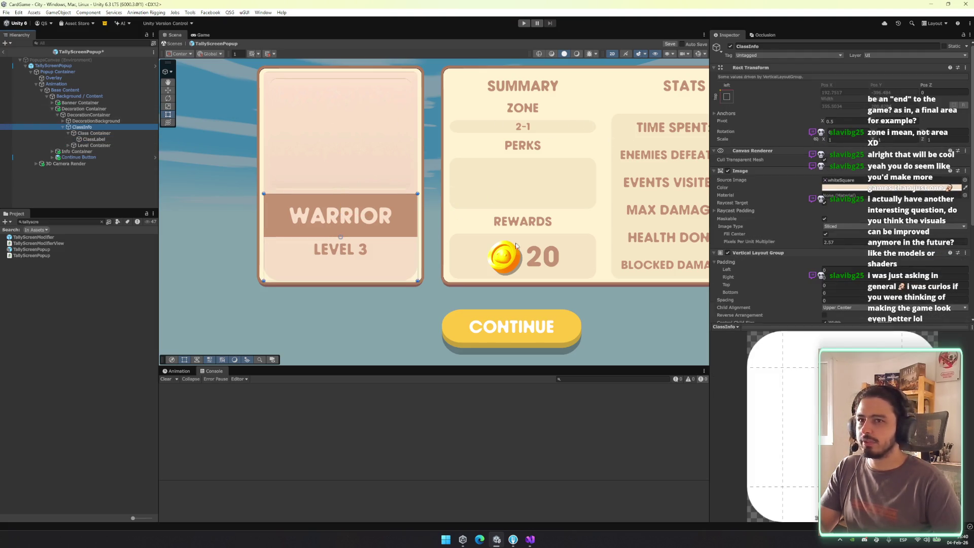
Set ClassInfo's Pixels Per Unit Multiplier to 5 to slim the WARRIOR banner
left_click_drag(814, 242, 713, 238)
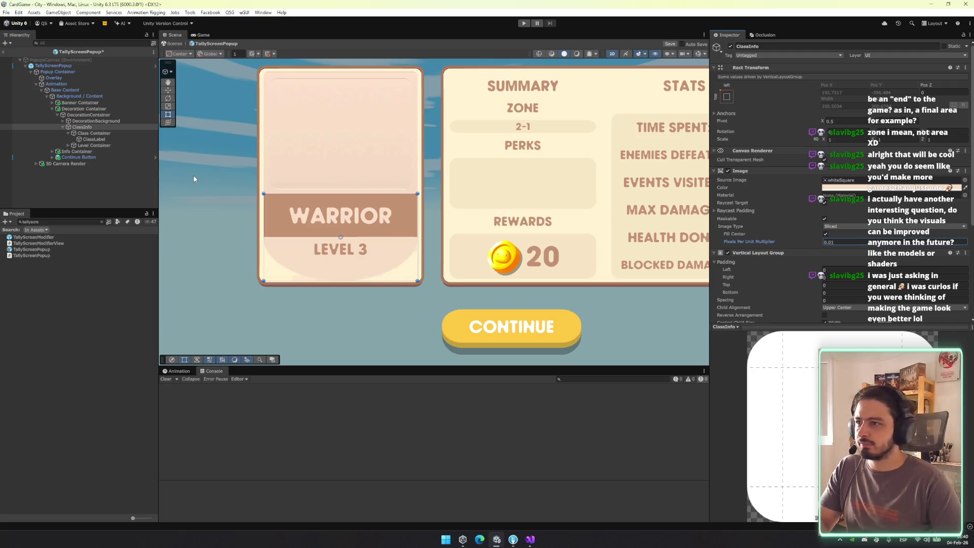
left_click(841, 242)
type("5")
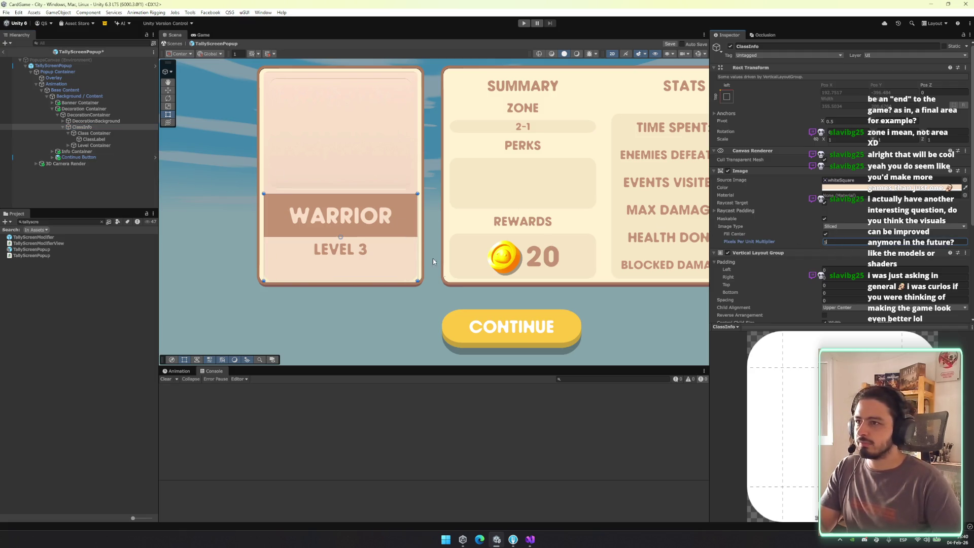
left_click(94, 128)
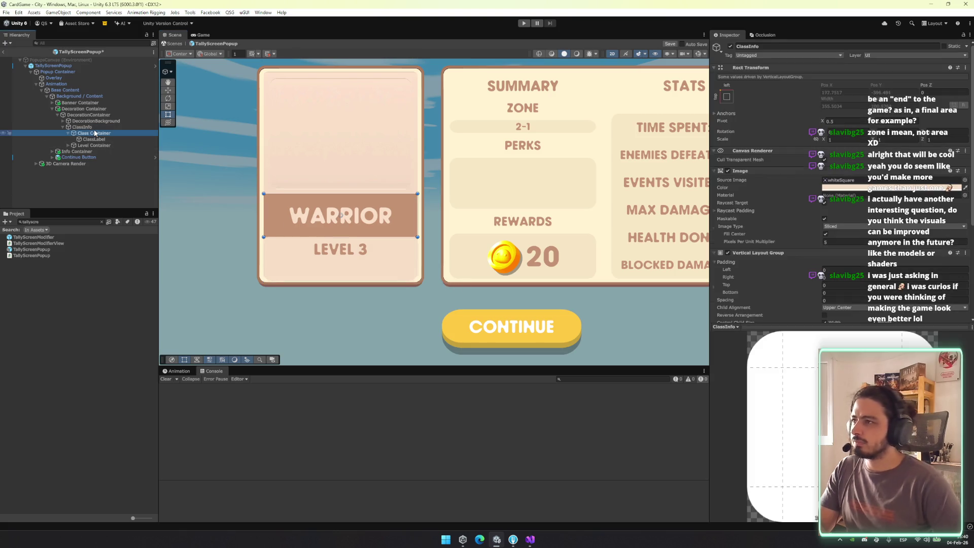
Raise the Level Container's Flexible Height so the level area grows taller
left_click(94, 132)
key("Down")
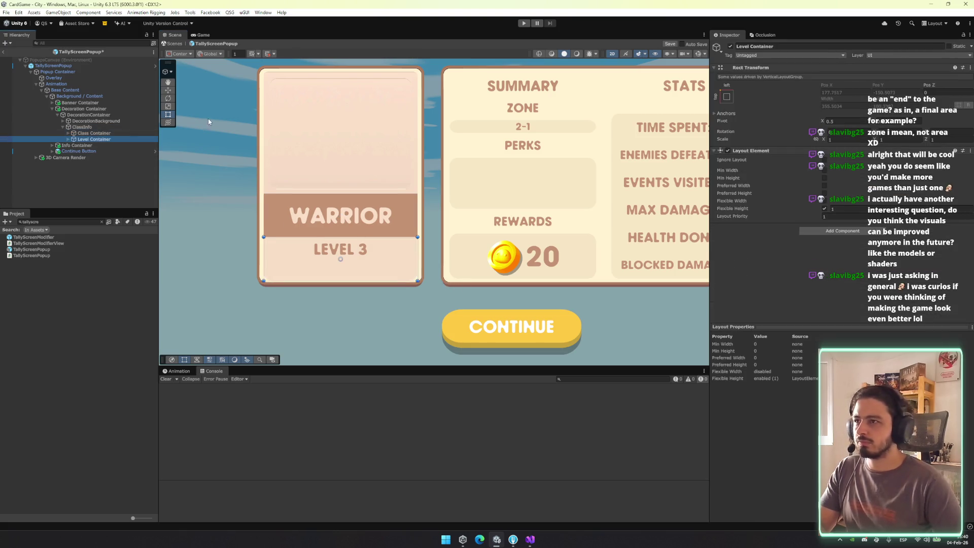
left_click(831, 210)
type("2.67")
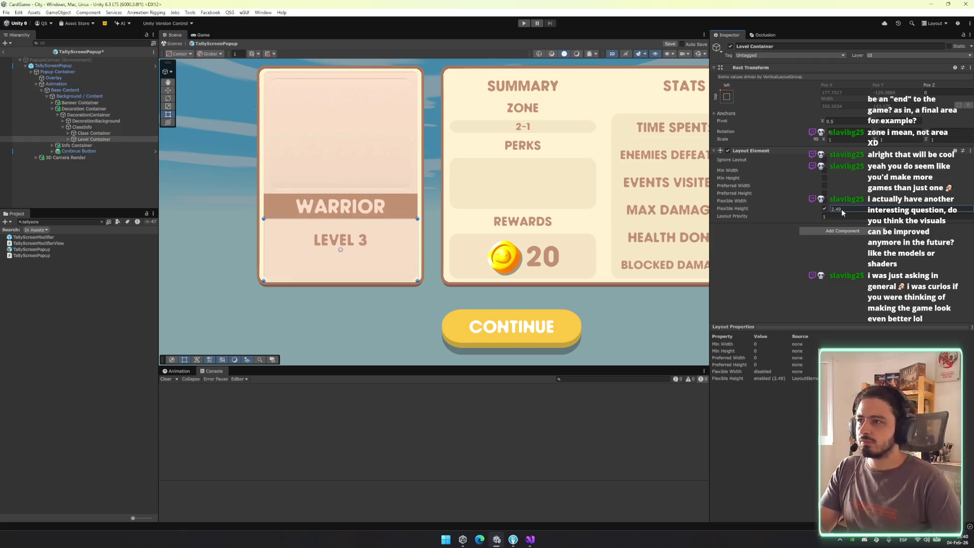
key("Return")
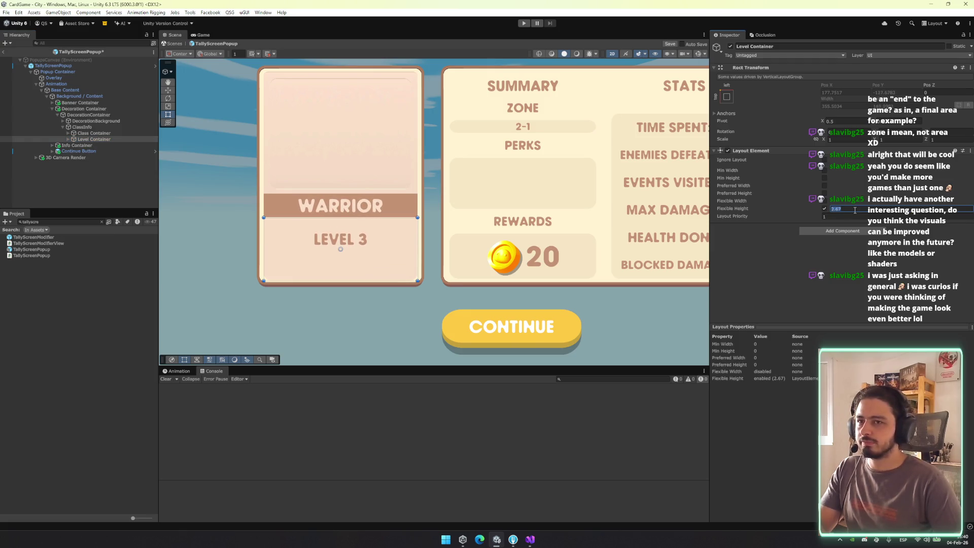
type("5")
type("4")
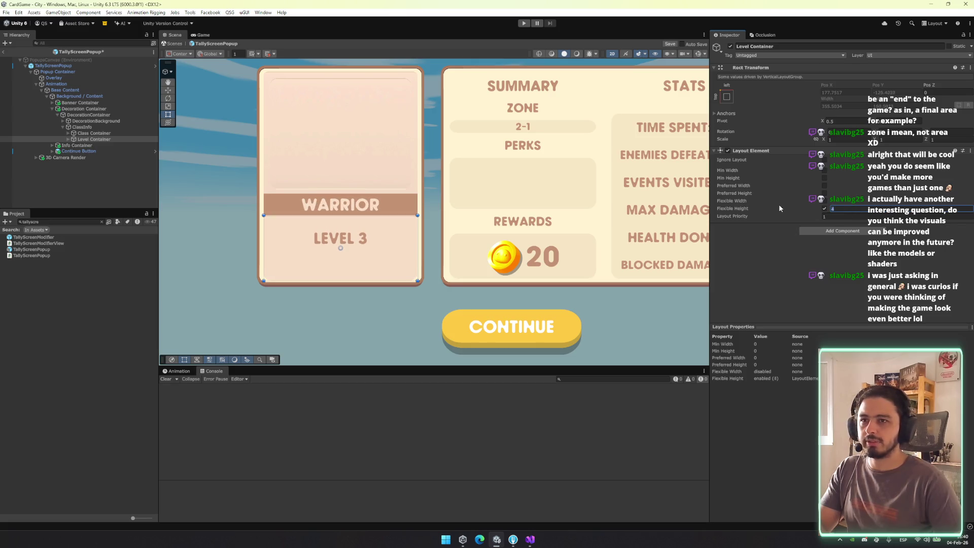
Top-align the LevelLabel text so LEVEL 3 sits just under the banner
left_click(83, 138)
key("Right")
key("Down")
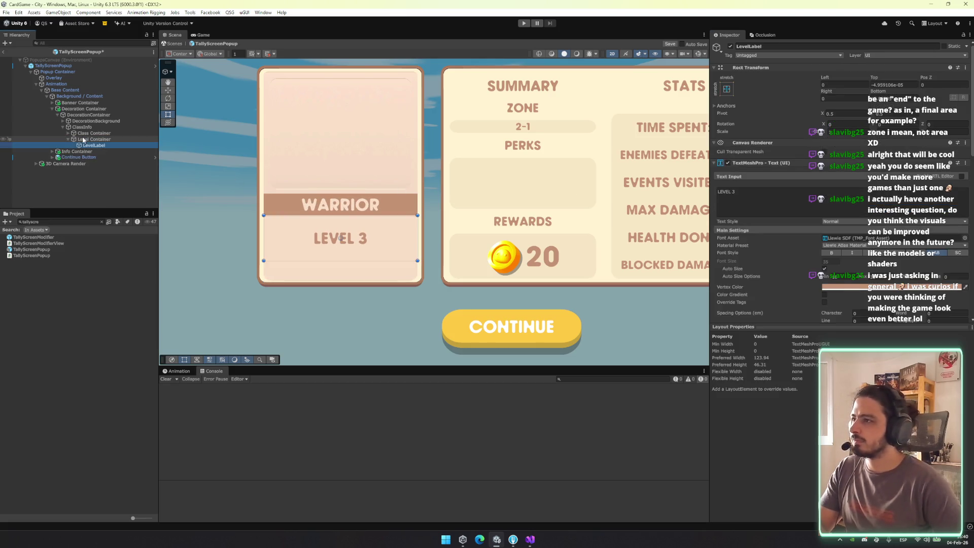
left_click(873, 276)
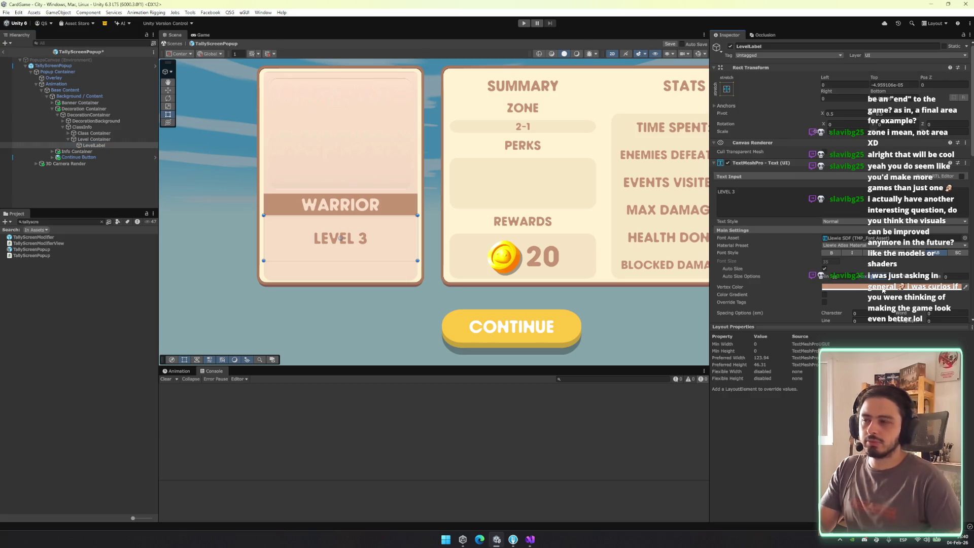
scroll(869, 276, "down", 3)
left_click(883, 257)
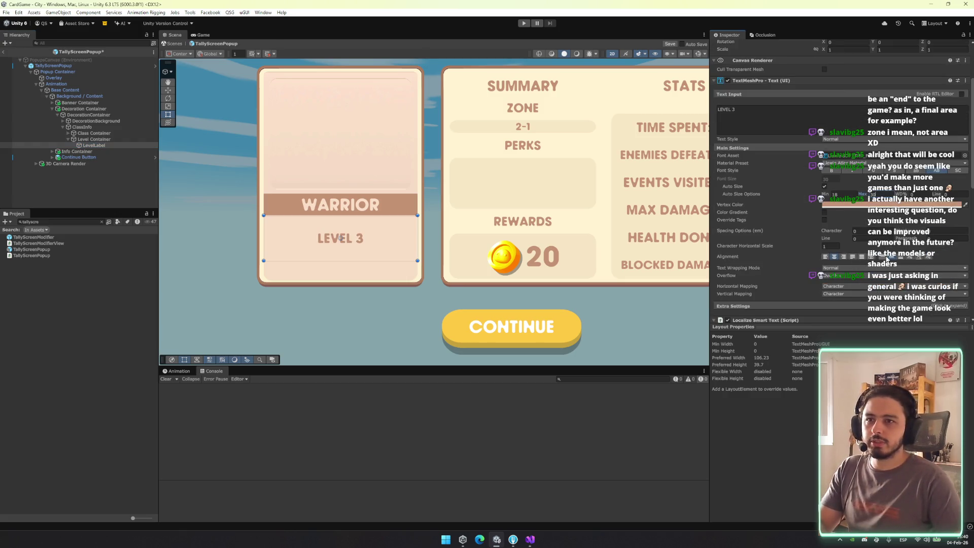
left_click(435, 247)
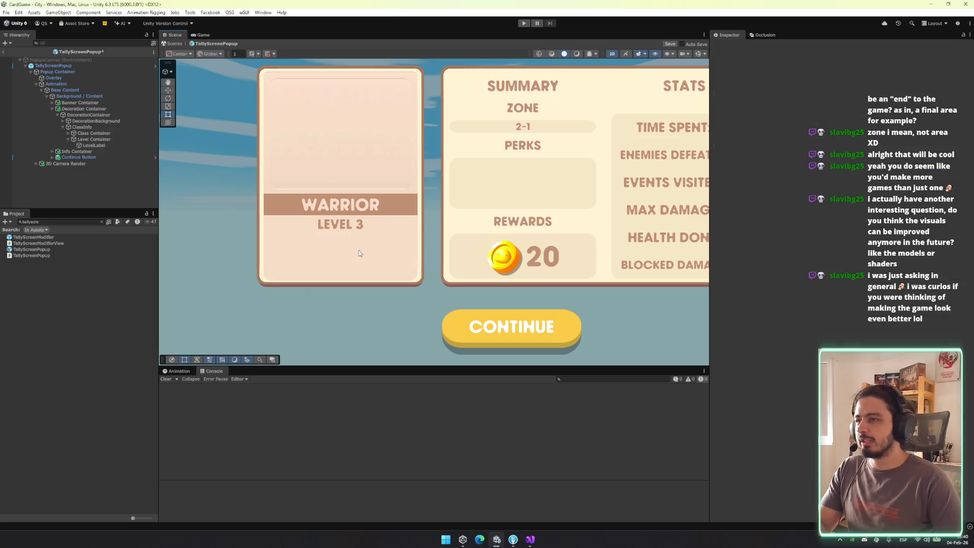
mouse_move(431, 247)
left_mouse_down()
mouse_move(324, 248)
mouse_move(421, 258)
left_mouse_up()
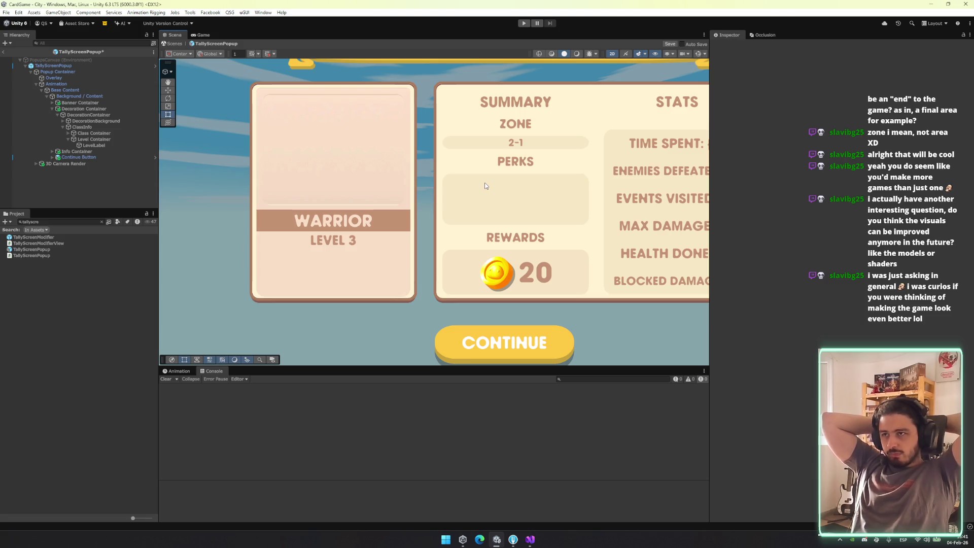
Set DecorationBackground's Layout Element Flexible Height to 10
left_click(84, 139)
left_click(100, 133)
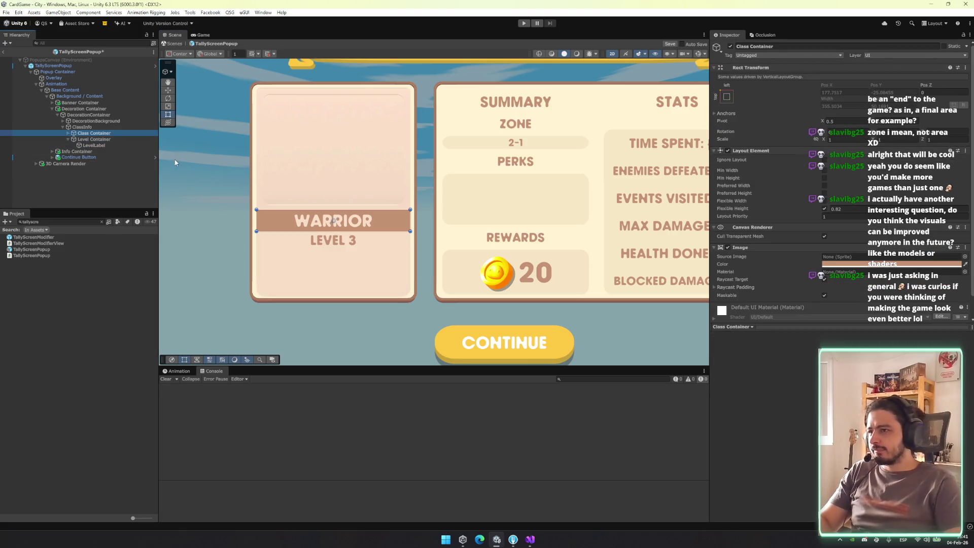
left_click(96, 122)
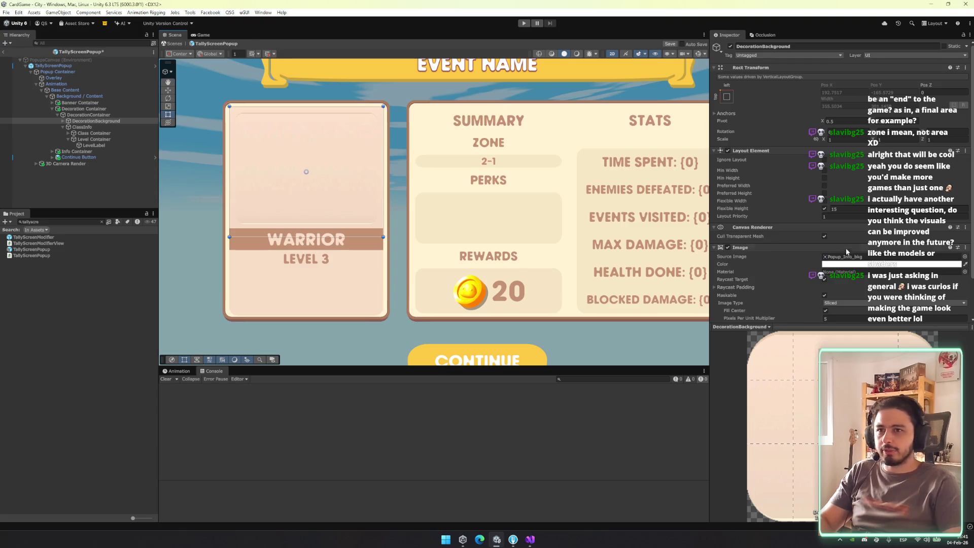
scroll(846, 246, "down", 3)
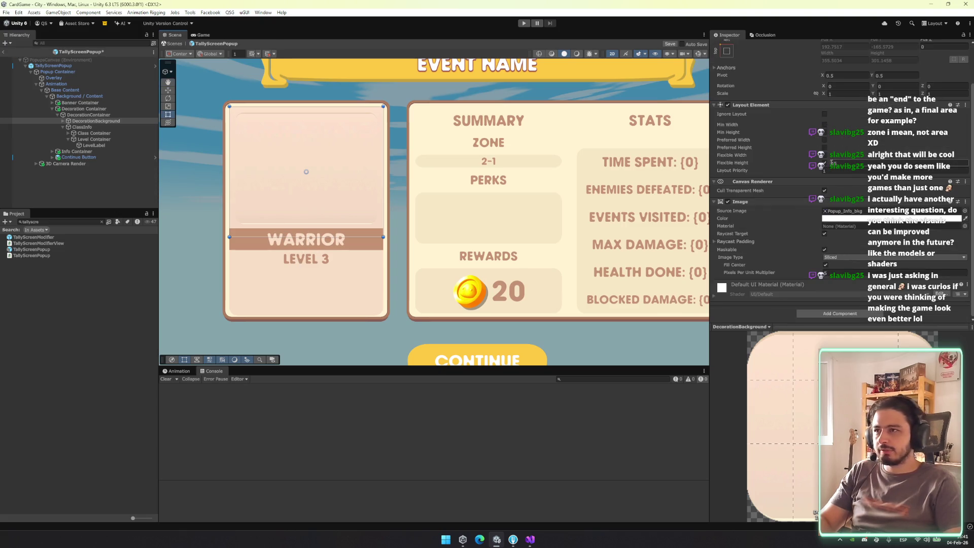
key("Return")
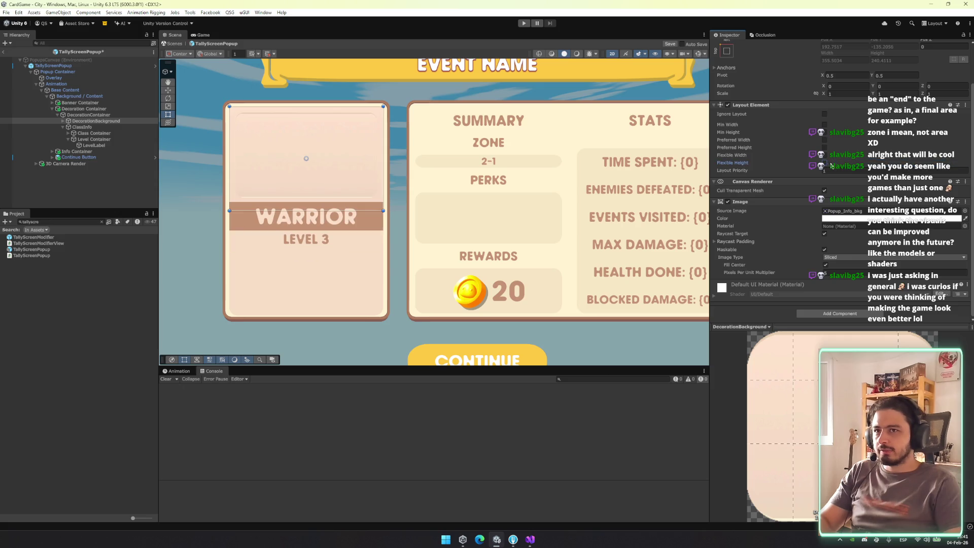
left_click_drag(831, 166, 625, 183)
type("3000000")
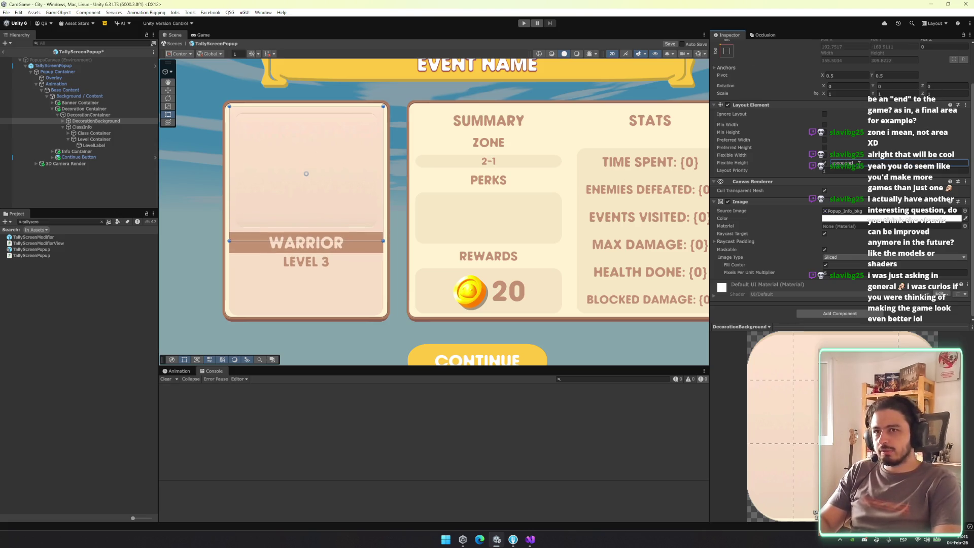
key("ctrl+a")
type("10")
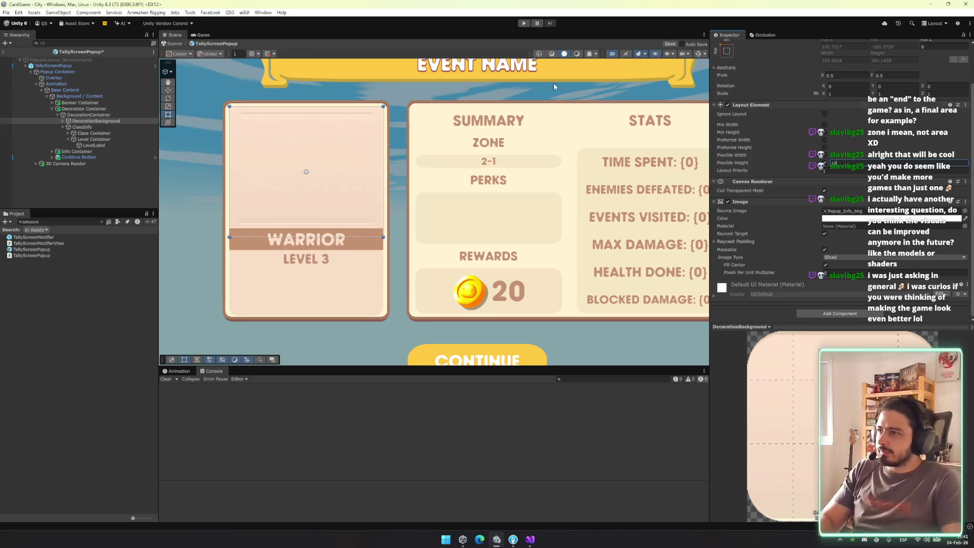
Enable ClassInfo's Flexible Height with a value of 1
left_click(114, 126)
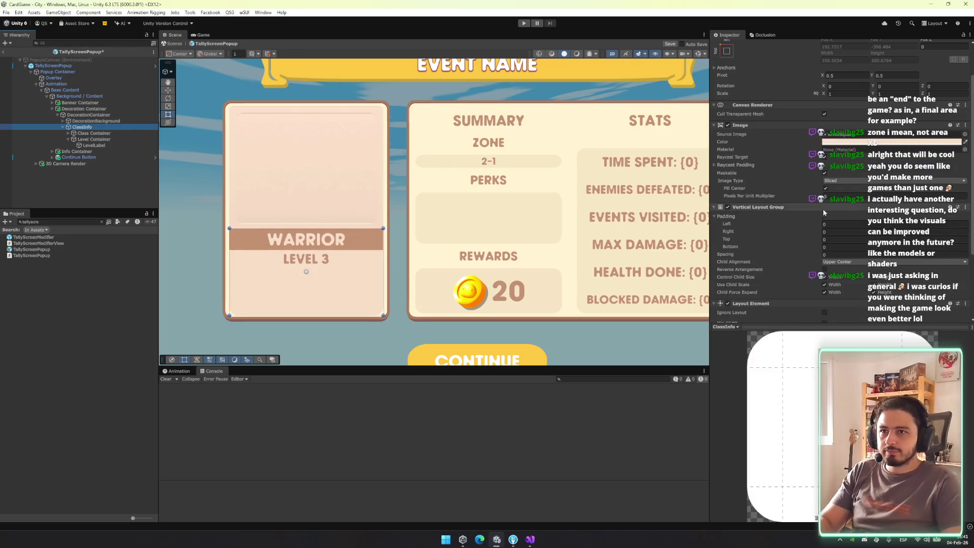
scroll(807, 218, "down", 3)
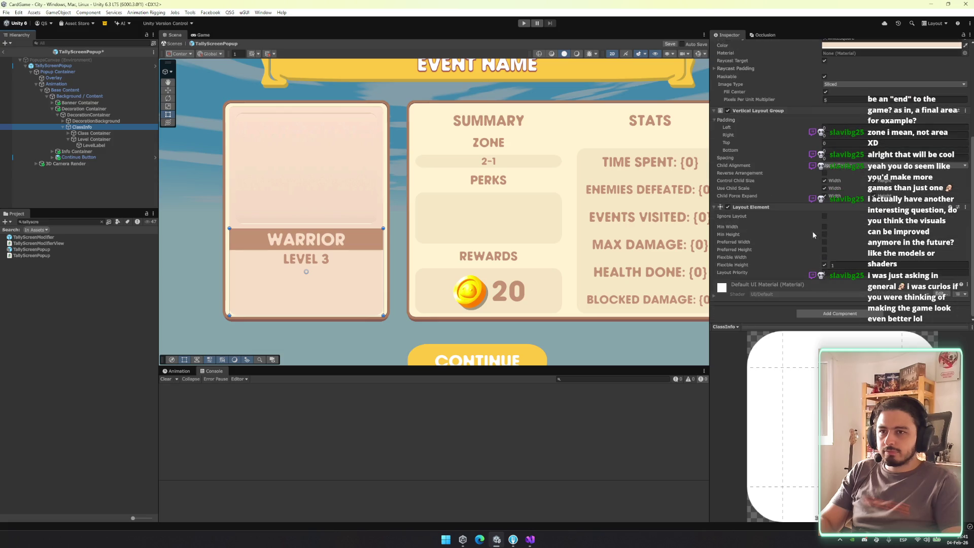
left_click(826, 265)
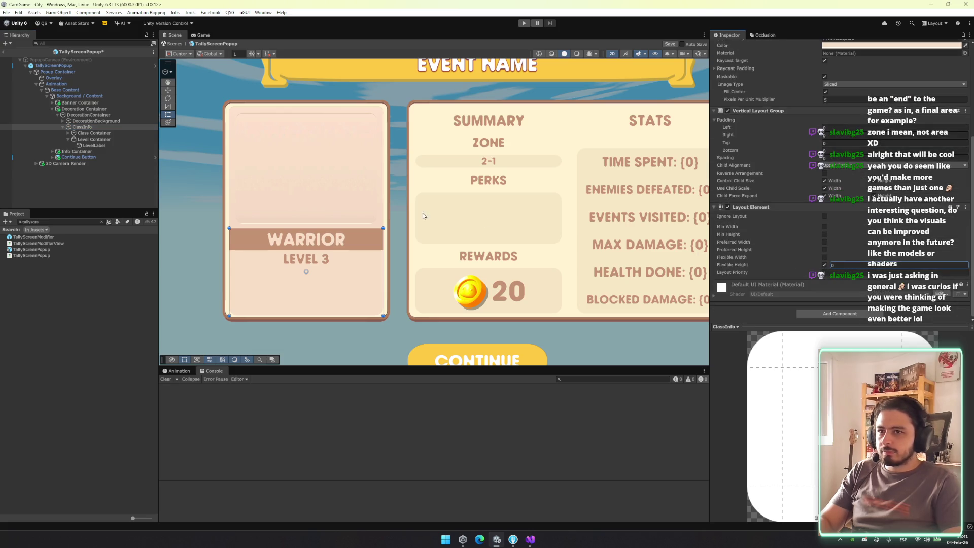
left_click(823, 266)
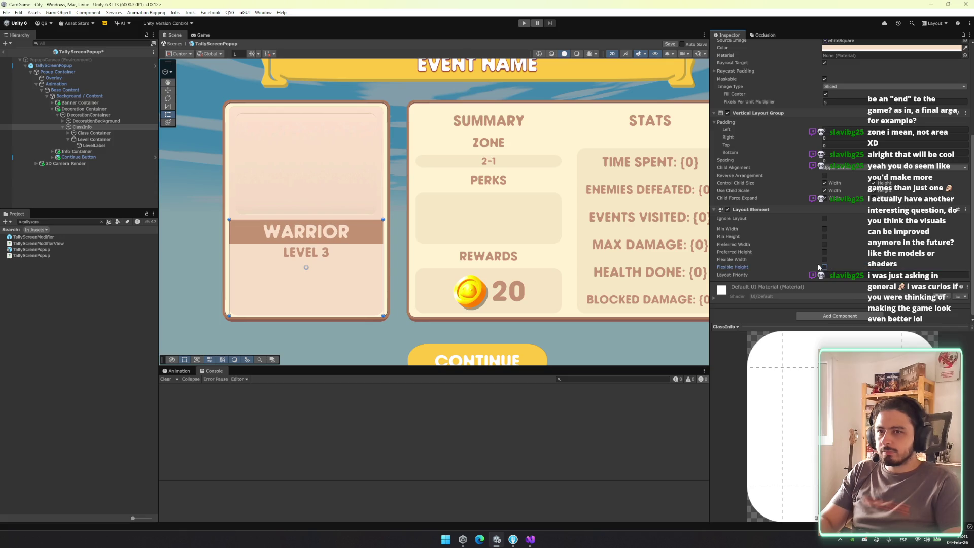
left_click(824, 267)
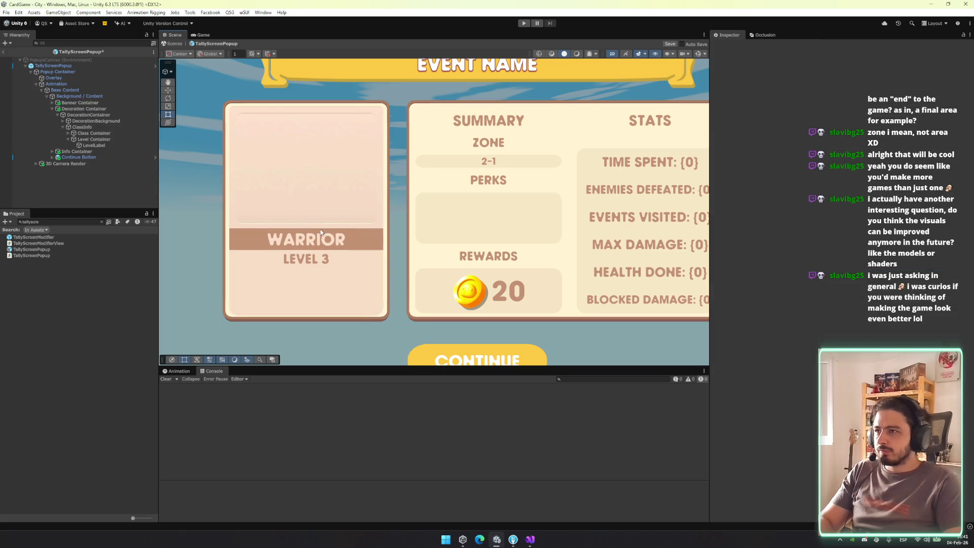
Reframe the popup view and select the card's DecorationContainer
left_click(127, 138)
left_click_drag(415, 211, 364, 216)
left_click(363, 216)
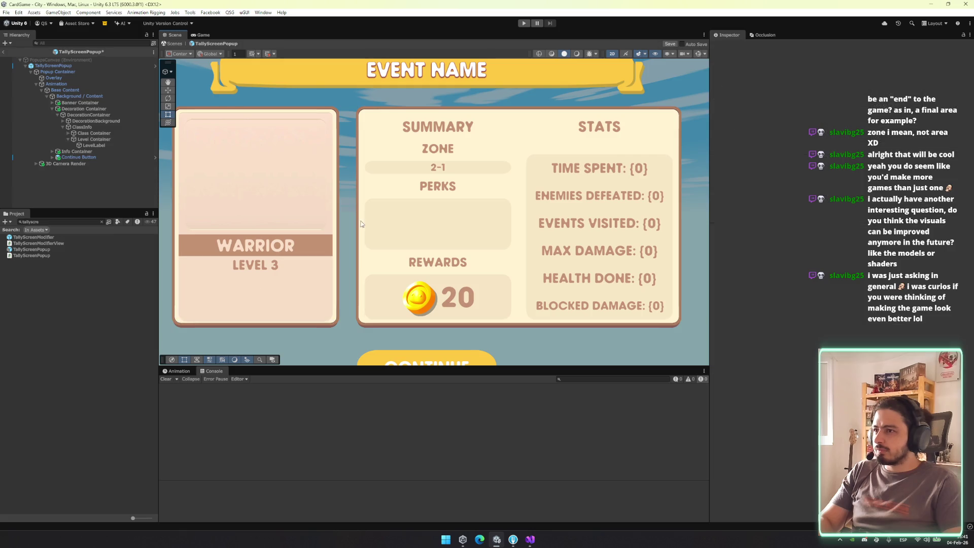
left_click(89, 114)
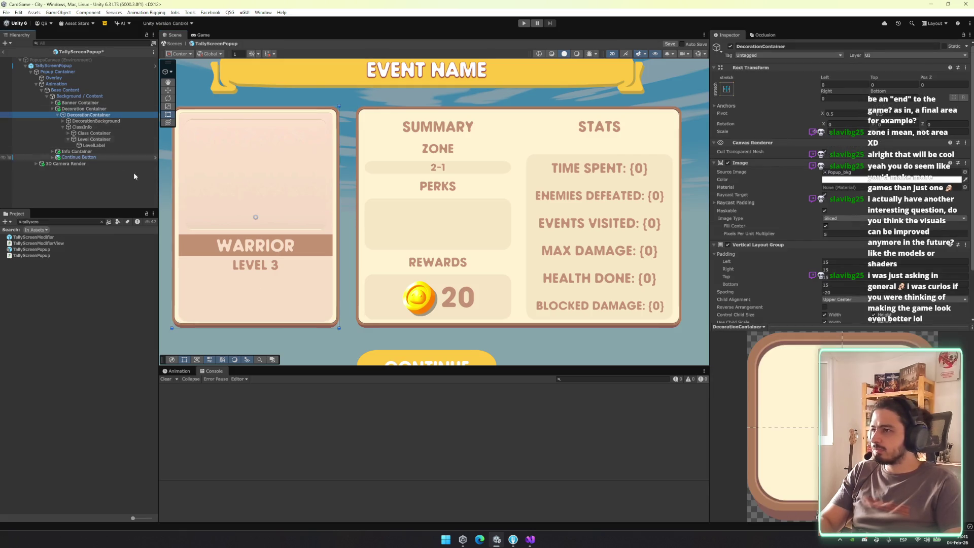
Change DecorationContainer's Vertical Layout Group bottom padding from 15 to 20
left_click_drag(320, 304, 359, 300)
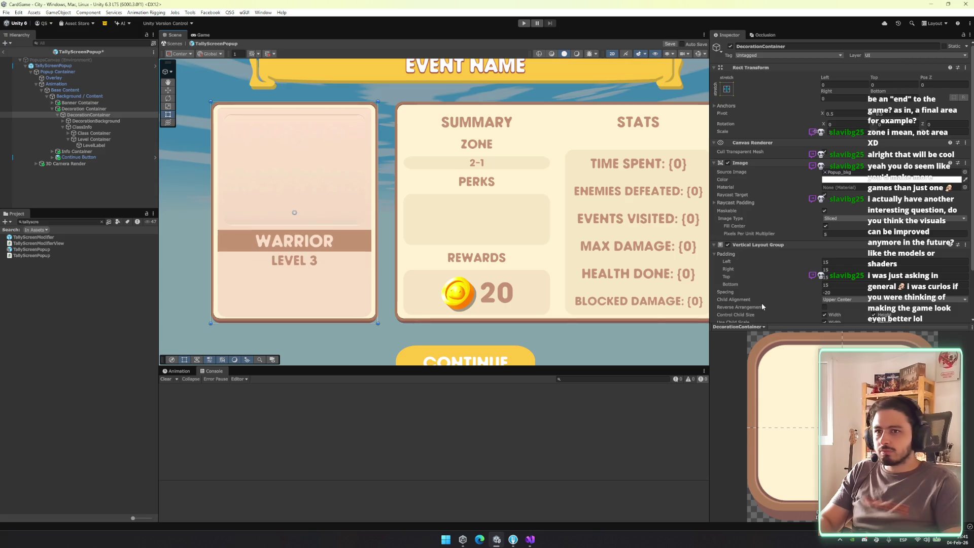
left_click(829, 285)
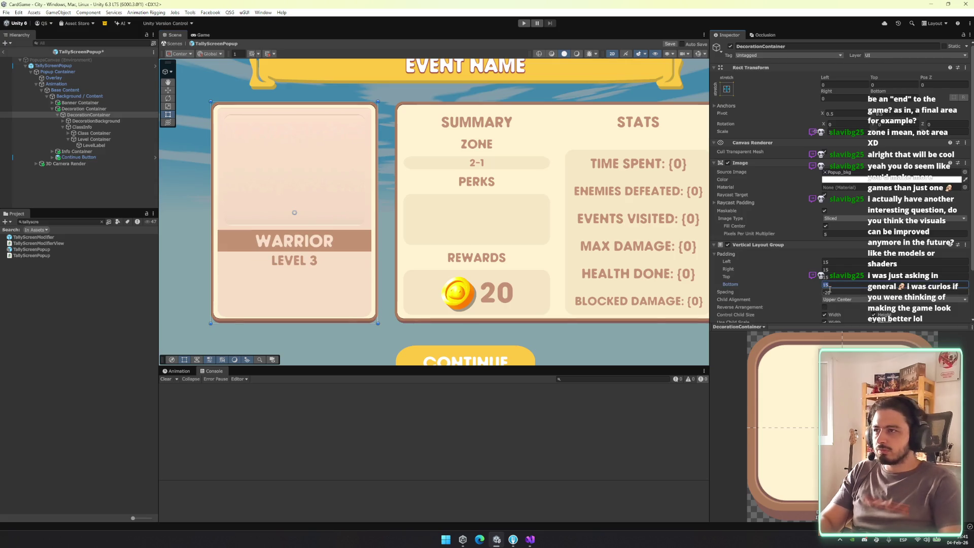
type("20")
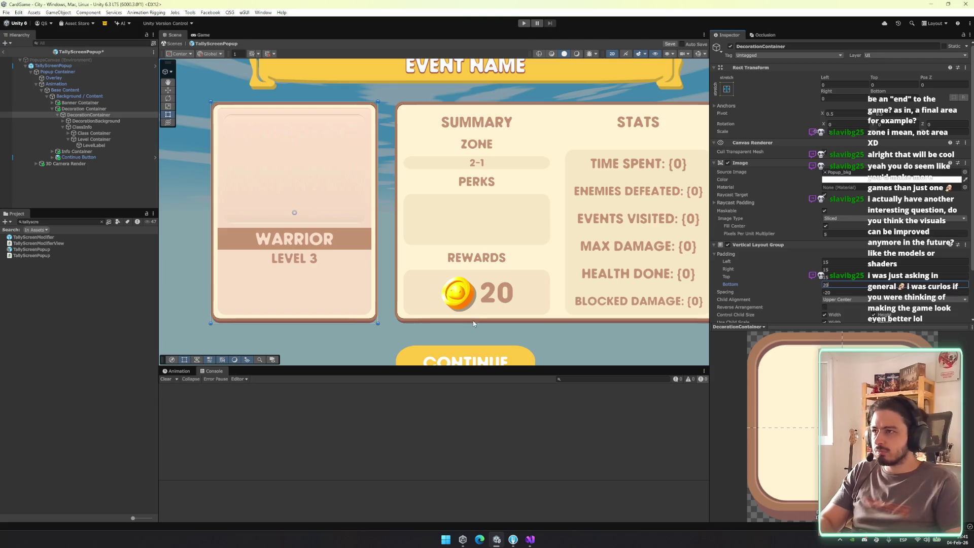
left_click(379, 348)
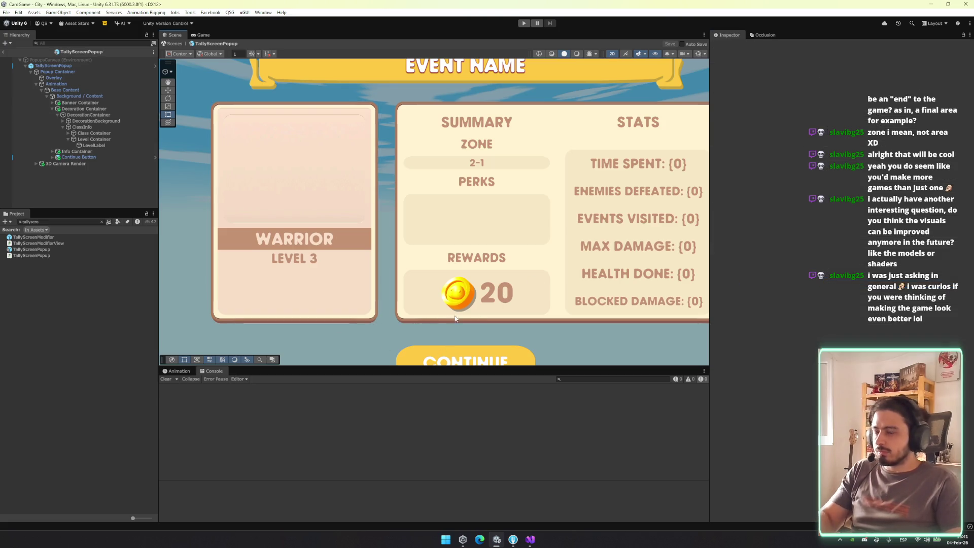
mouse_move(440, 292)
left_mouse_down()
mouse_move(415, 287)
mouse_move(482, 300)
left_mouse_up()
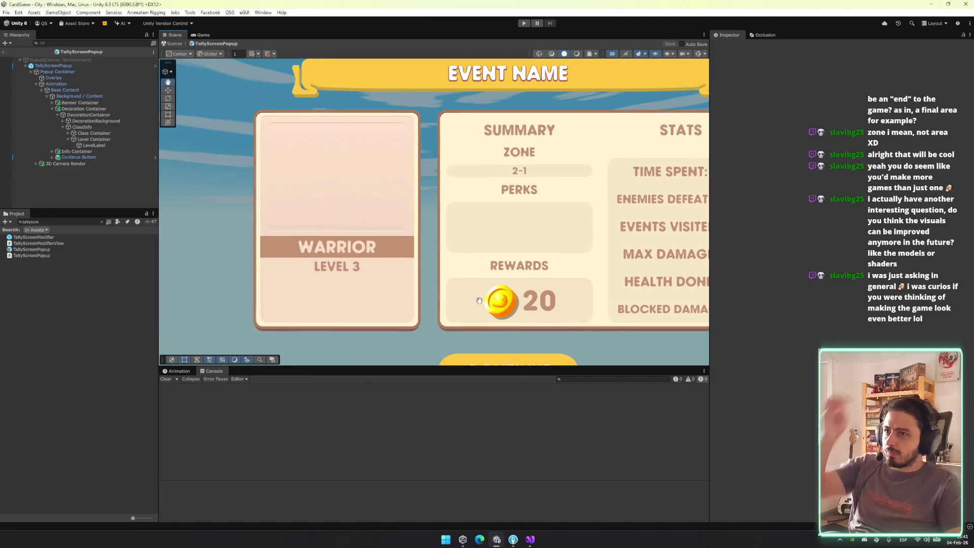
left_click(93, 132)
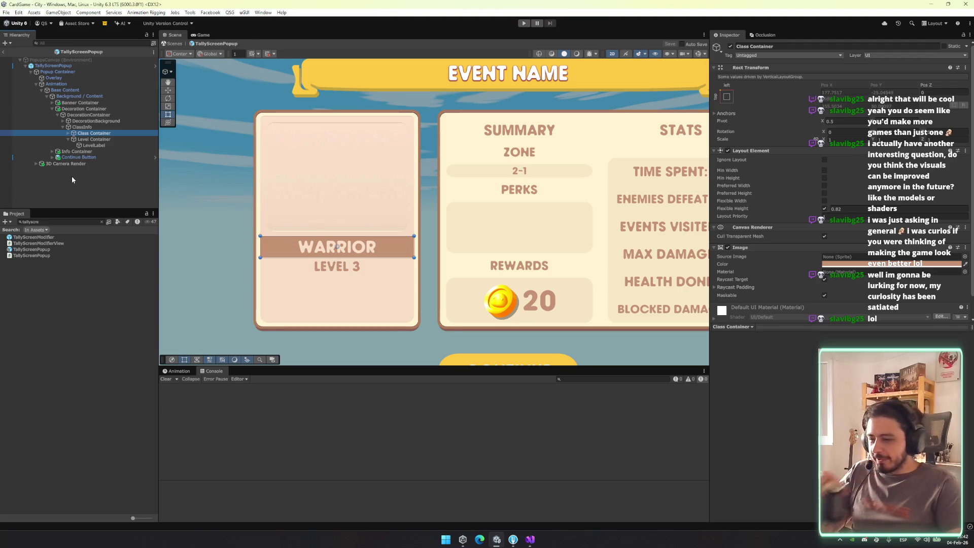
Pan the popup into view and inspect the Class Container and DecorationContainer
left_click_drag(234, 158, 170, 172)
left_click(113, 133)
key("Left")
key("Left")
key("Left")
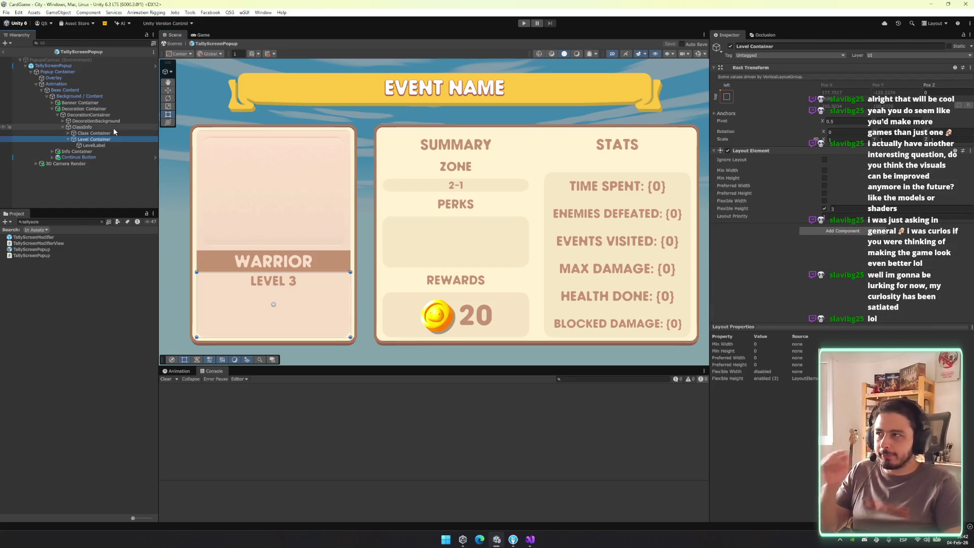
key("Left")
key("Left")
key("Left")
key("Down")
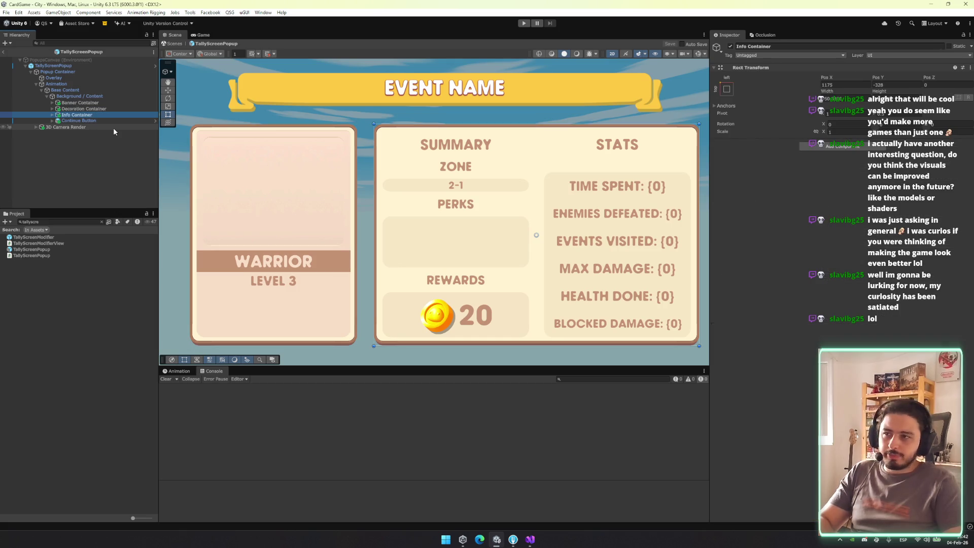
left_click_drag(399, 239, 316, 241)
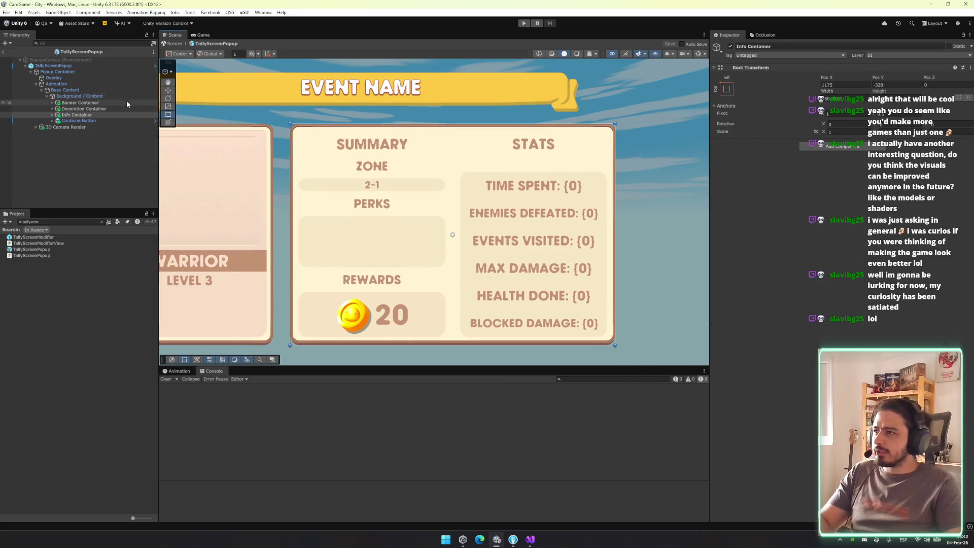
left_click_drag(375, 233, 470, 262)
left_click(99, 110)
left_click(100, 115)
Navigate to Info Container > Background > Content > Summary > Zone Title Label's Localize String Event
key("Left")
key("Left")
key("Down")
key("Right")
key("Down")
key("Right")
key("Down")
key("Right")
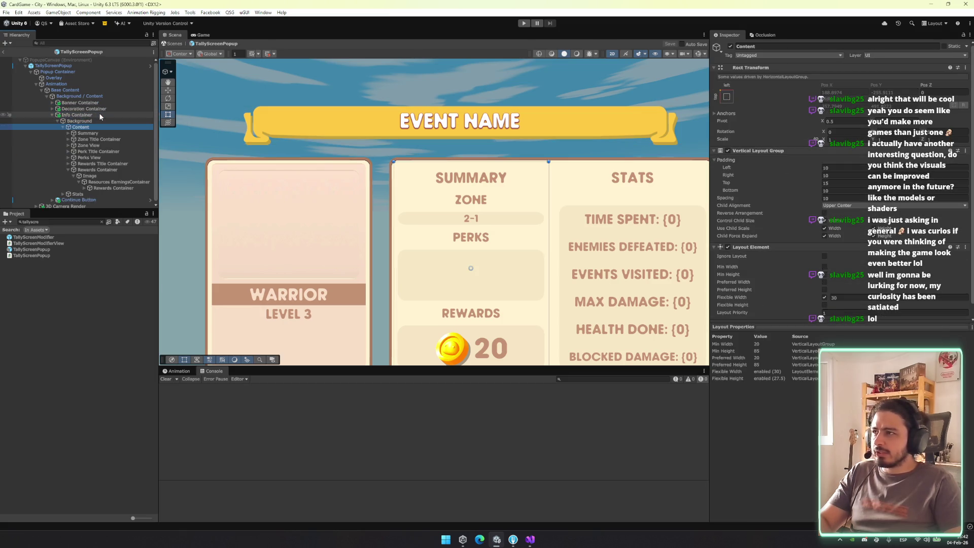
key("Down")
key("Right")
key("Down")
scroll(926, 233, "down", 10)
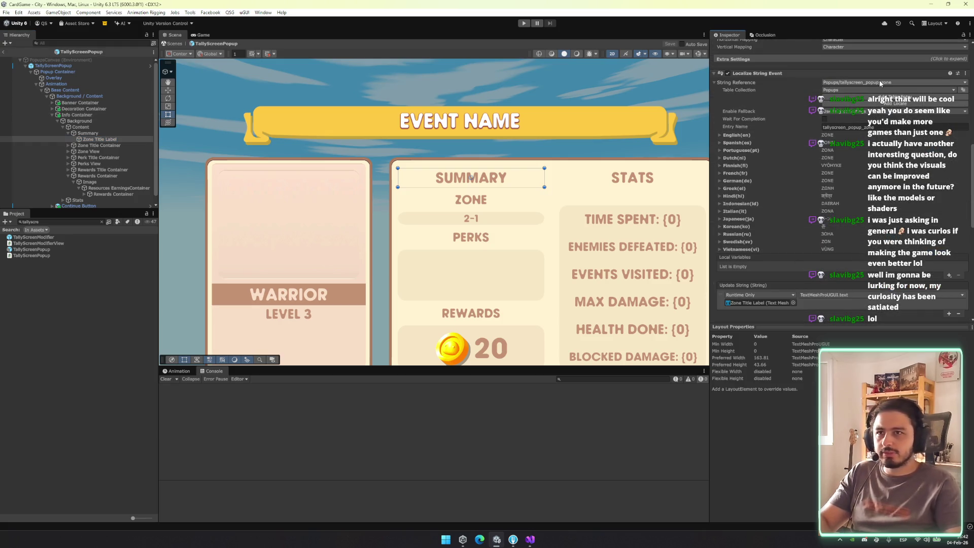
Search the String Reference picker for 'summary' without changing it, then open the Popups string table
left_click(878, 80)
type("summary")
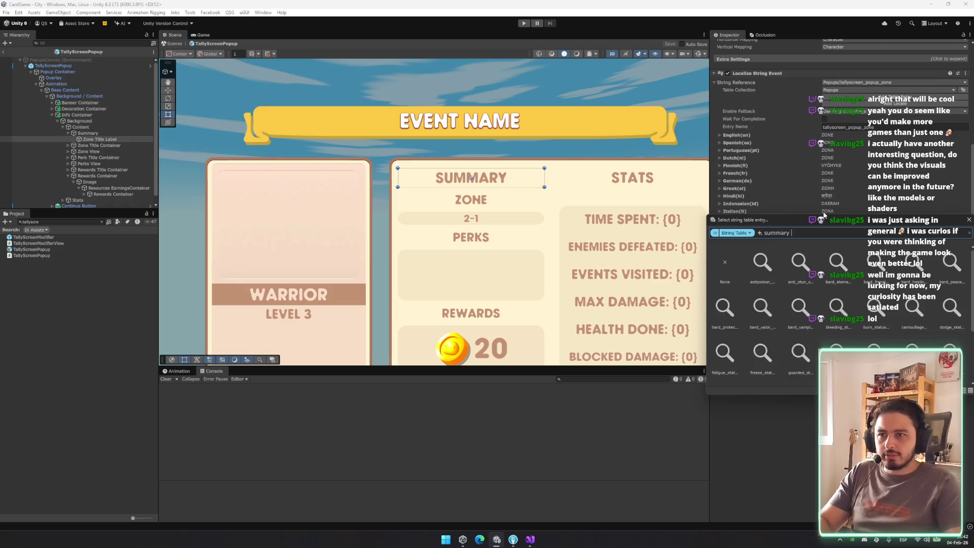
scroll(913, 304, "down", 3)
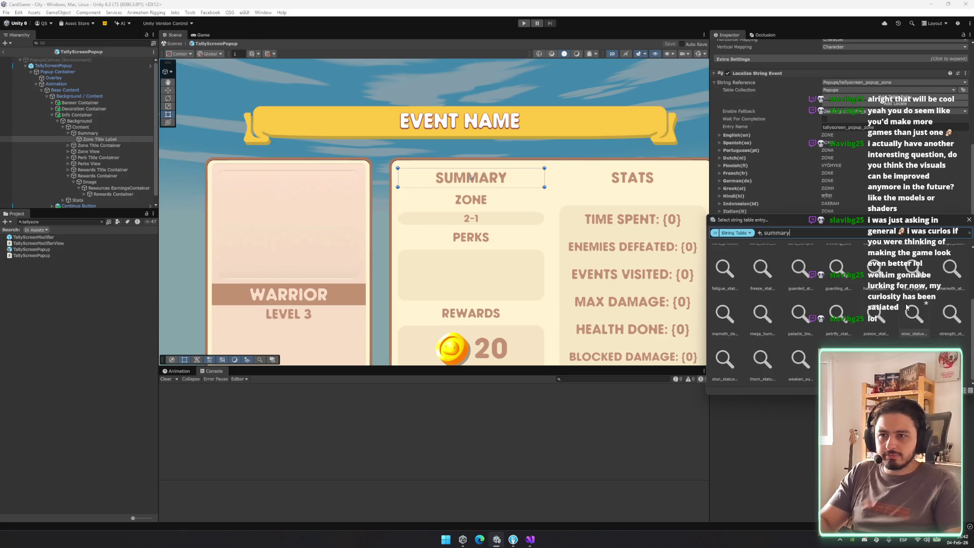
scroll(756, 267, "down", 3, "ctrl")
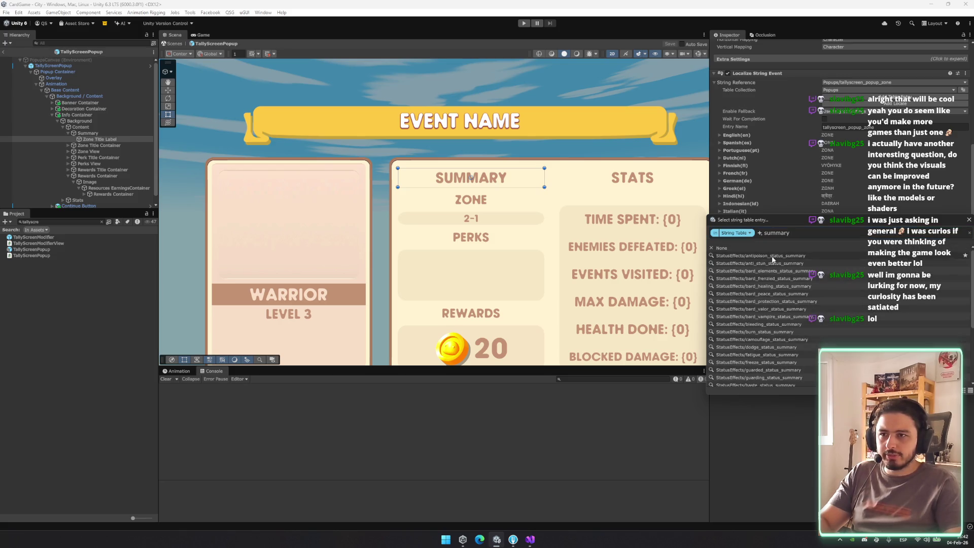
scroll(755, 267, "down", 5)
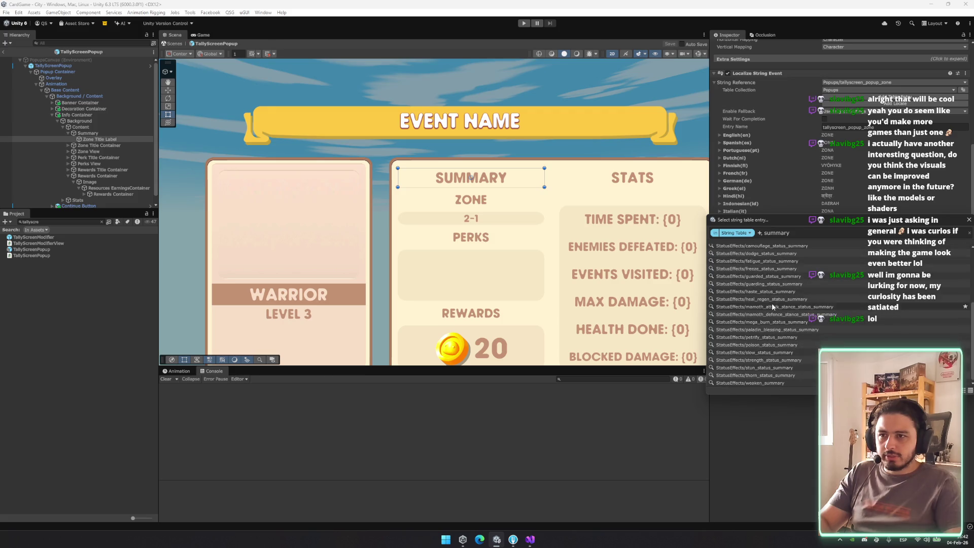
key("Escape")
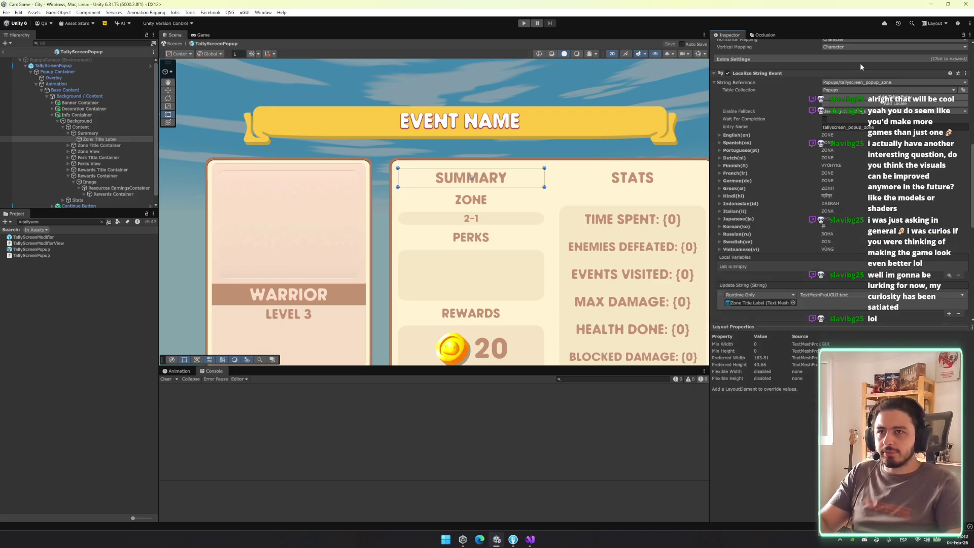
left_click(962, 90)
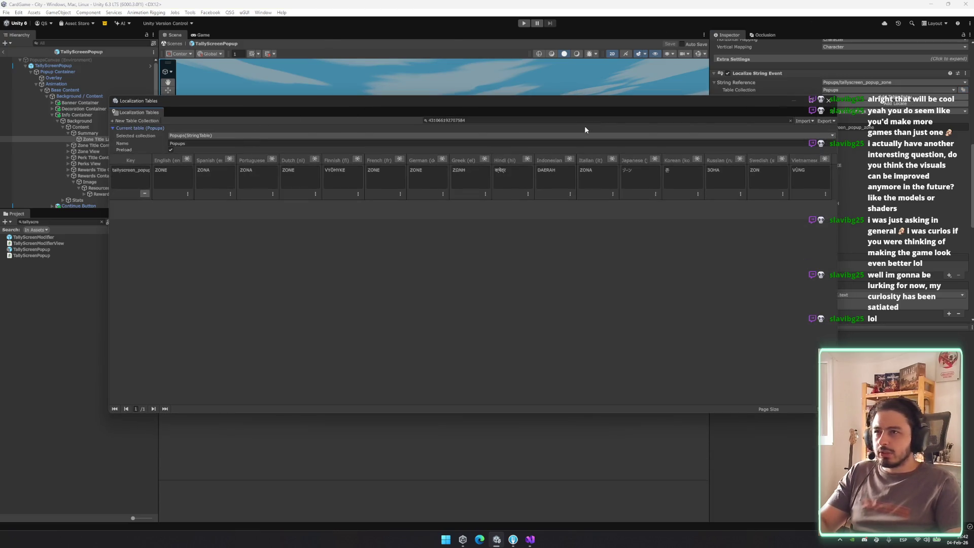
Add a popups_summary entry with English text 'Summary' to the Popups table, then close the window
left_click(588, 121)
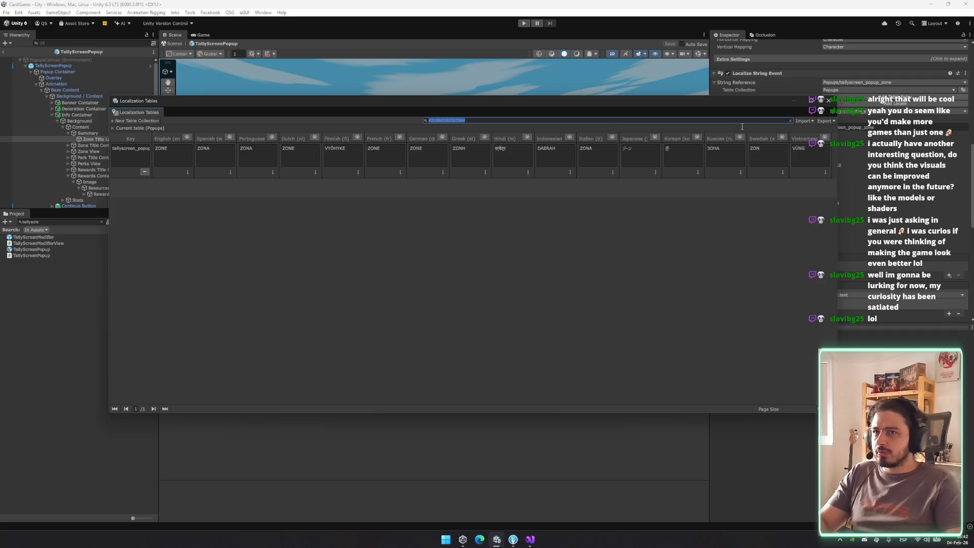
left_click(790, 120)
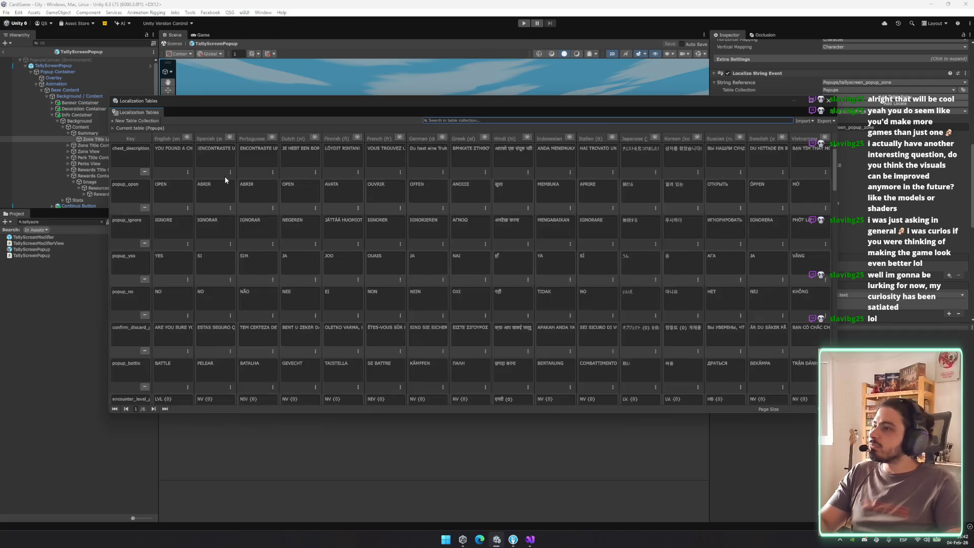
scroll(355, 203, "down", 3)
left_click(165, 409)
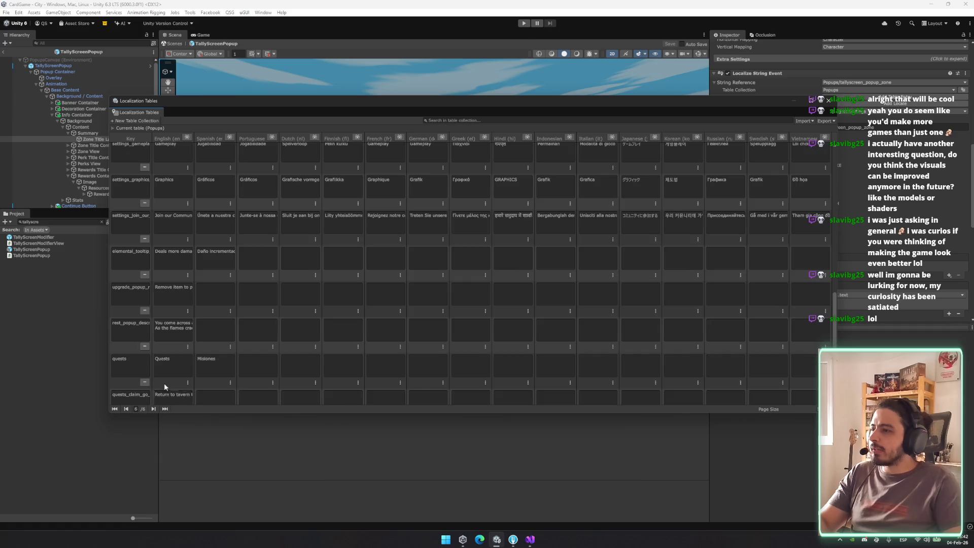
scroll(168, 391, "down", 2)
left_click(130, 395)
left_click(139, 366)
type("popups/su")
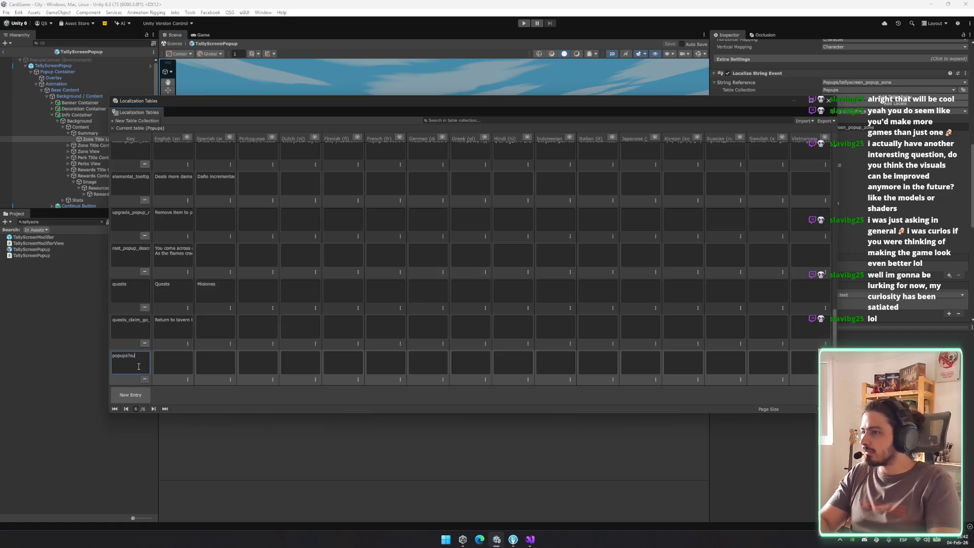
key("BackSpace")
key("BackSpace")
key("BackSpace")
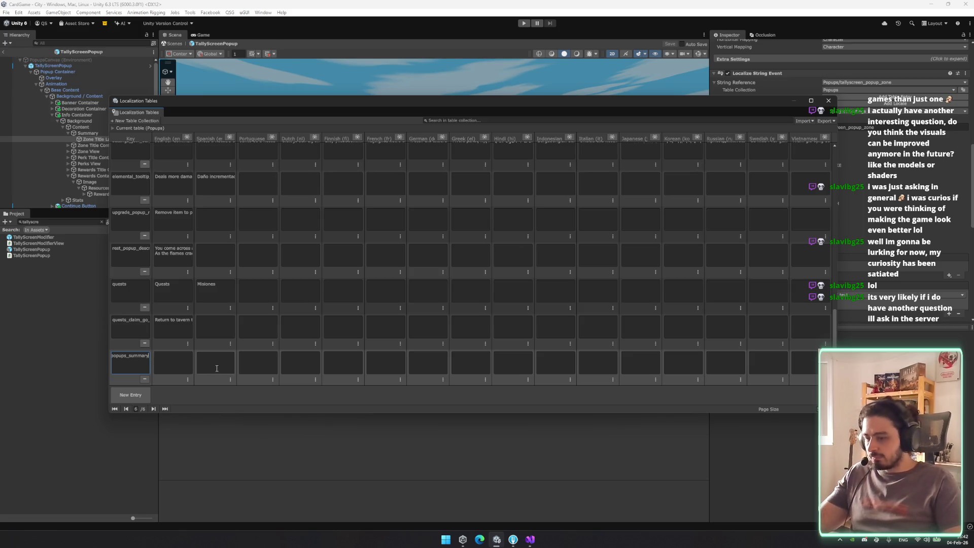
left_click(184, 365)
type("Summary")
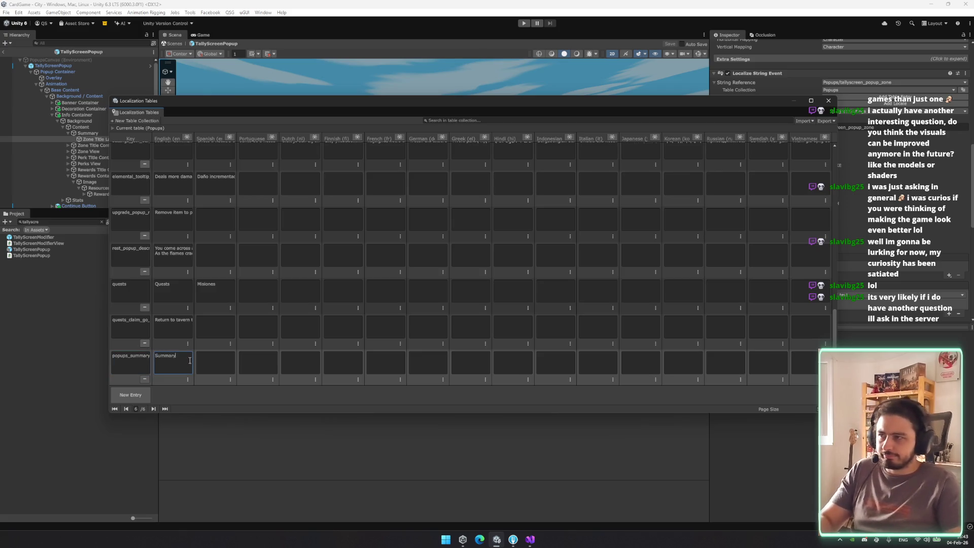
left_click(138, 365)
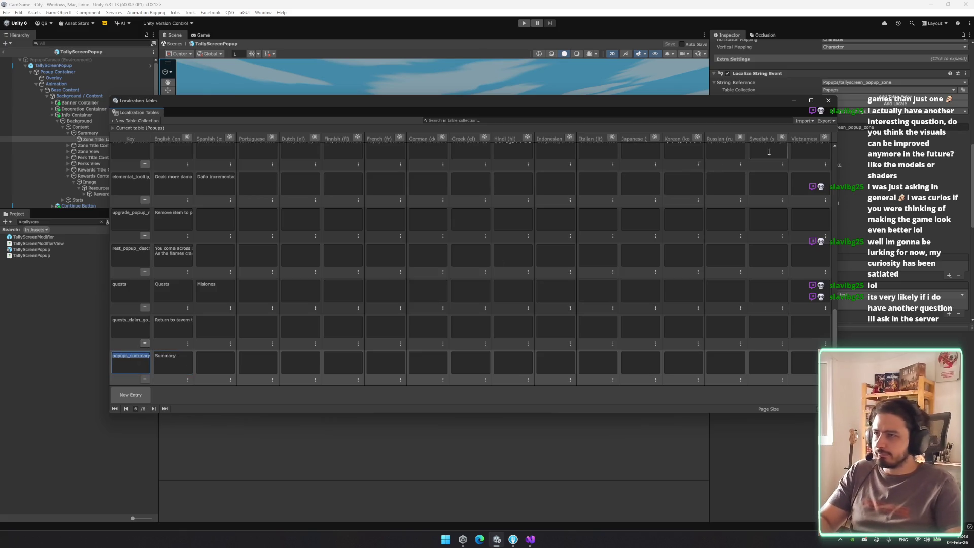
left_click(829, 100)
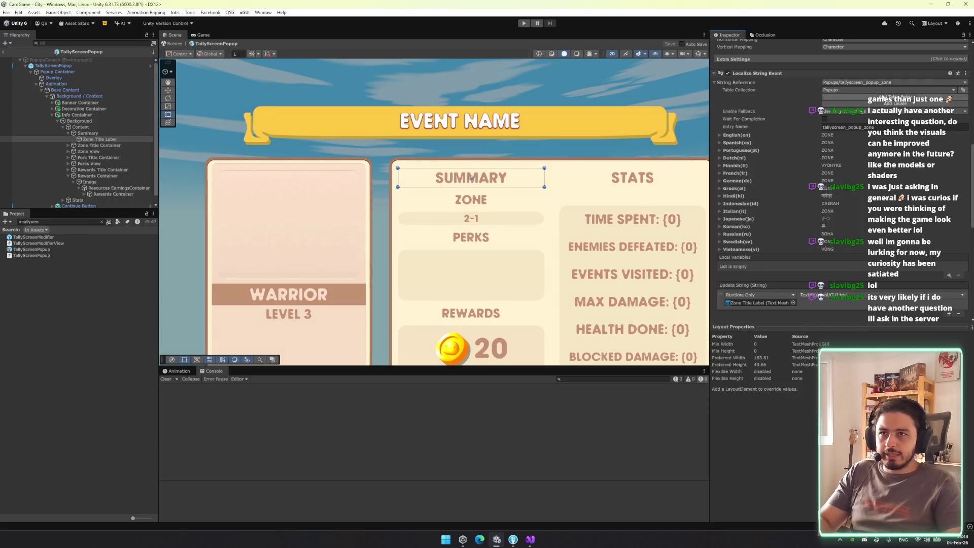
Point the label's String Reference to Popups/popups_summary and confirm the text reads Summary
left_click(893, 82)
type("popups_summary")
left_click(782, 256)
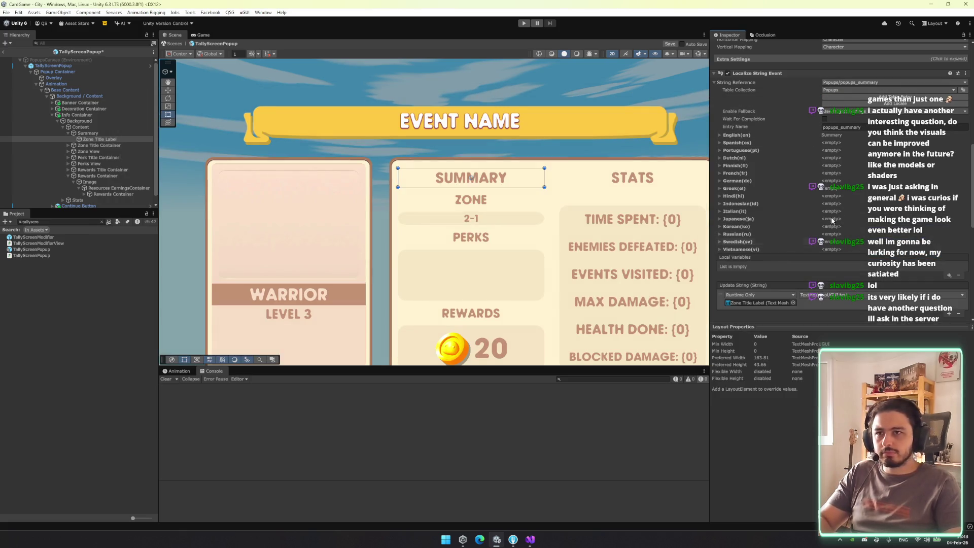
left_click(815, 136)
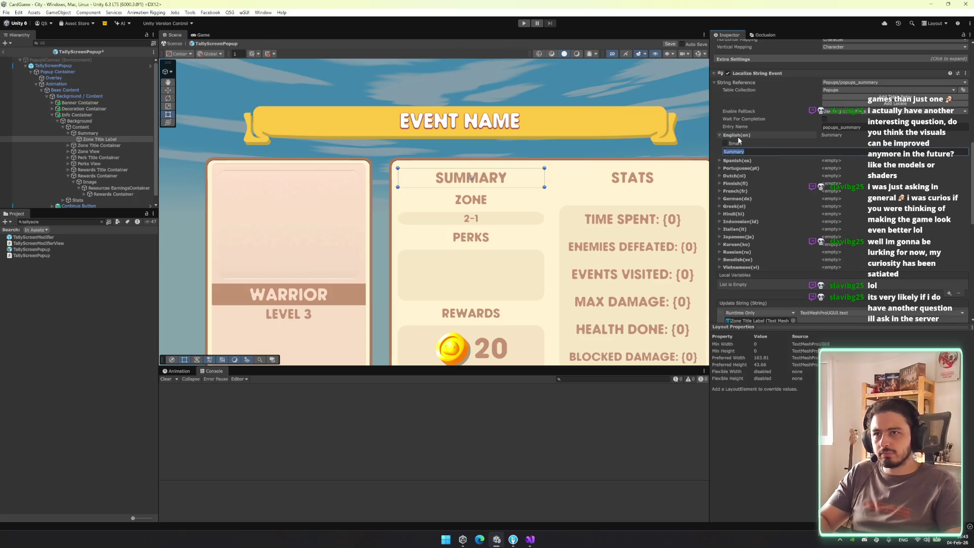
scroll(784, 155, "up", 10)
scroll(785, 159, "up", 3)
left_click(762, 182)
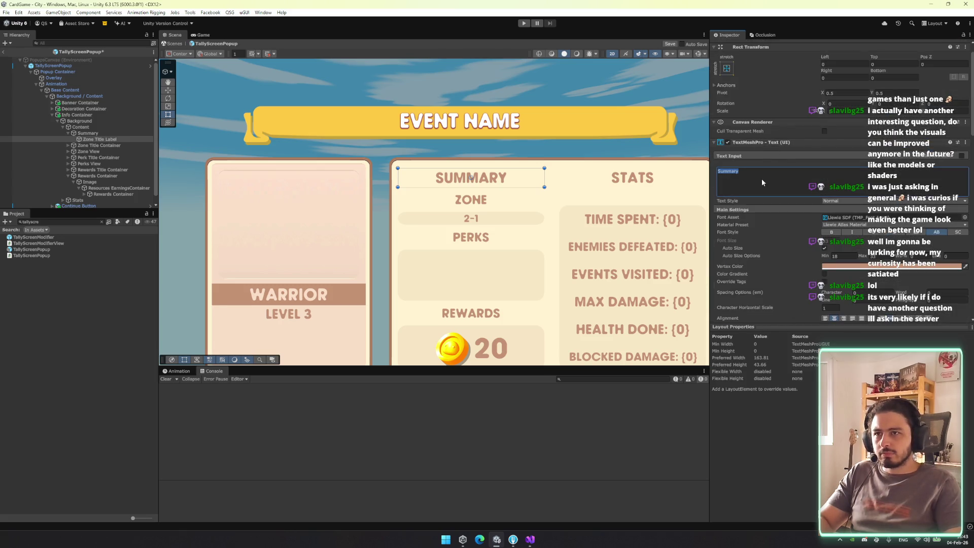
Reframe the popup in the scene and reselect the Summary label
left_click_drag(626, 166, 490, 155)
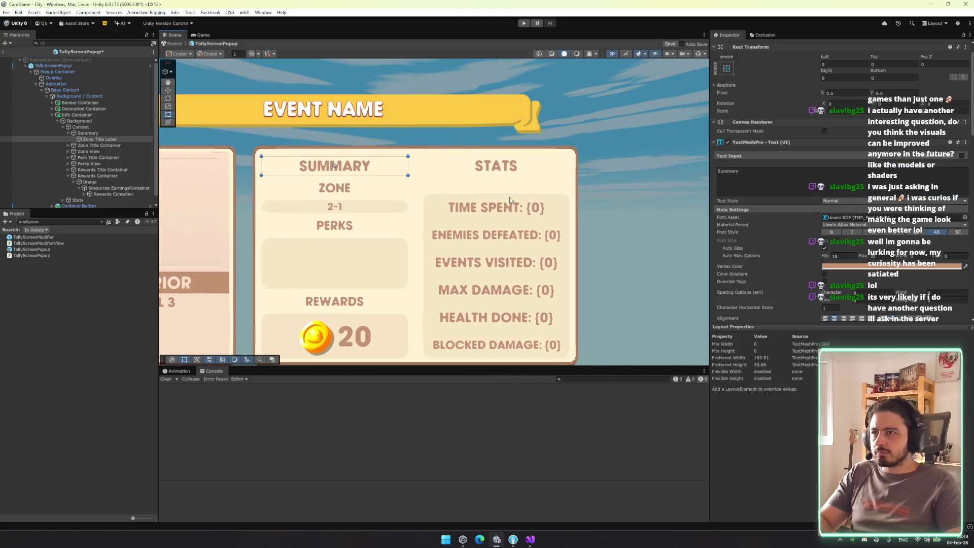
left_click(636, 194)
scroll(457, 152, "down", 3)
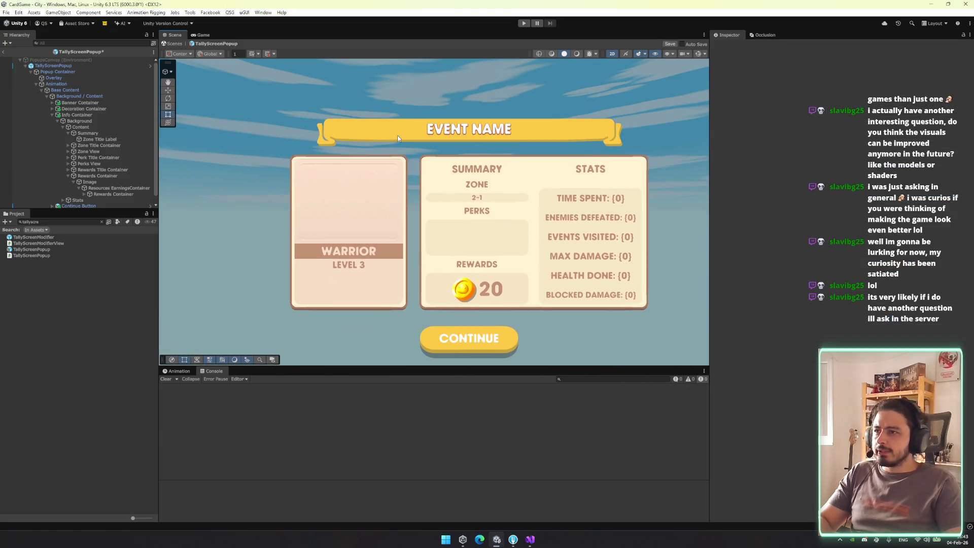
mouse_move(493, 244)
left_mouse_down()
mouse_move(367, 224)
mouse_move(479, 239)
mouse_move(416, 237)
mouse_move(509, 277)
left_mouse_up()
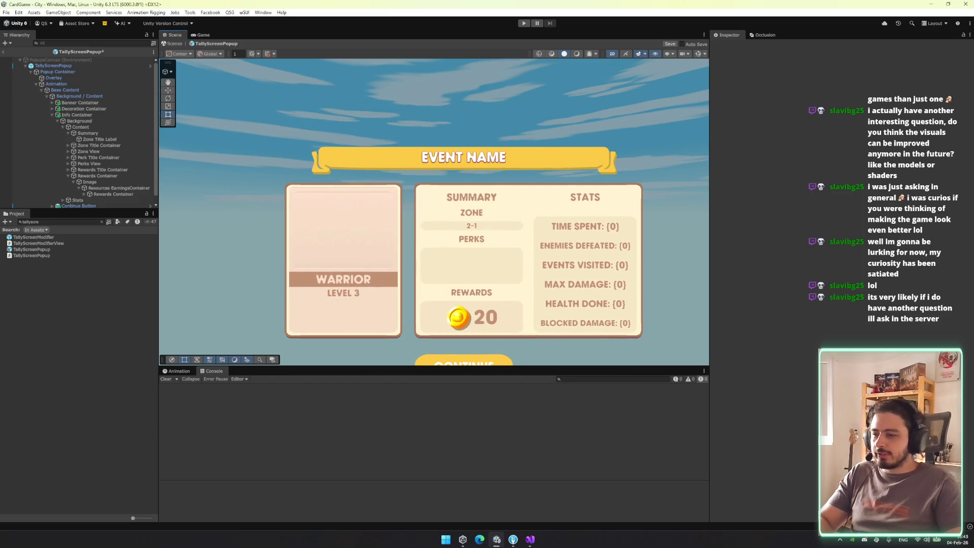
left_click(121, 133)
key("Left")
key("Left")
key("Left")
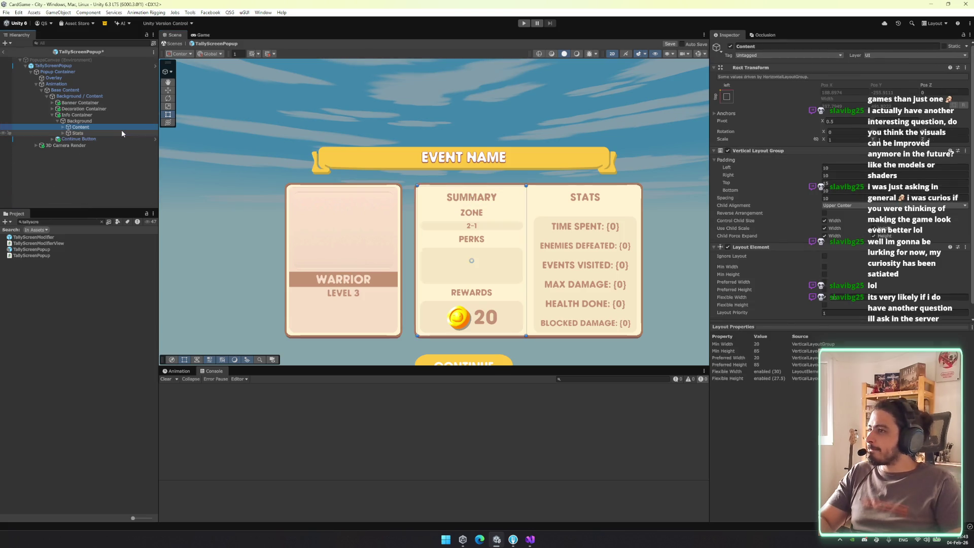
key("Left")
key("Left")
key("Left")
key("Up")
key("Right")
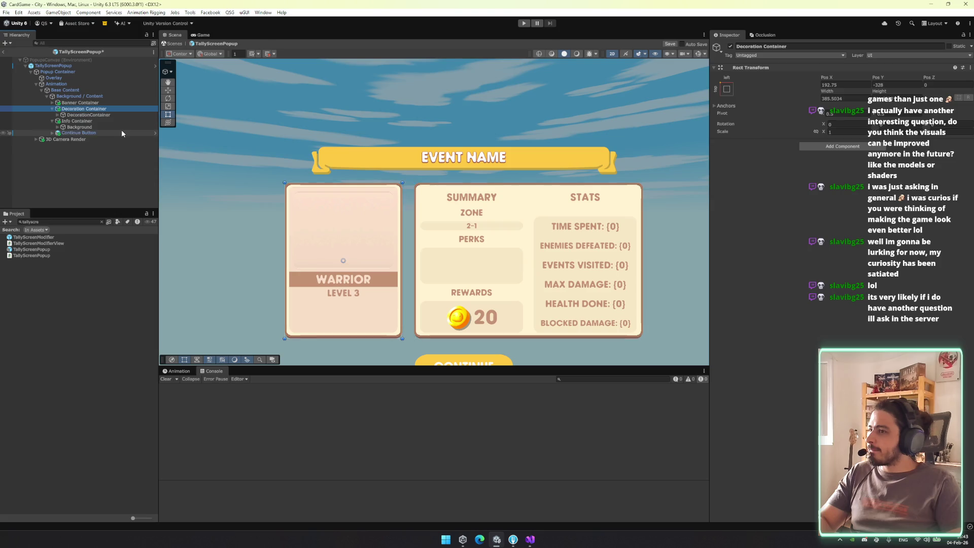
key("Down")
key("Right")
key("Down")
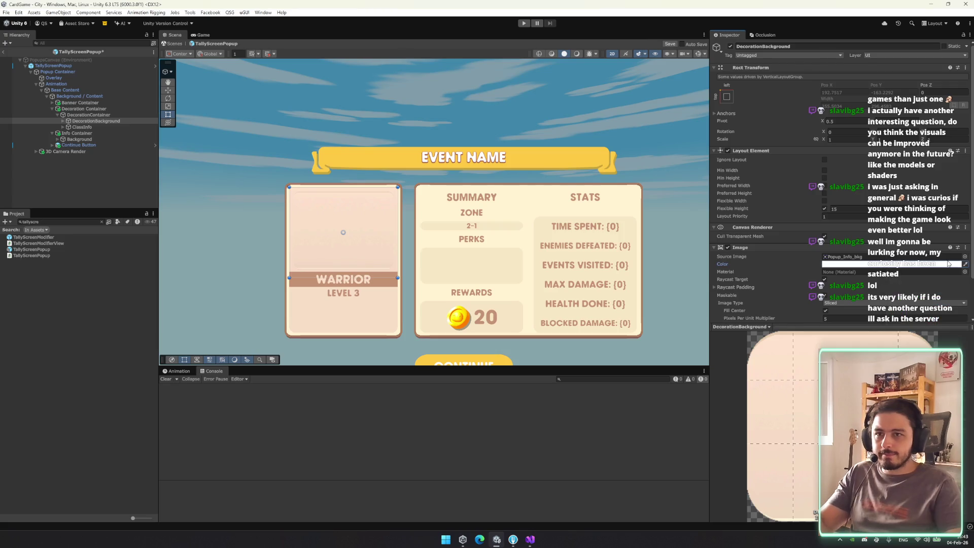
left_click(964, 256)
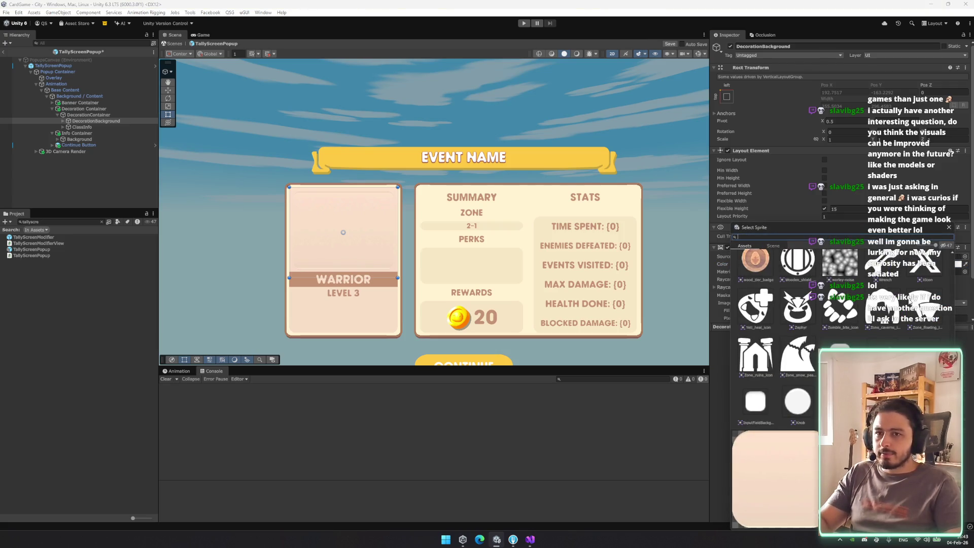
scroll(837, 330, "up", 10)
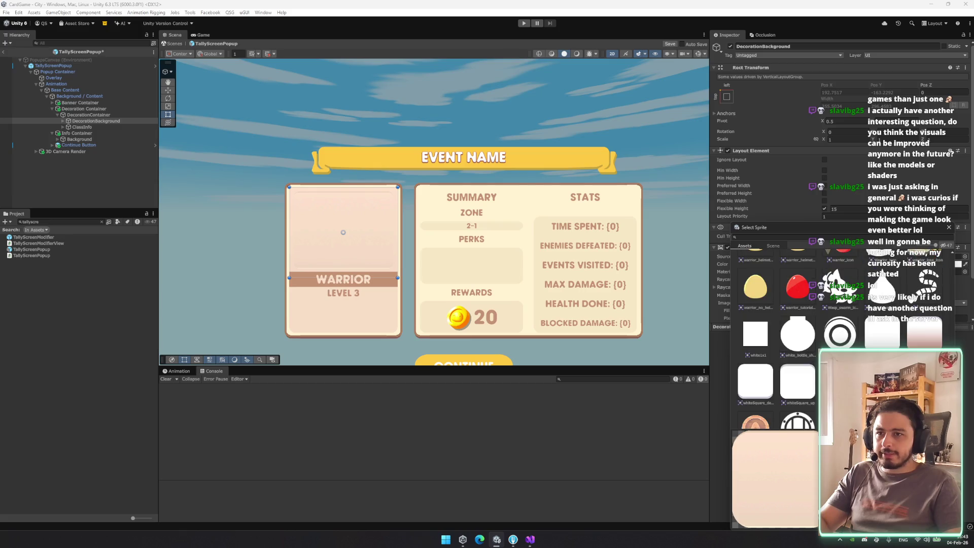
left_click(876, 342)
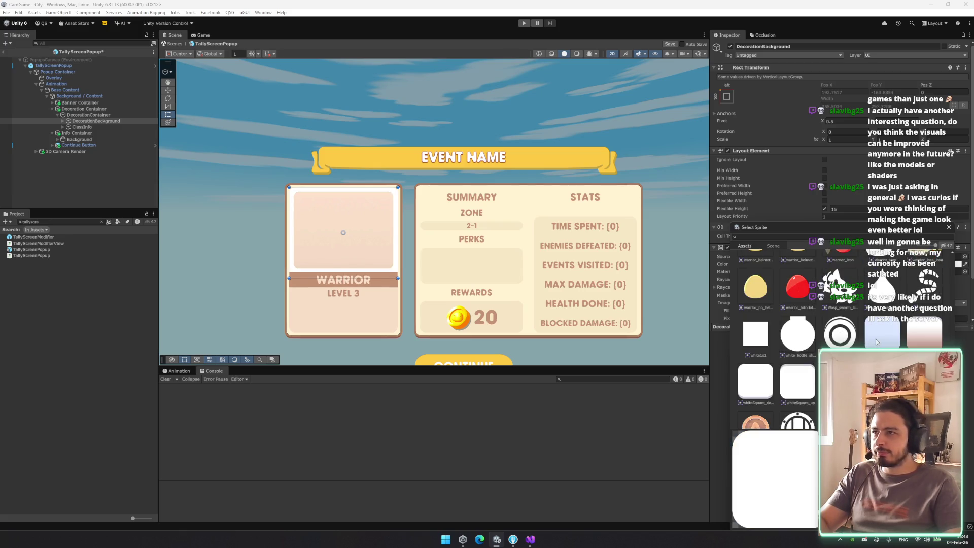
key("Escape")
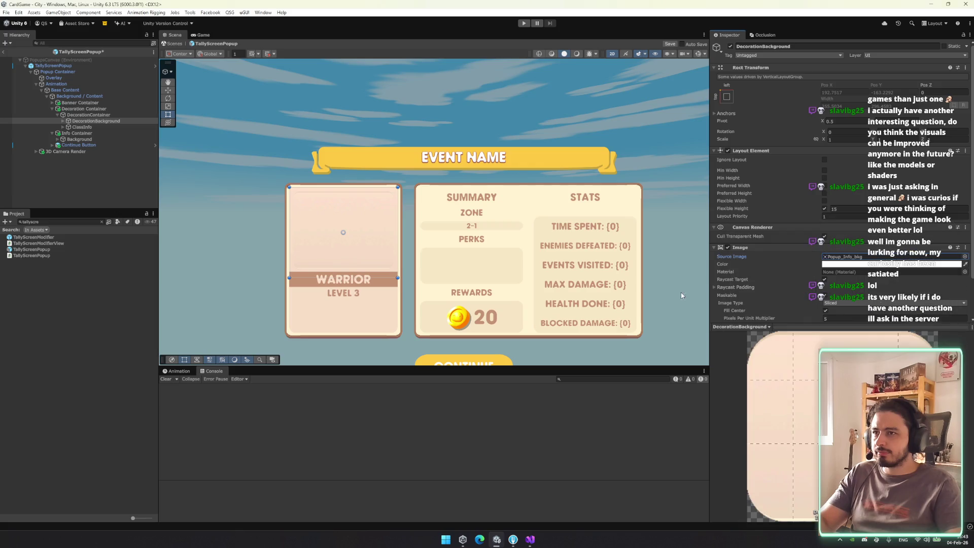
left_click(846, 263)
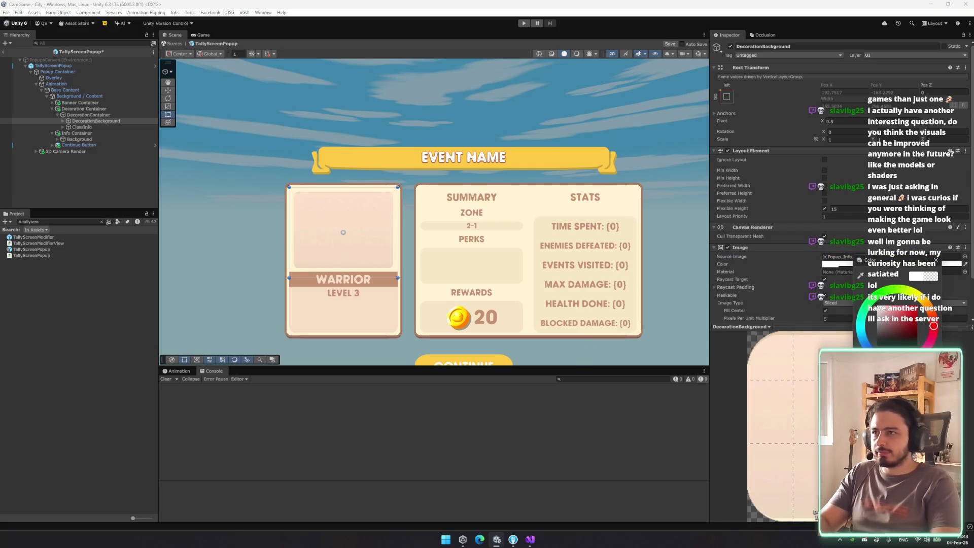
left_click(466, 229)
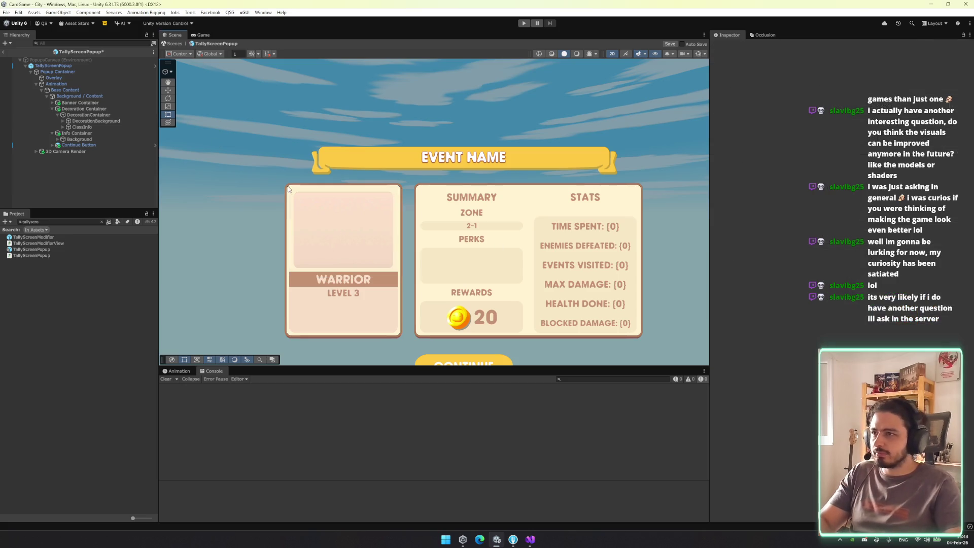
scroll(350, 228, "up", 8)
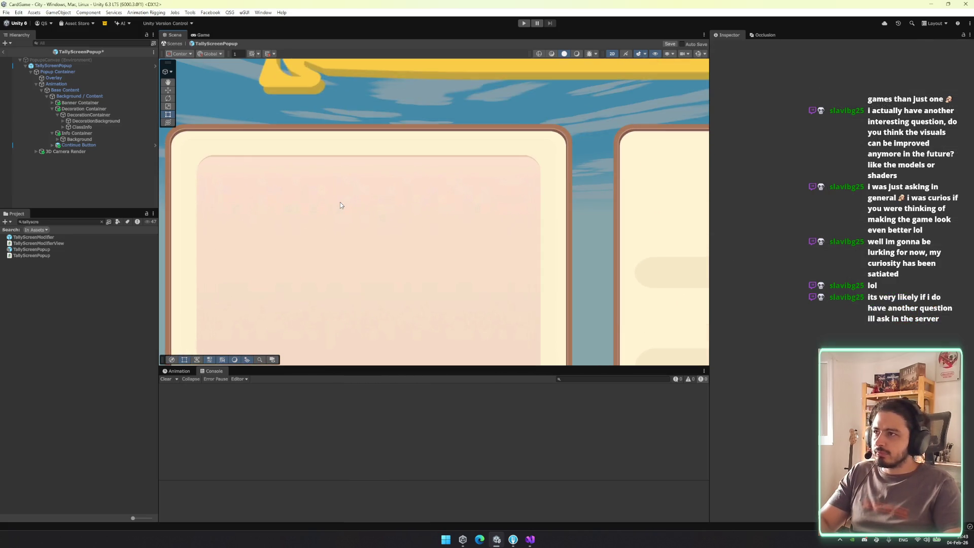
scroll(340, 202, "up", 3)
left_click(411, 210)
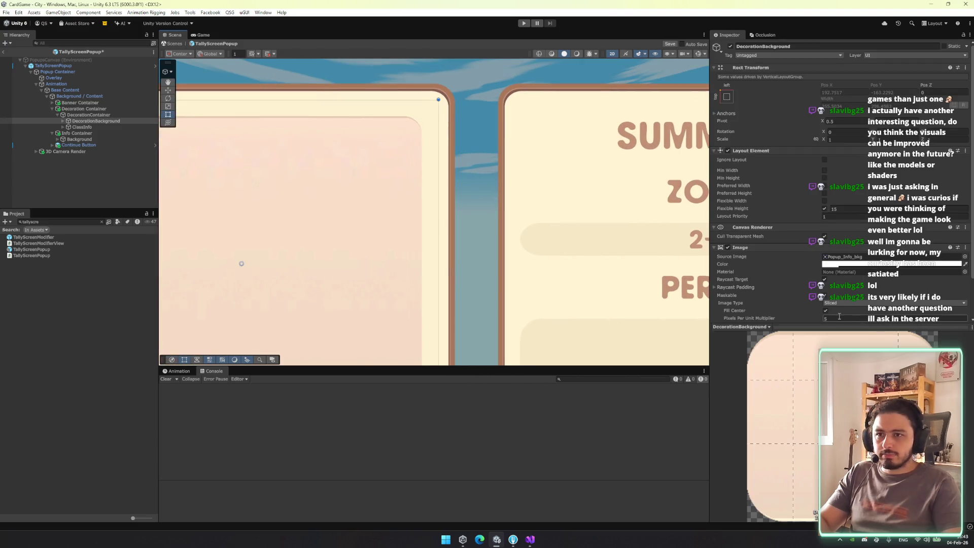
scroll(731, 280, "down", 3)
left_click(843, 219)
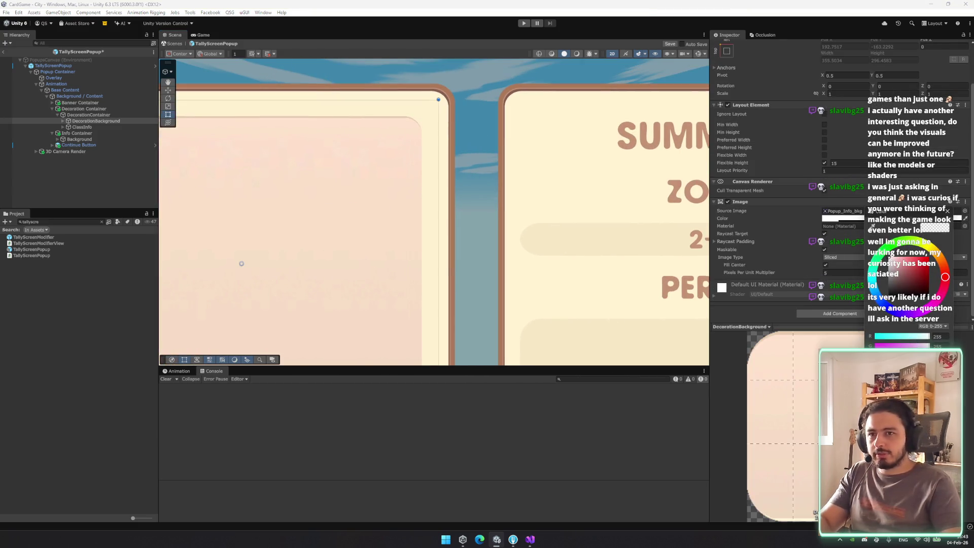
left_click(460, 225)
scroll(472, 231, "down", 2)
left_click_drag(368, 184, 442, 141)
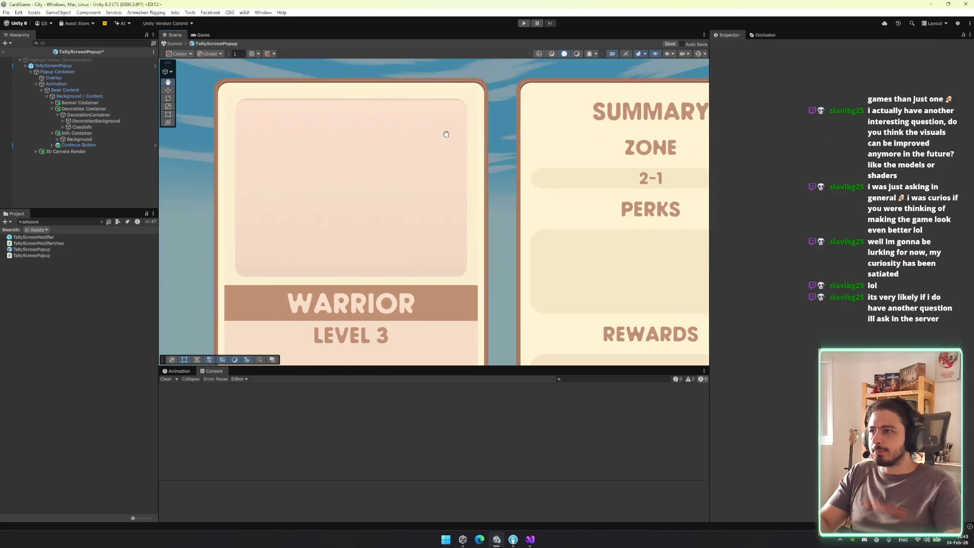
scroll(278, 161, "down", 3)
left_click_drag(326, 211, 158, 183)
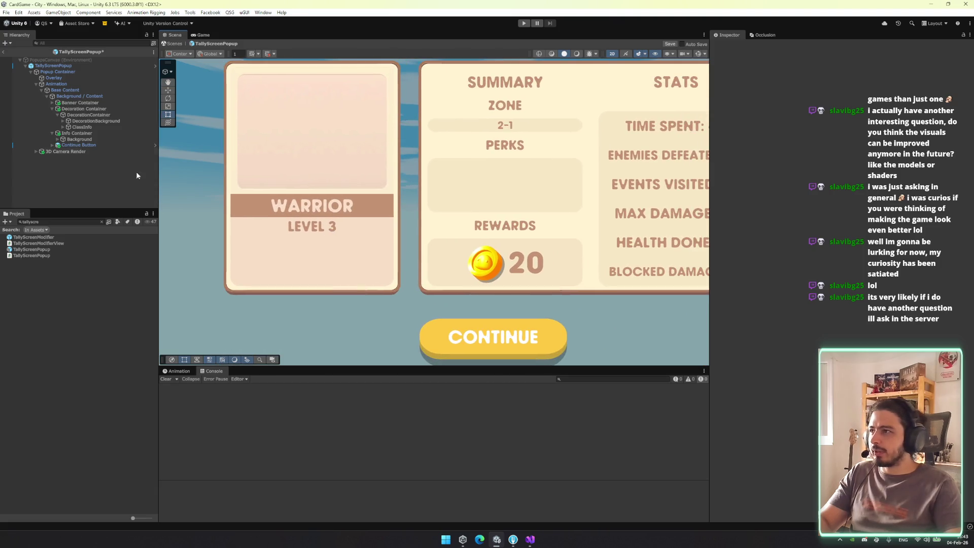
left_click(82, 127)
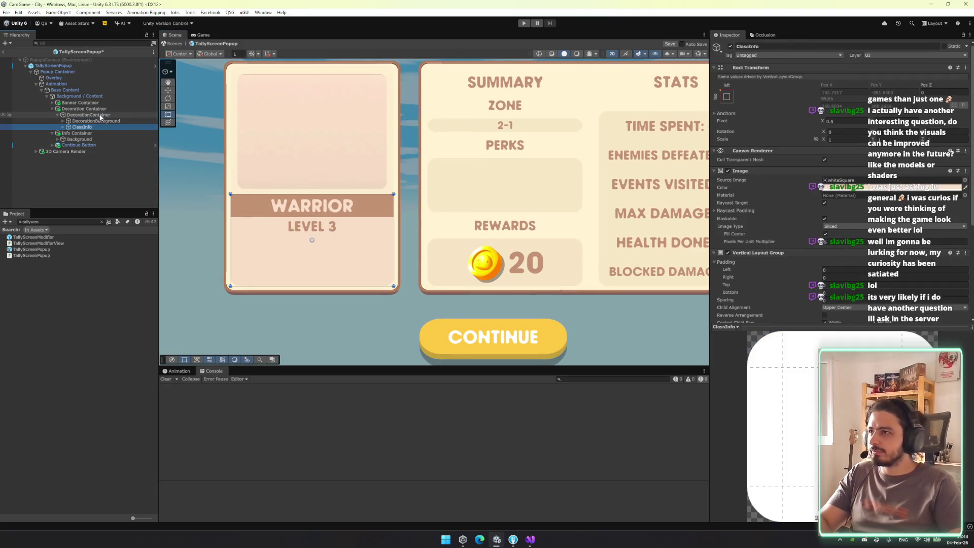
Set the ClassInfo image's sprite to Popup_Info_bkg
left_click(907, 190)
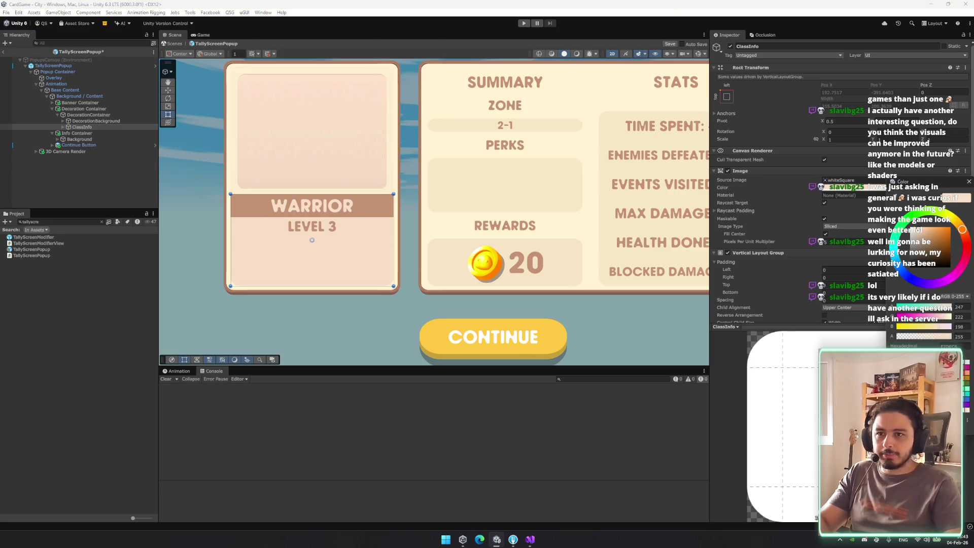
type("10")
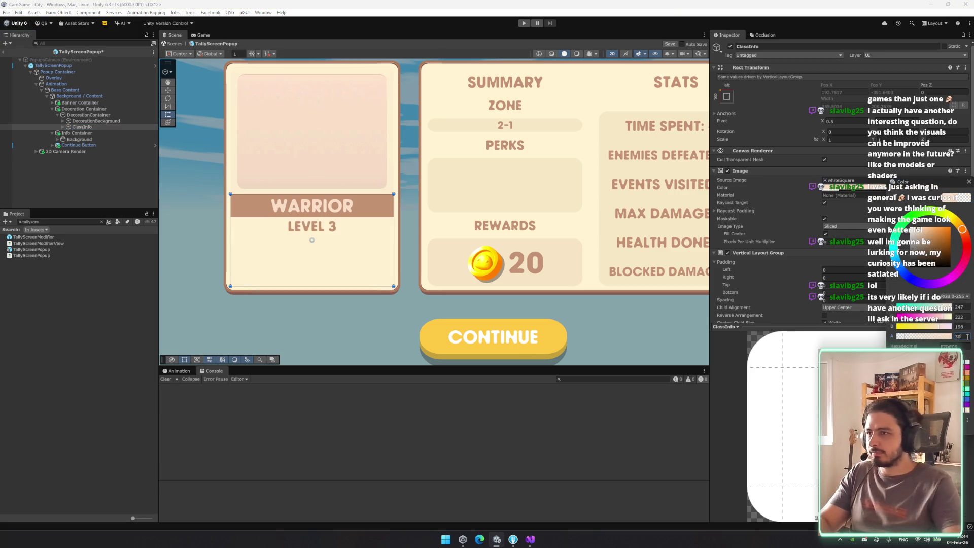
left_click(401, 308)
scroll(392, 312, "up", 4)
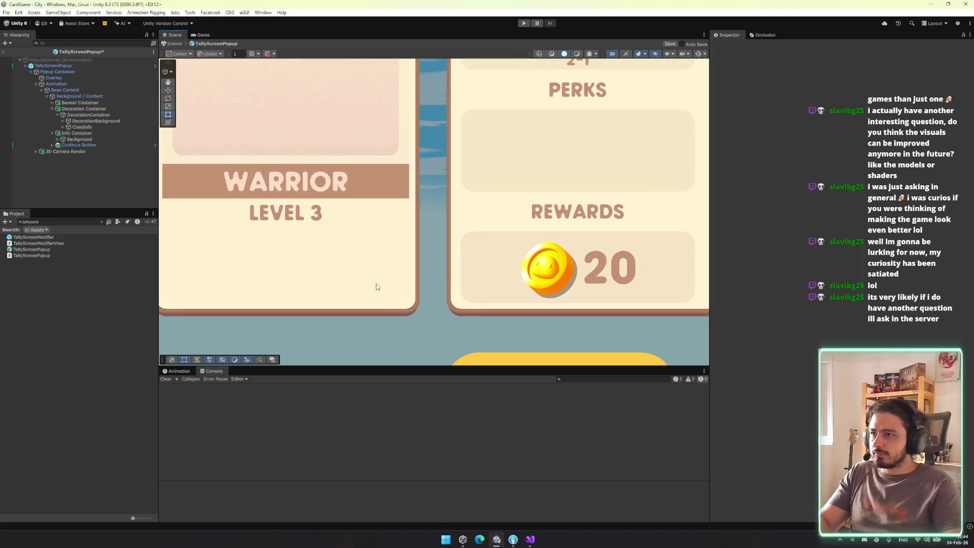
left_click(965, 181)
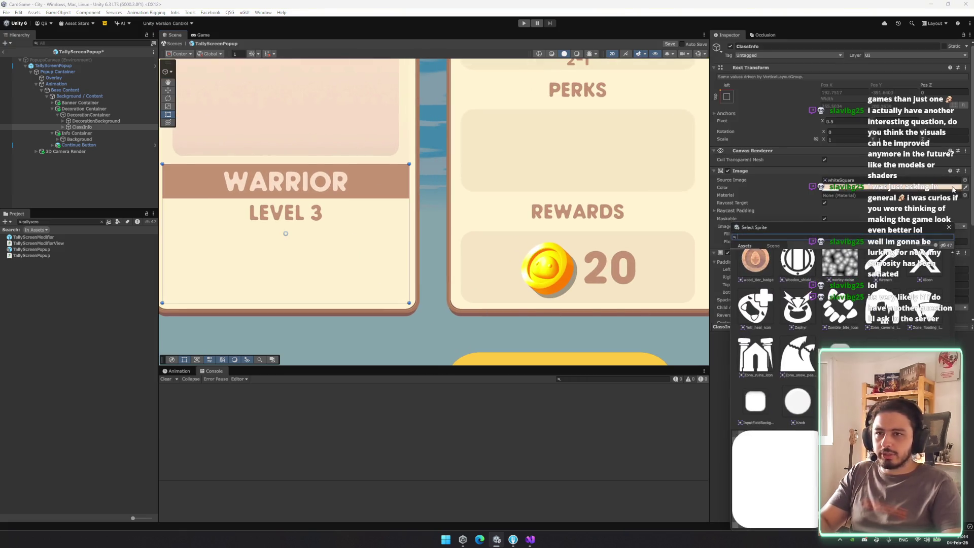
type("popup")
double_click(837, 266)
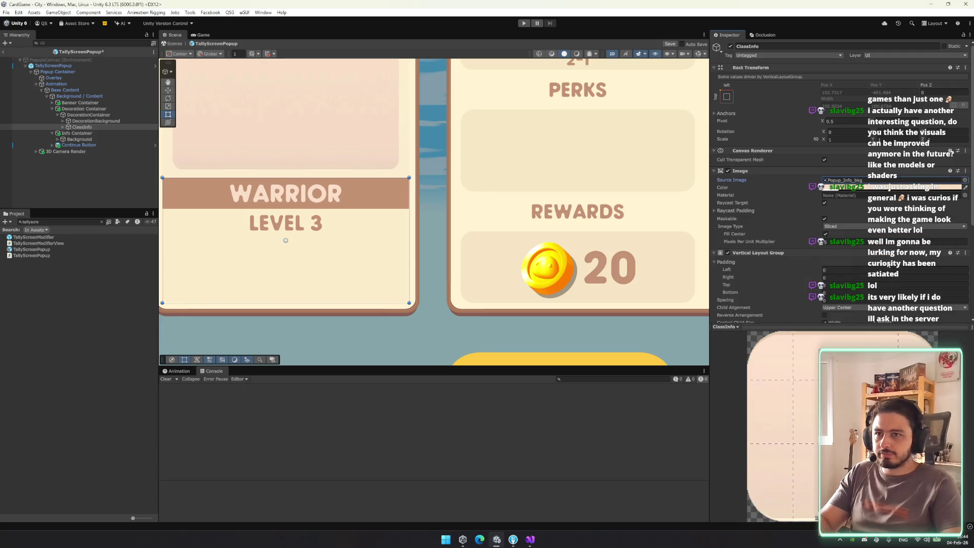
Make the ClassInfo image colour white with alpha 30
left_click(893, 187)
mouse_move(909, 255)
left_mouse_down()
mouse_move(915, 264)
mouse_move(894, 224)
left_mouse_up()
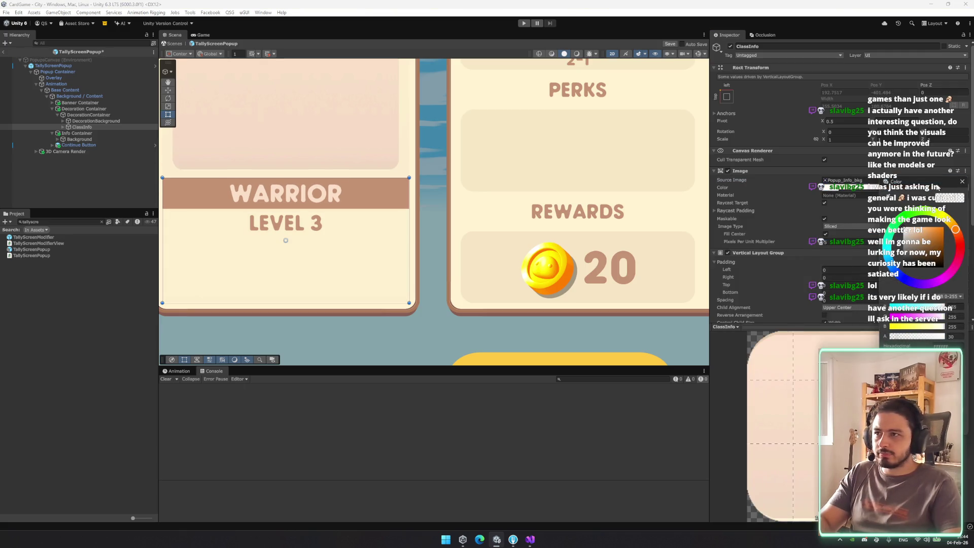
left_click(962, 181)
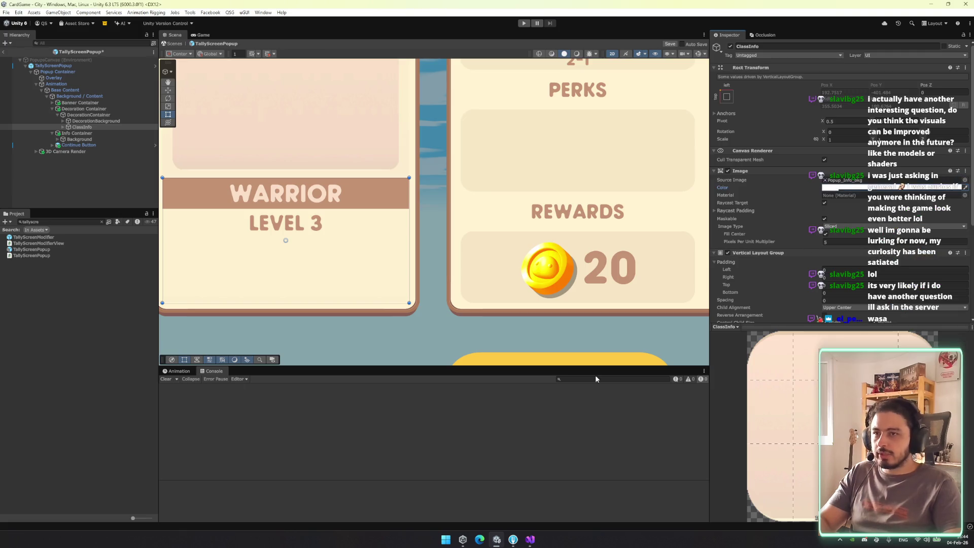
left_click(843, 180)
left_click(862, 187)
double_click(958, 337)
type("30")
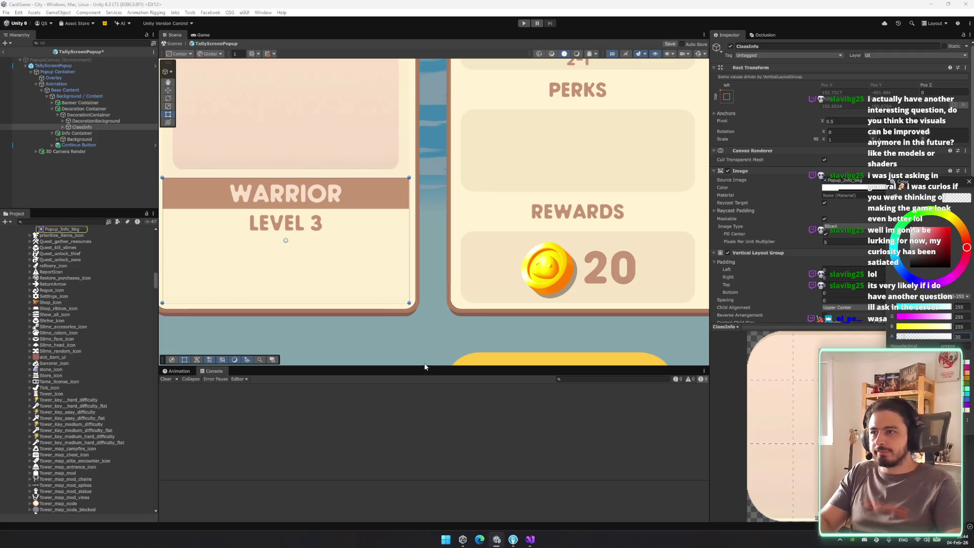
left_click(437, 330)
Review the ClassInfo card's colour and bring the Continue button into view
scroll(446, 313, "down", 5)
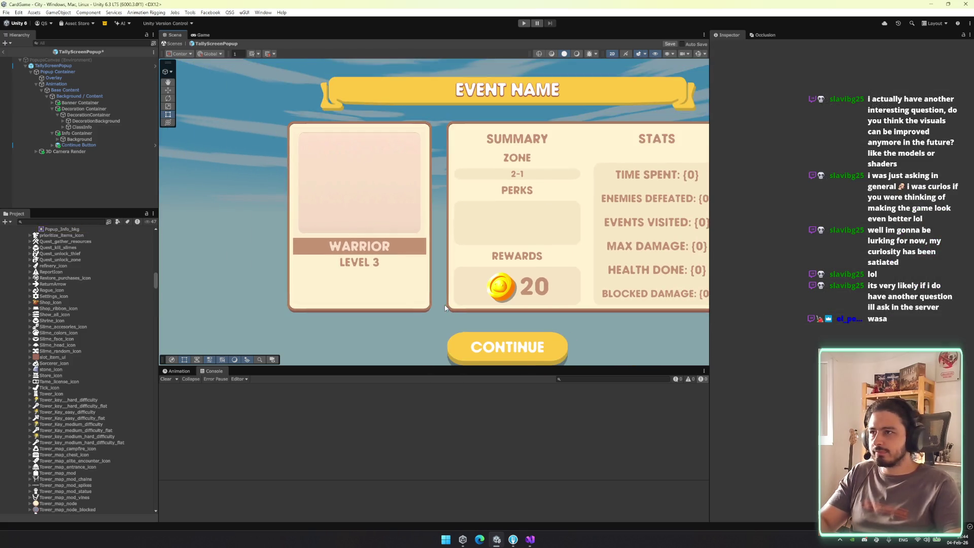
left_click(424, 274)
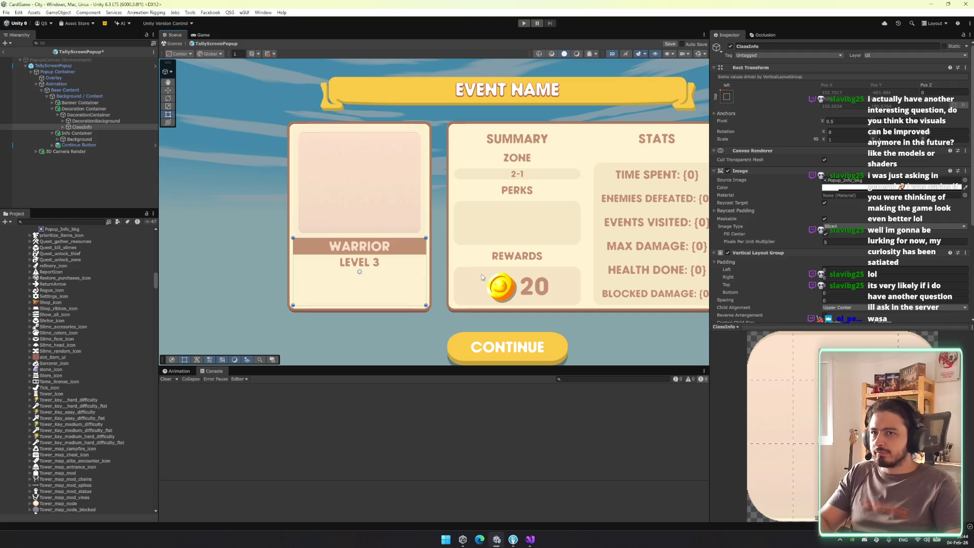
left_click(863, 187)
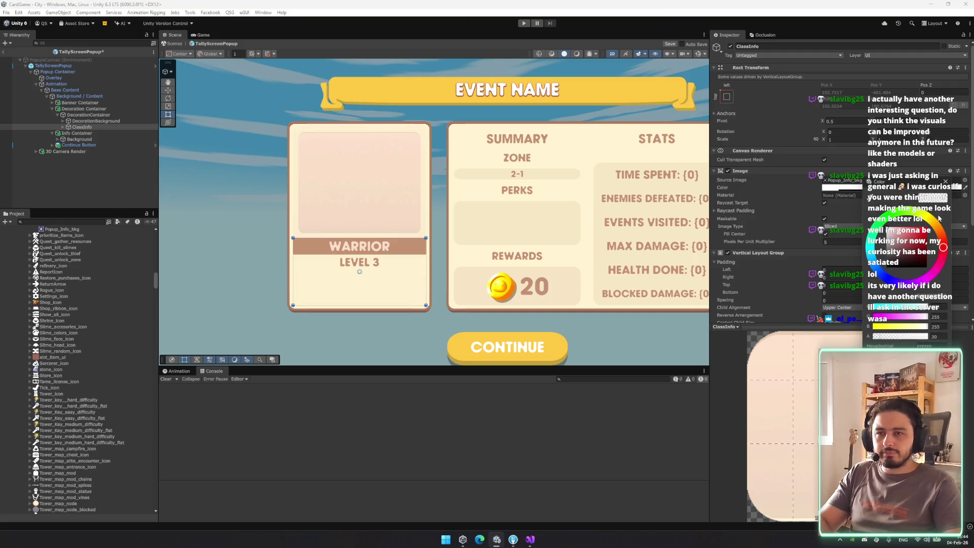
left_click(945, 182)
scroll(417, 261, "down", 1)
scroll(417, 261, "up", 3)
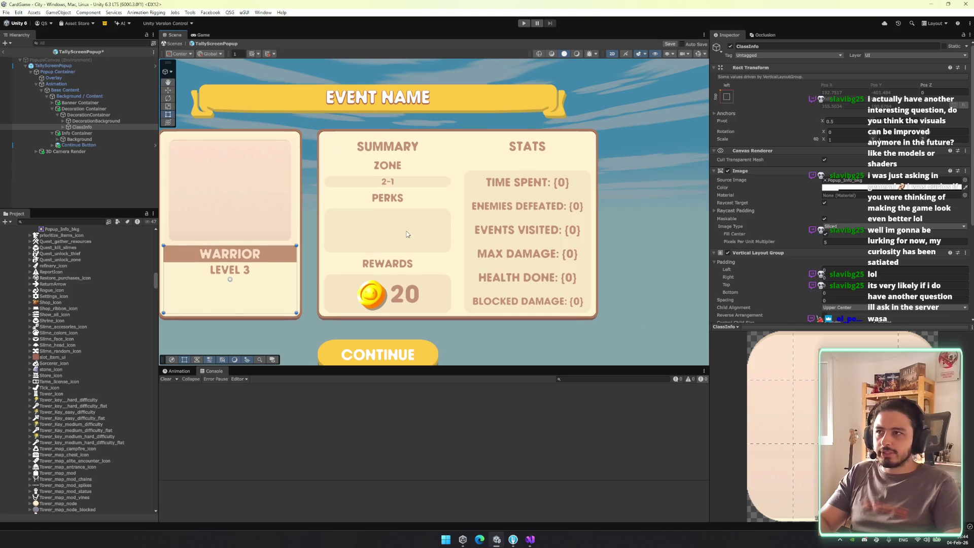
scroll(418, 261, "down", 3)
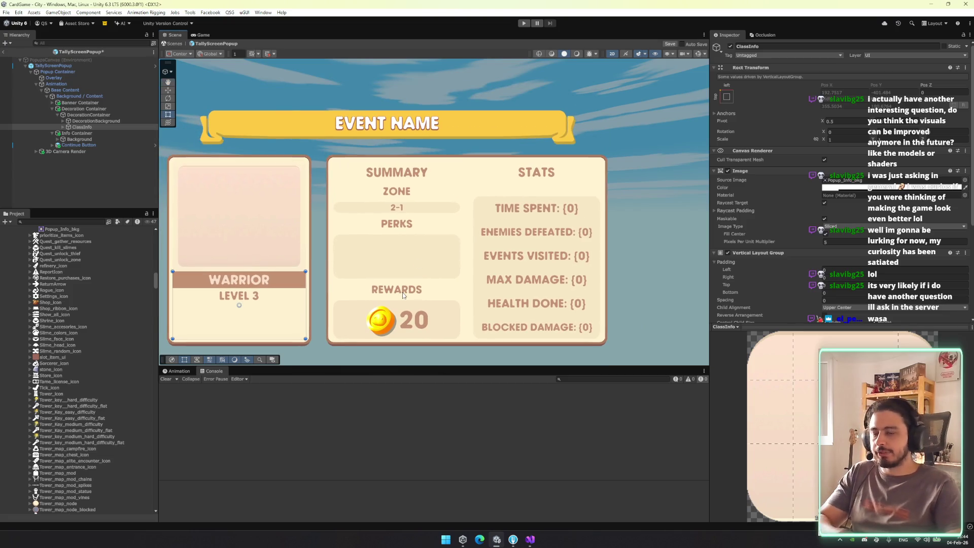
left_click_drag(376, 270, 445, 222)
Try lowering the Class Container's WARRIOR background opacity, then revert it to opaque
left_click(93, 126)
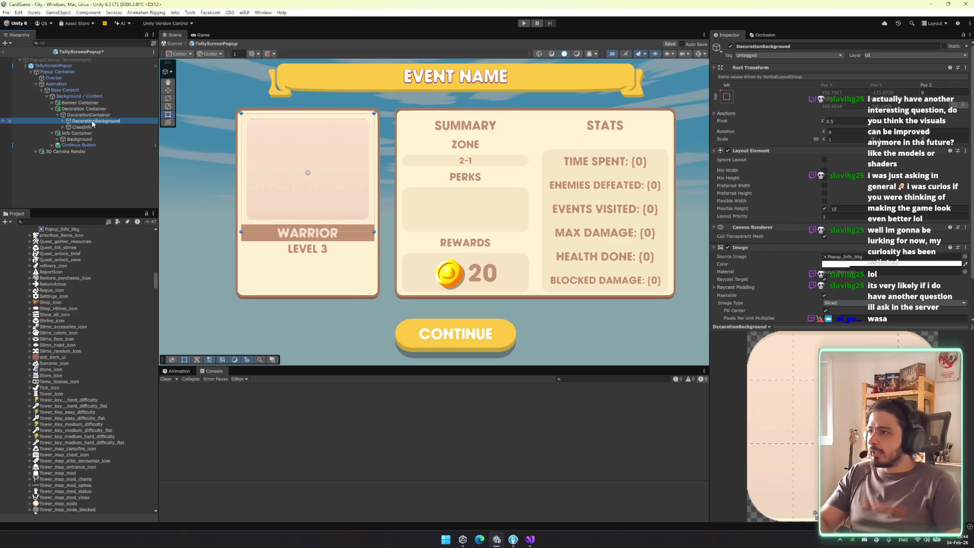
key("Right")
key("Down")
key("Right")
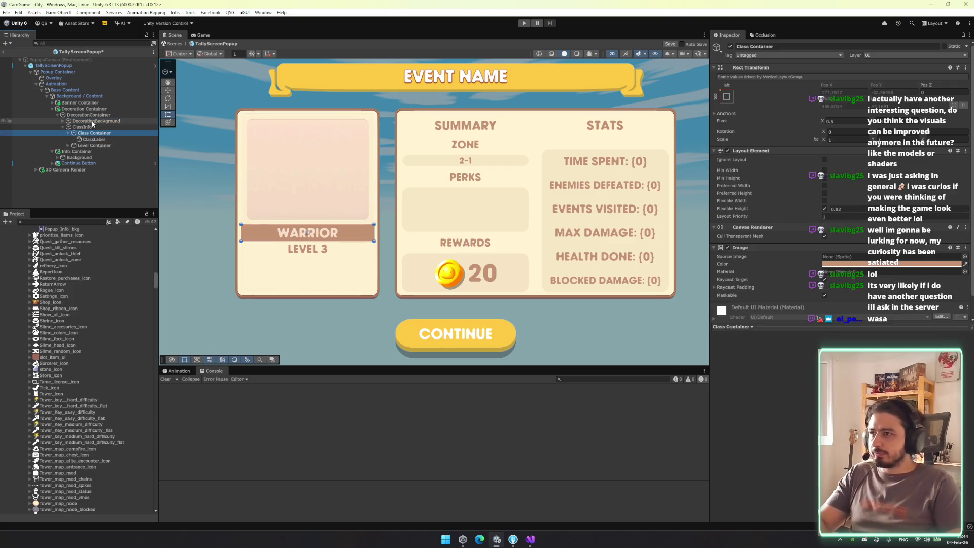
left_click(875, 263)
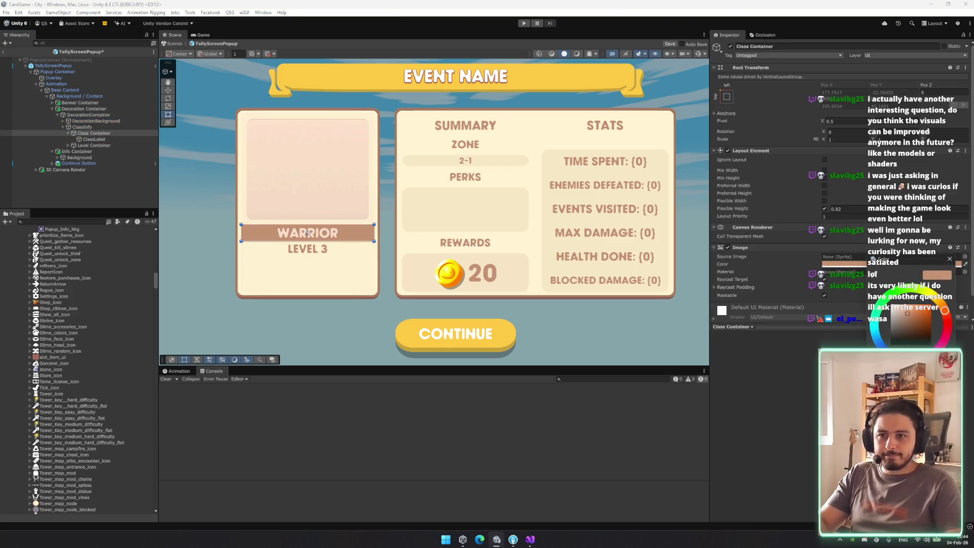
left_click_drag(944, 411, 883, 411)
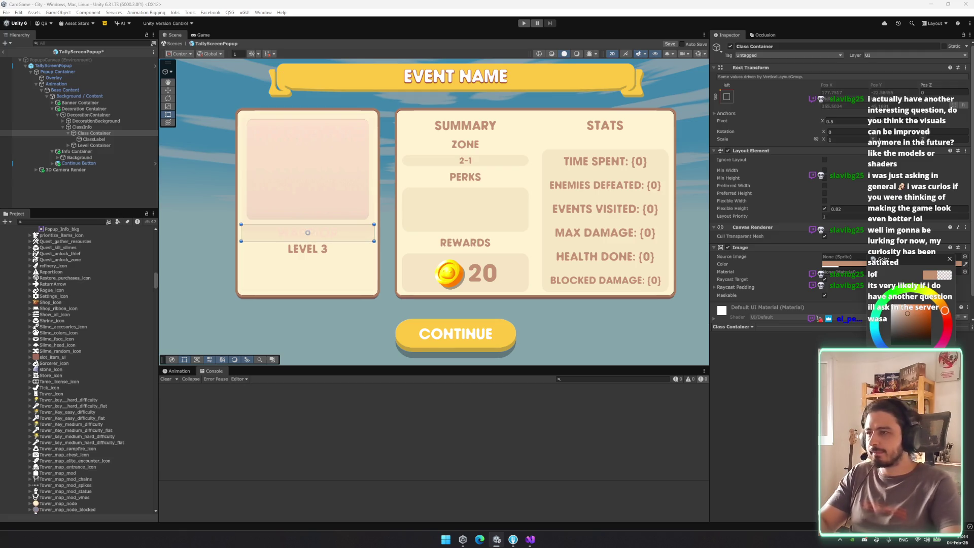
key("ctrl+z")
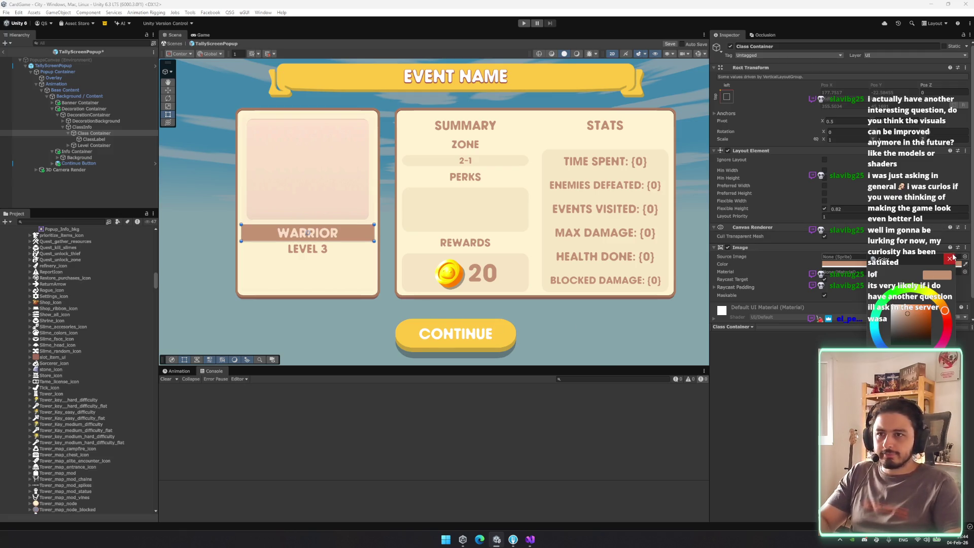
left_click(950, 258)
left_click(362, 349)
Save the TallyScreenPopup prefab, return to the City scene, and enter Play mode
scroll(362, 351, "up", 5)
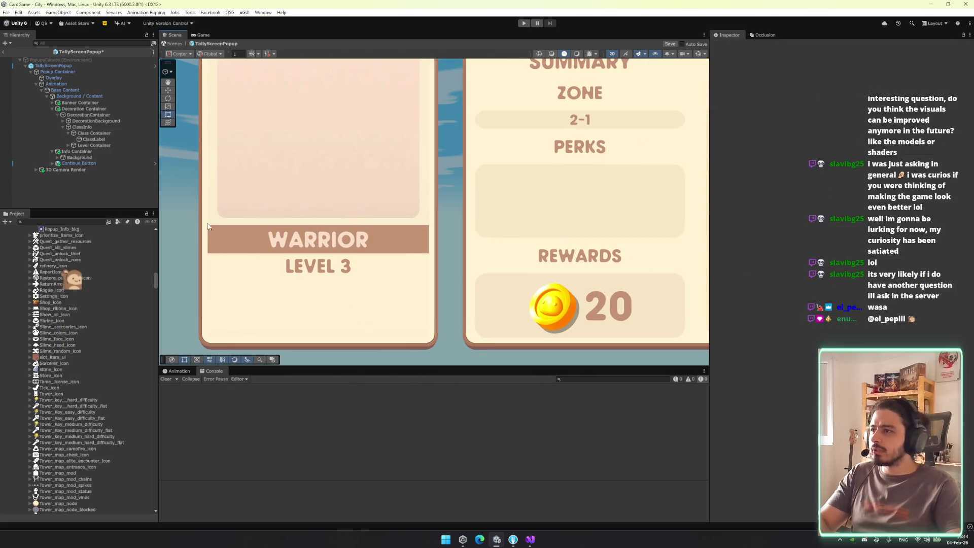
left_click(375, 269)
left_click(389, 274)
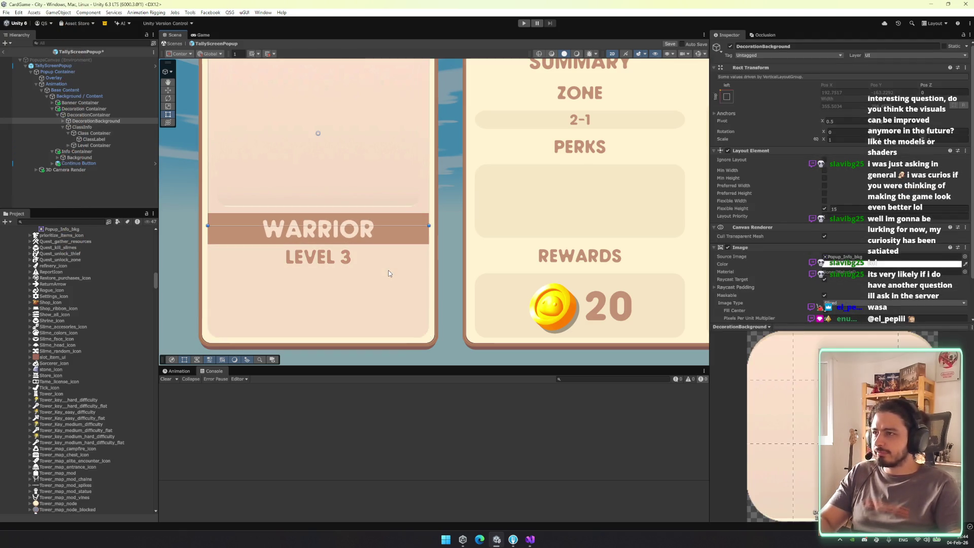
left_click(447, 279)
scroll(467, 303, "down", 2)
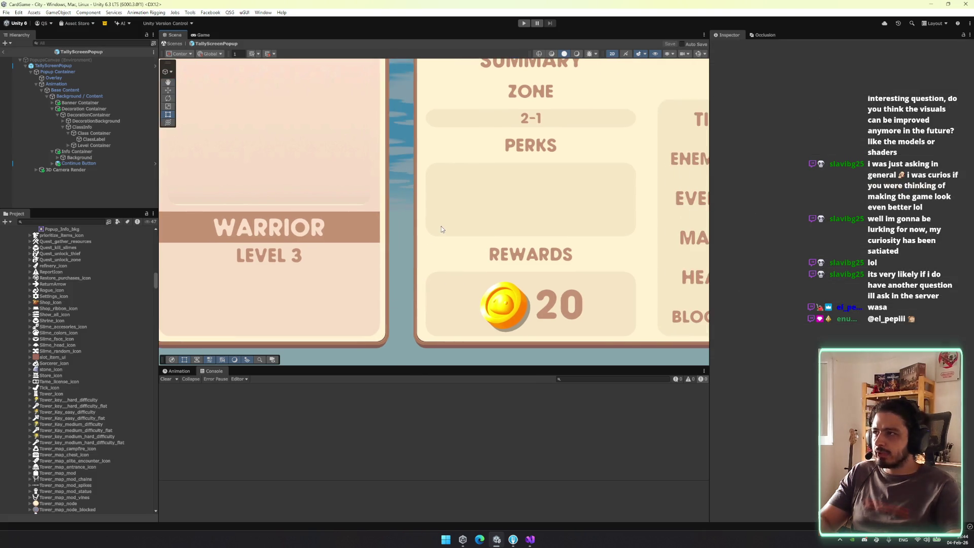
key("ctrl+s")
left_click(177, 46)
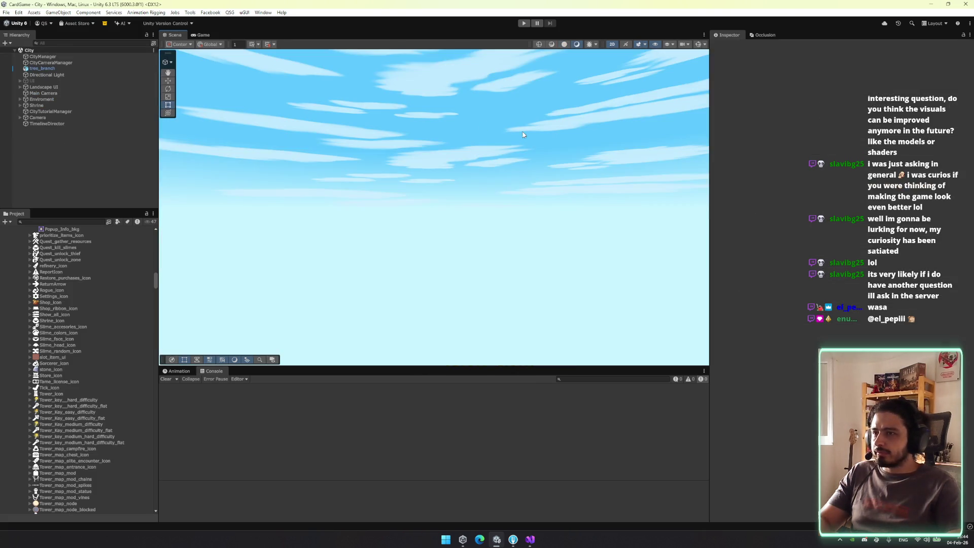
left_click(525, 24)
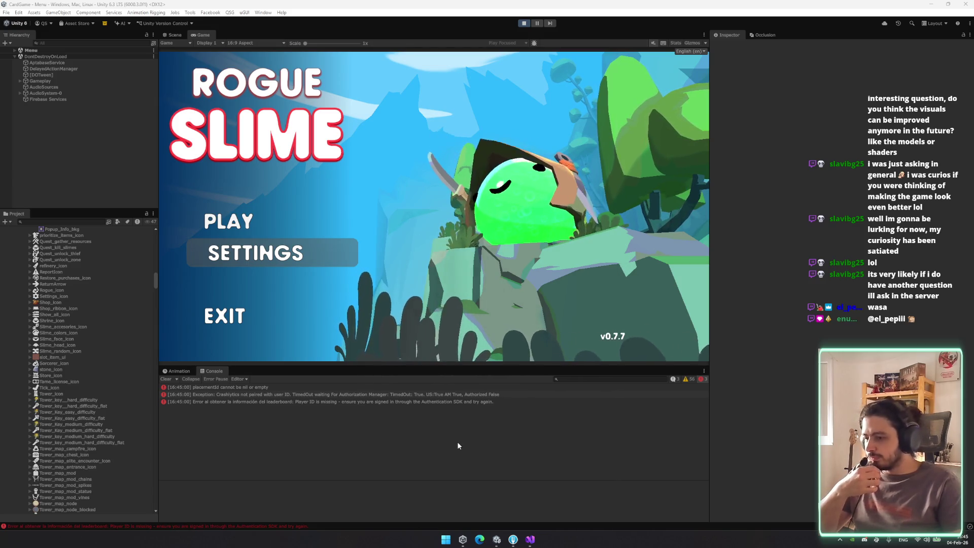
Choose PLAY in the game's main menu to reach the Warrior selection screen
left_click(274, 220)
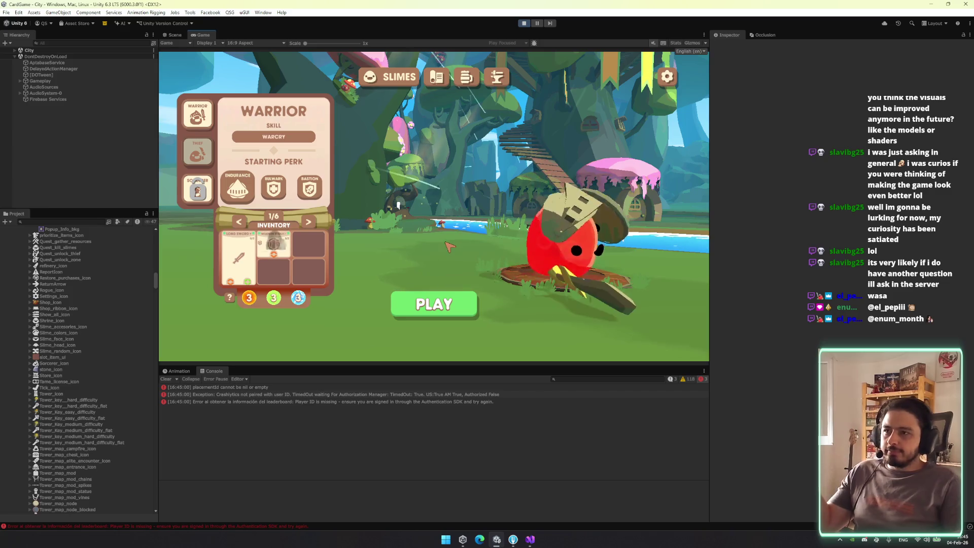
Start the Warrior run, then find and enable the DebugManager object in the Hierarchy
left_click(446, 304)
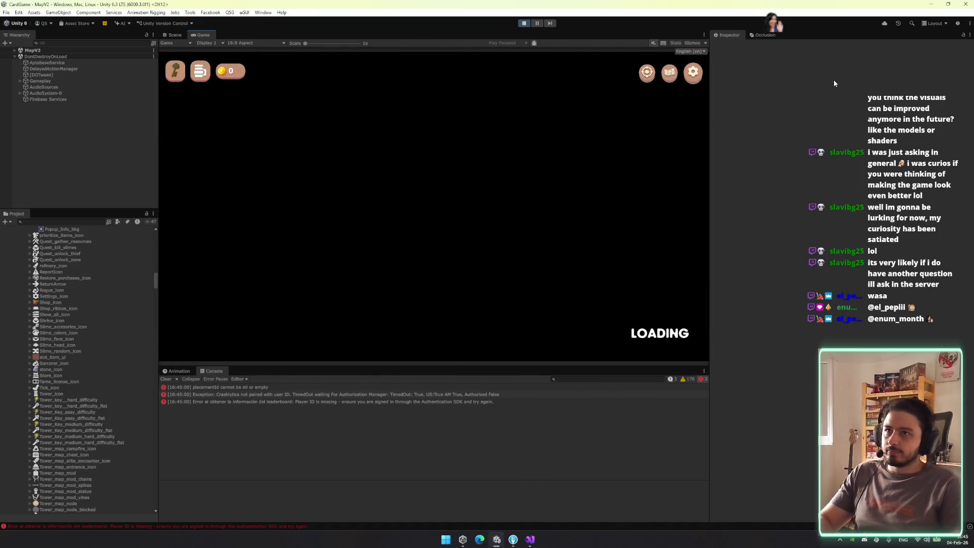
left_click(84, 43)
type("den")
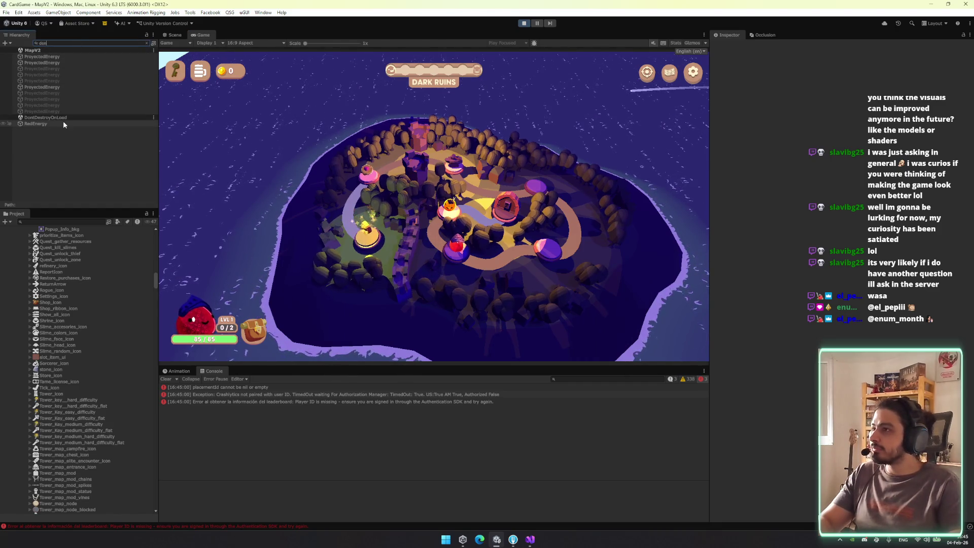
type("u")
left_click(48, 56)
left_click(730, 47)
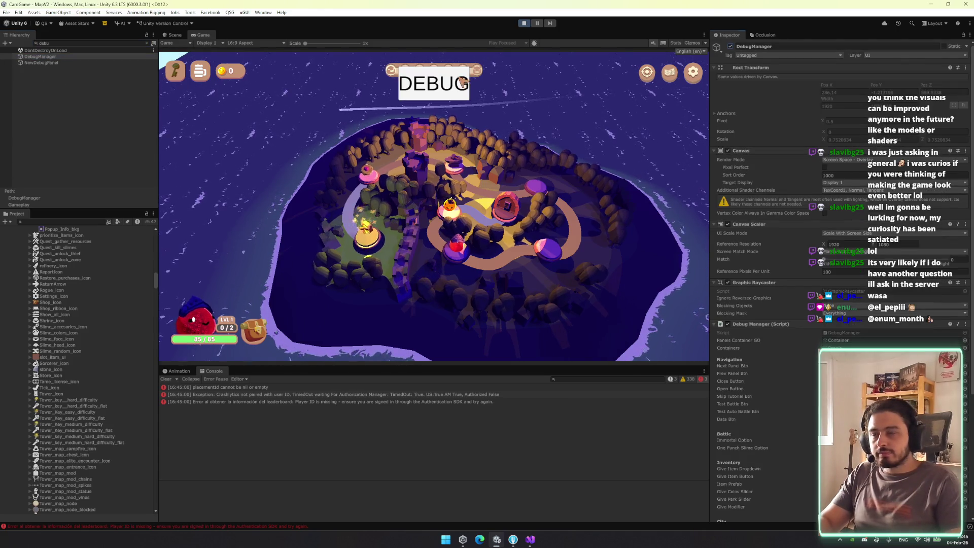
Set the Ruins_Hard map, enable Immortal and One punch slime, start the battle, then disable DebugManager
left_click(433, 84)
left_click(563, 146)
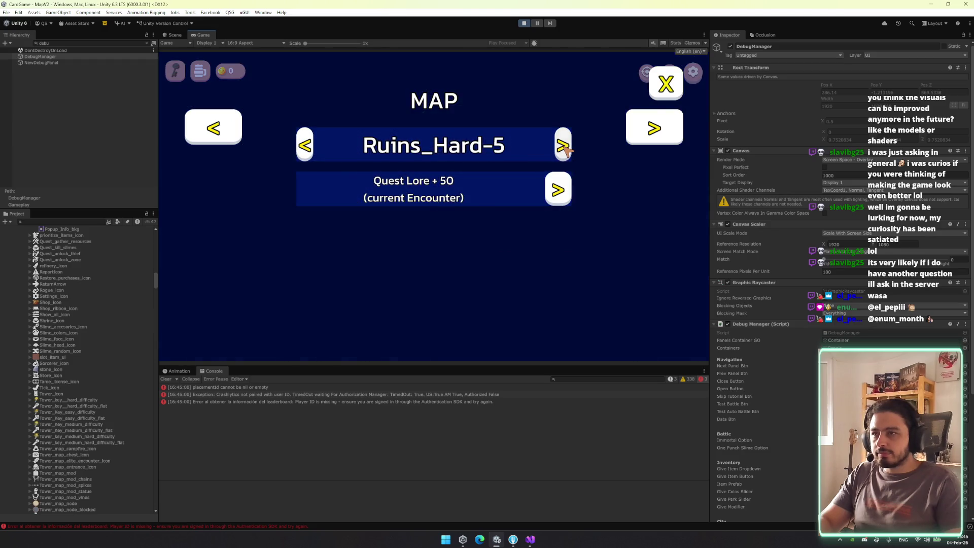
left_click(650, 133)
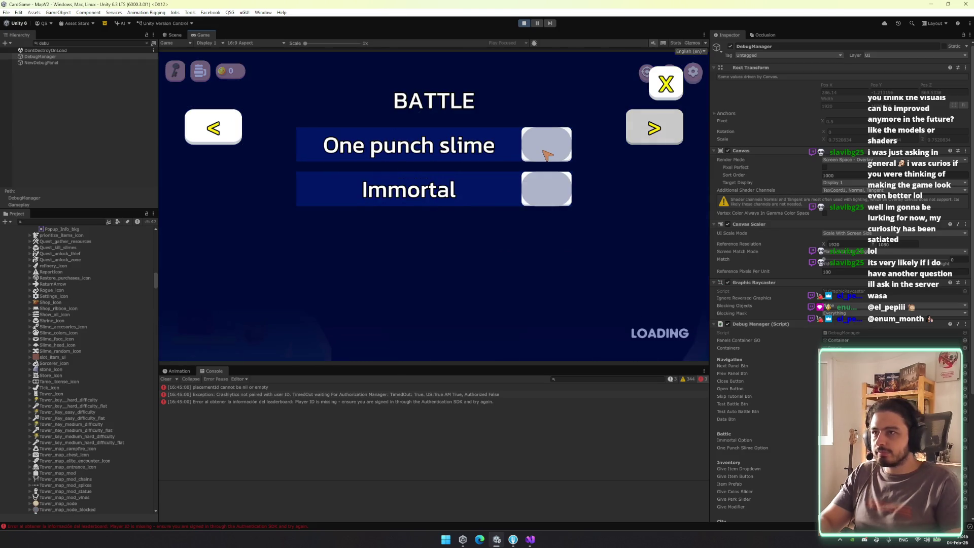
left_click(557, 189)
left_click(558, 145)
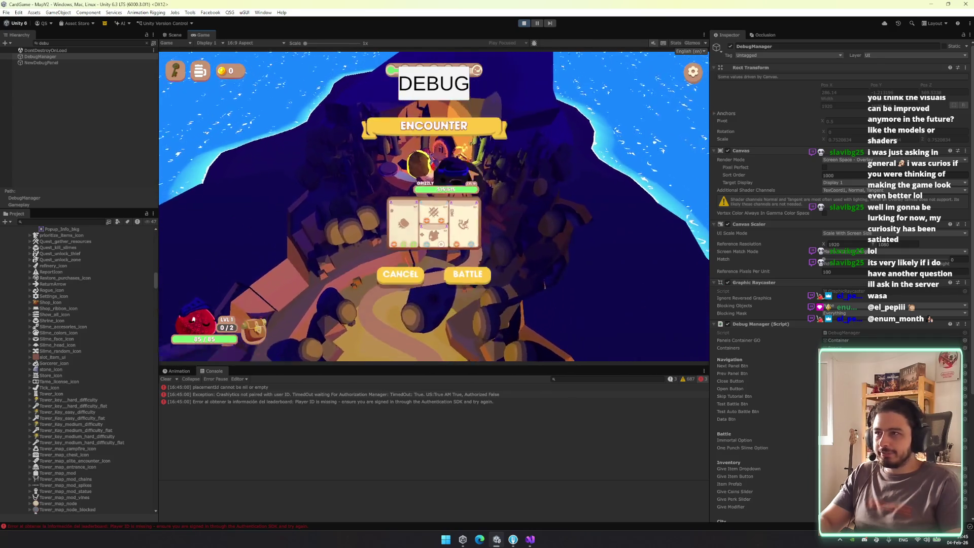
left_click(475, 293)
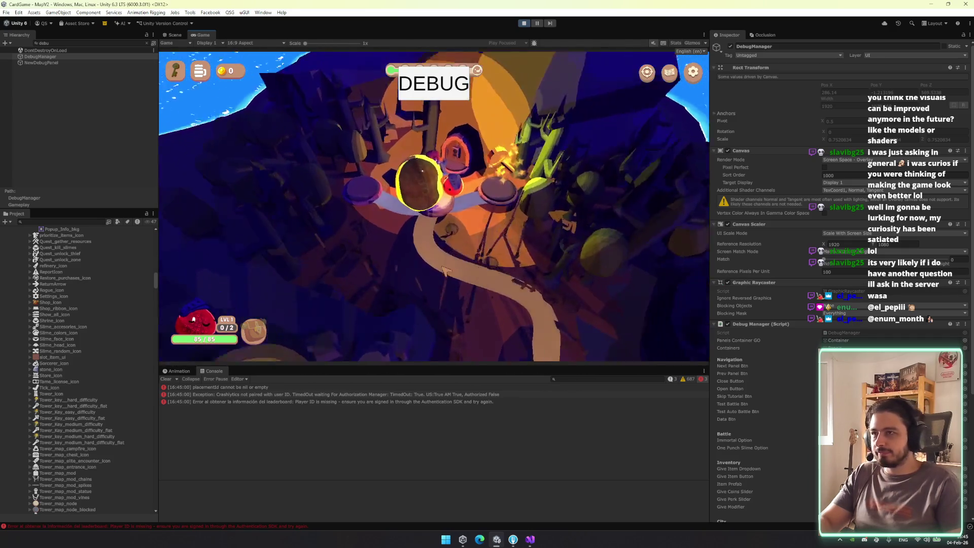
left_click(730, 46)
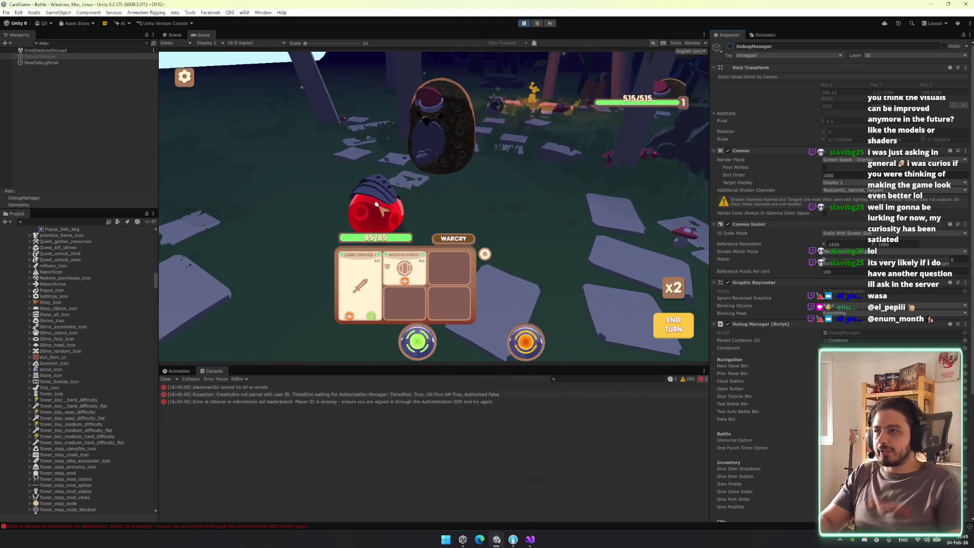
Defeat the enemy in one hit, choose an energy type and a perk, and dismiss the victory screen
left_click(391, 154)
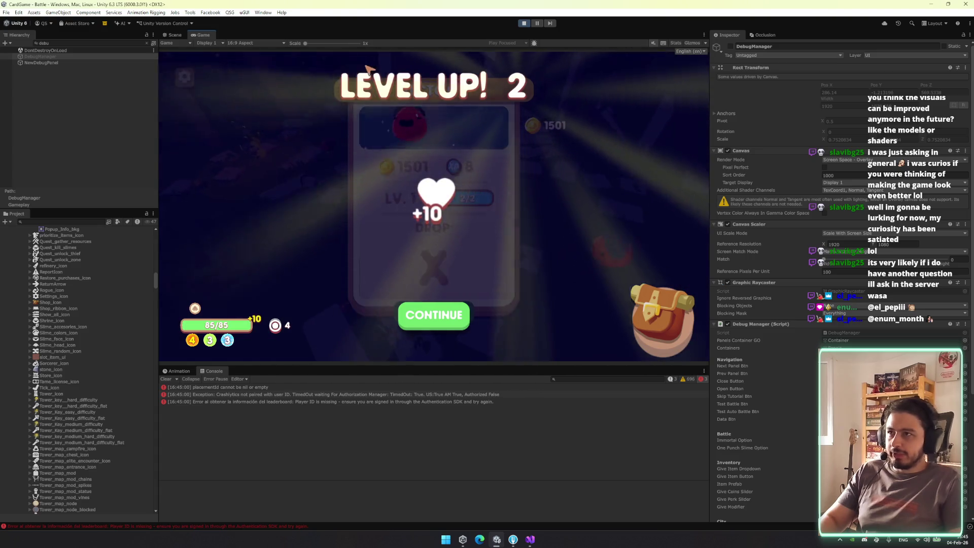
left_click(441, 320)
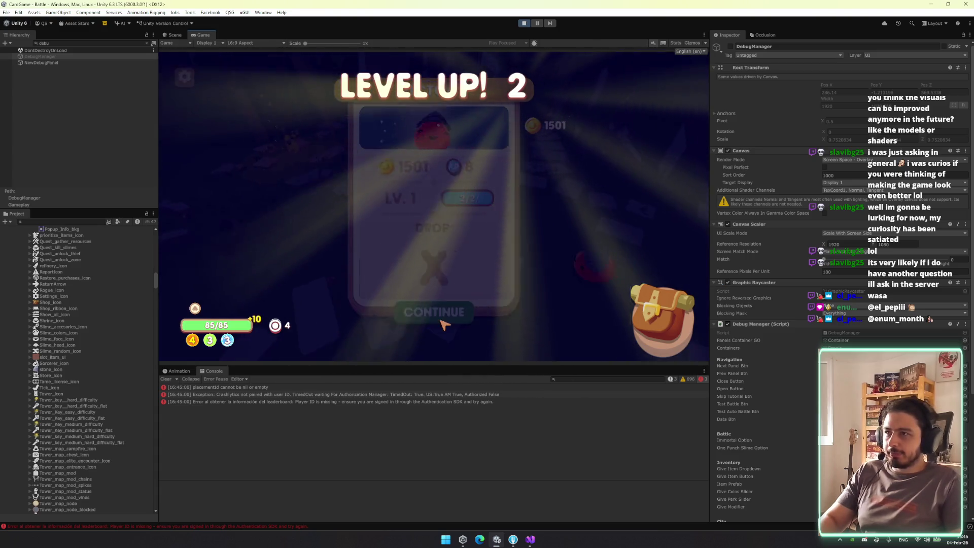
left_click(459, 221)
left_click(517, 325)
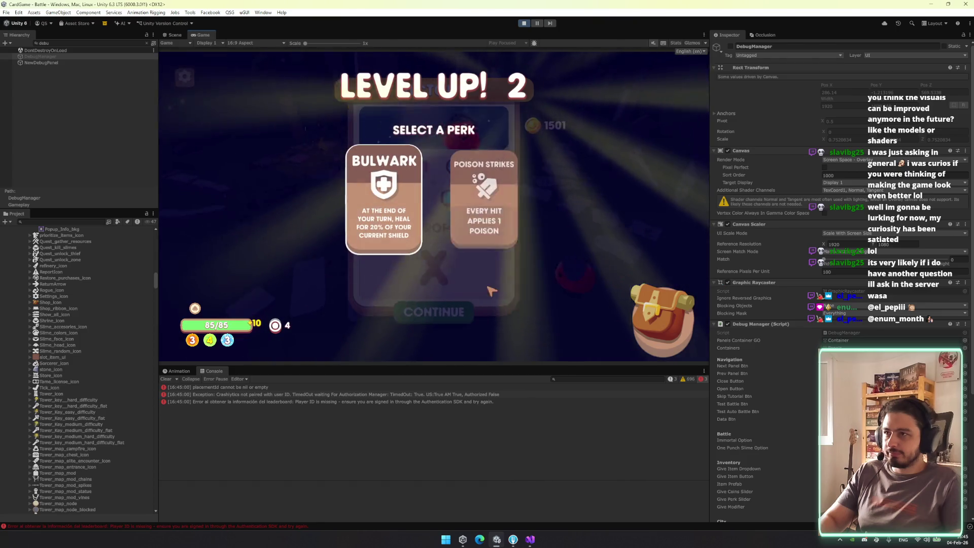
left_click(498, 329)
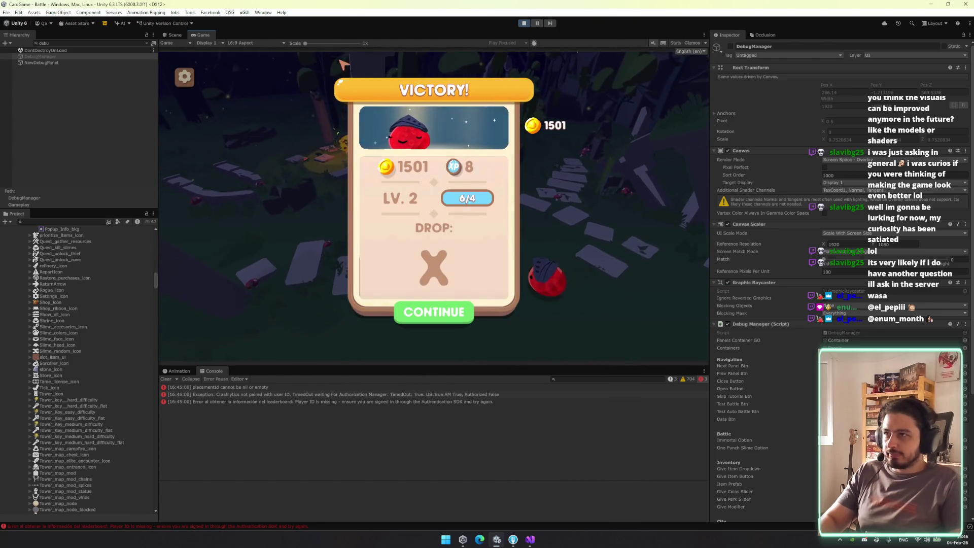
left_click(417, 319)
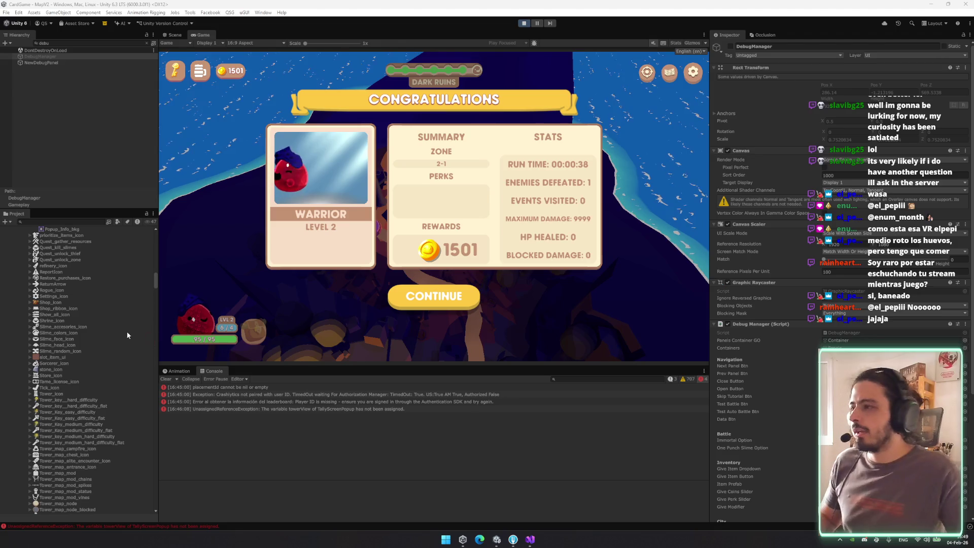
Jump to the General textures folder in the Project window
left_click(115, 259)
key("Left")
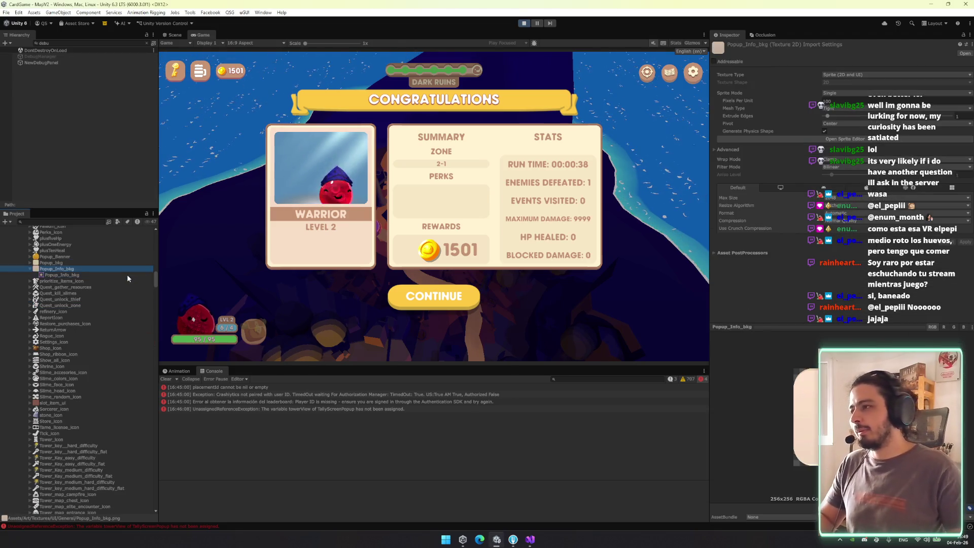
Browse the Project folders, expanding the Armory folder and the Resources subfolders
key("Left")
key("Left")
key("Left")
key("Down")
key("Right")
key("Left")
key("Left")
scroll(127, 279, "down", 5)
double_click(46, 401)
key("Left")
key("Left")
key("Left")
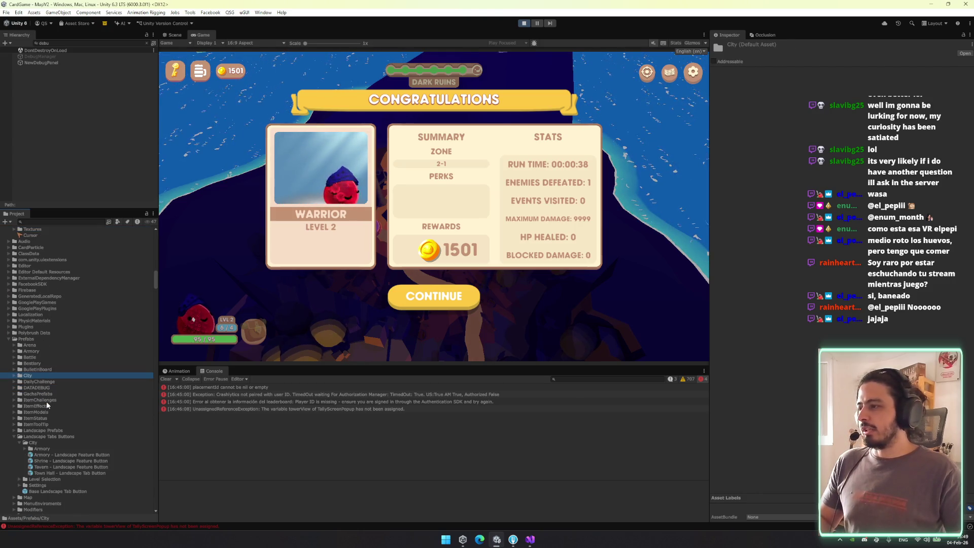
key("Down")
key("Up")
key("Left")
key("Down")
key("Down")
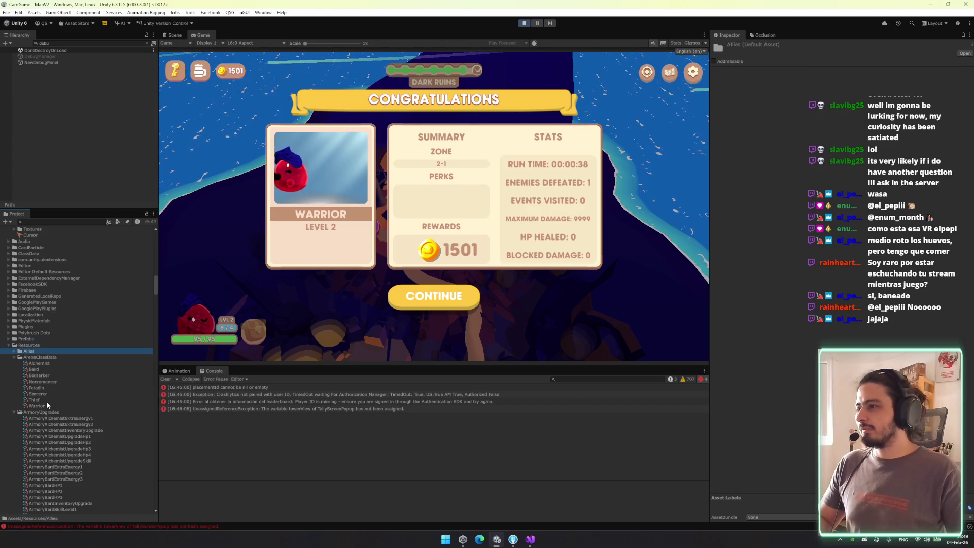
key("Down")
key("Down")
key("Right")
Step through the ClassSkins and MapEvents folders, then stop the running game
key("Left")
key("Down")
key("Down")
key("Down")
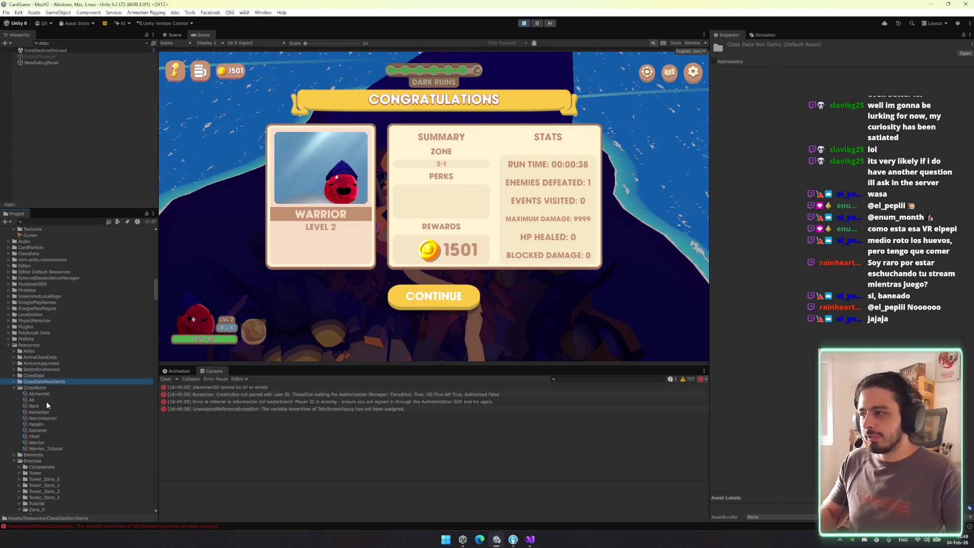
key("Down")
key("Down")
key("Down")
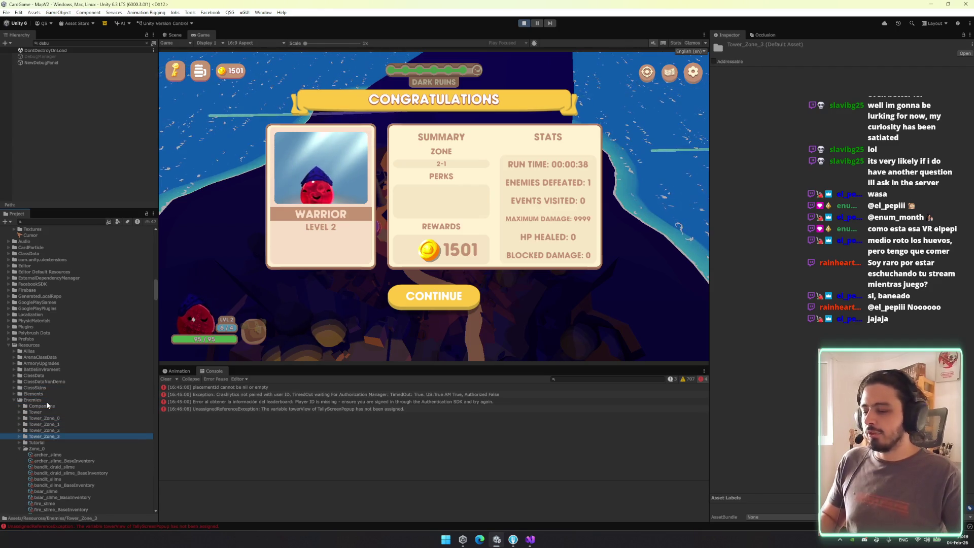
key("Left")
key("Left")
key("Down")
key("Down")
key("Down")
key("Right")
key("Down")
key("Left")
key("Left")
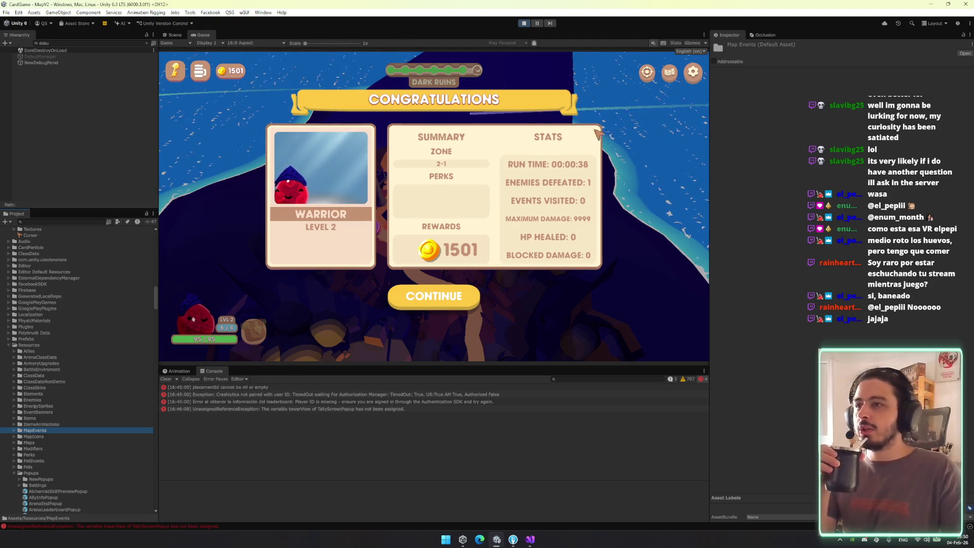
left_click(594, 151)
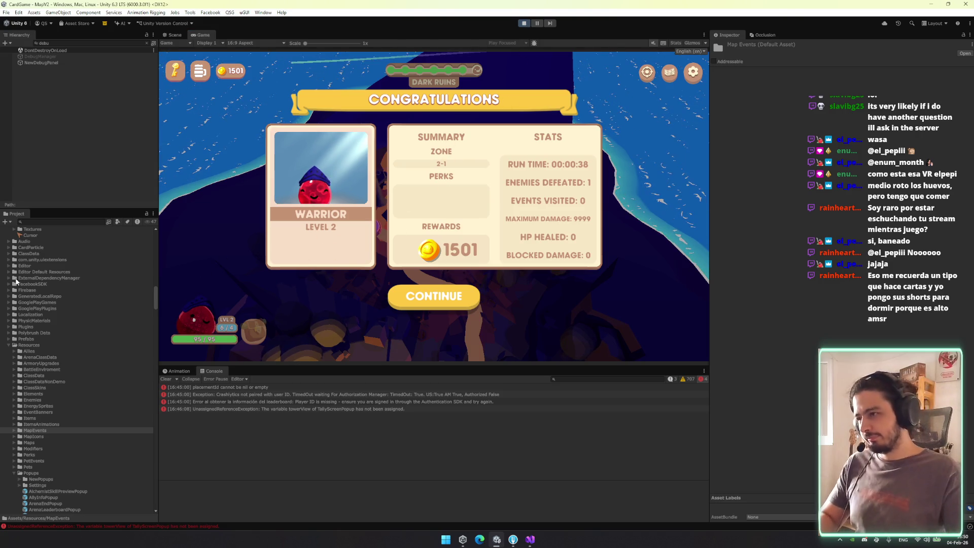
key("ctrl+p")
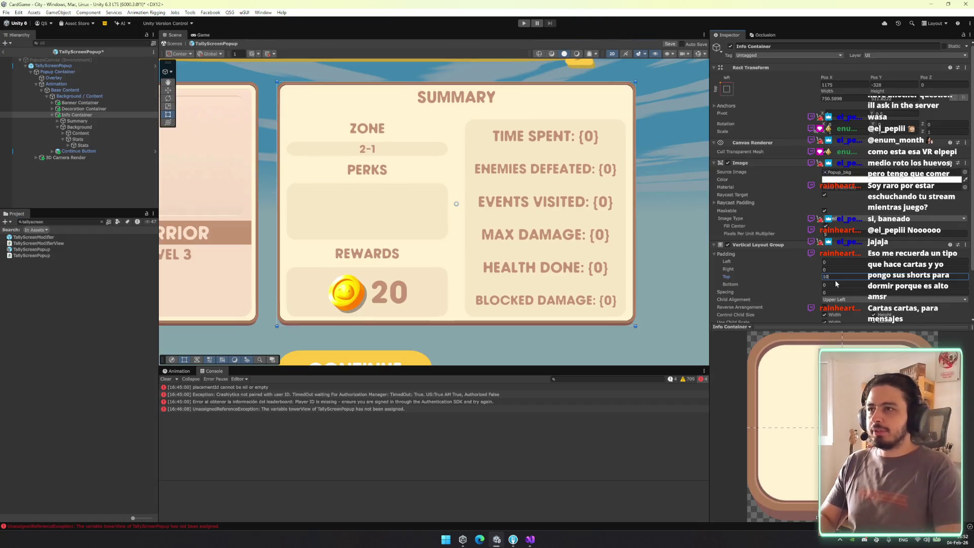
Set Info Container's Vertical Layout Group padding to top 20 and bottom 10
key("BackSpace")
key("BackSpace")
type("20")
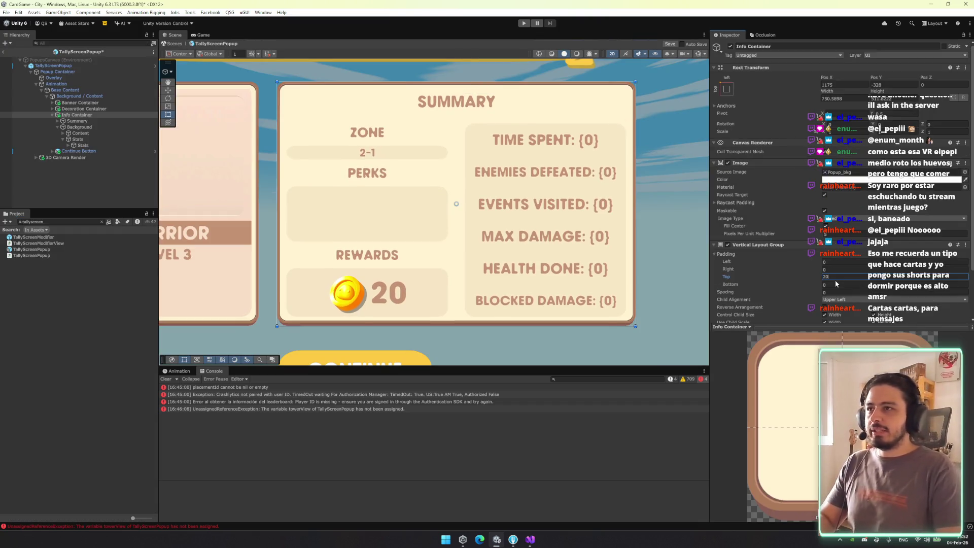
left_click(845, 286)
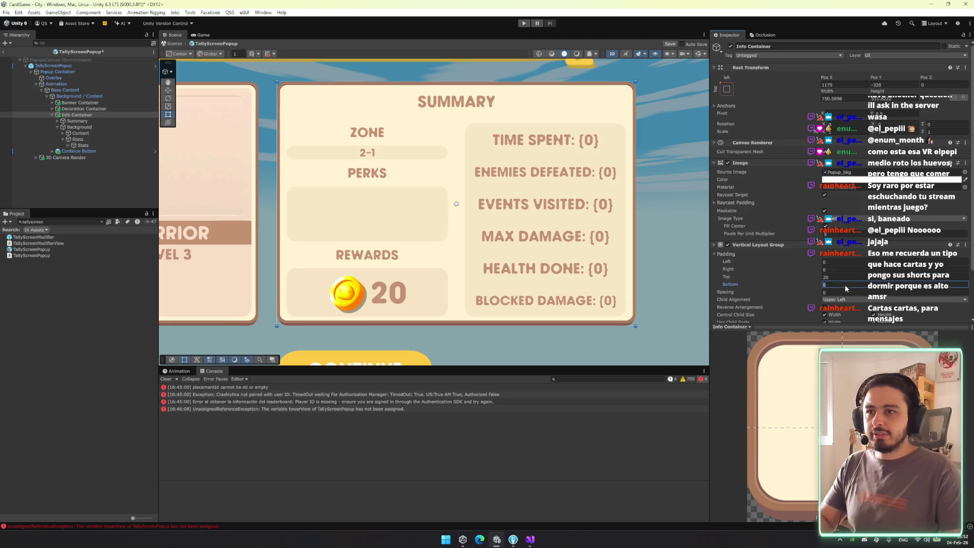
type("10")
key("Return")
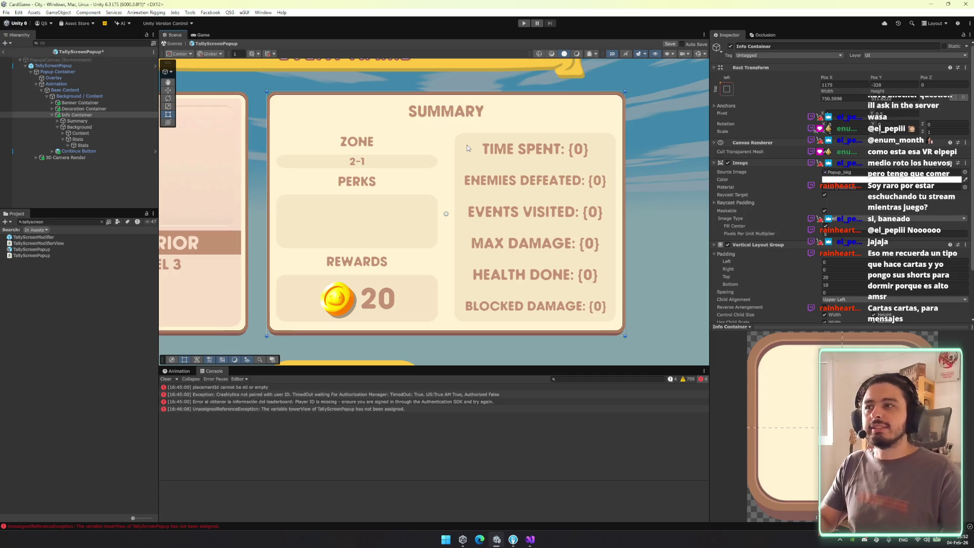
Inspect the Banner, Decoration, Class, Level and Info containers in the popup hierarchy
mouse_move(450, 259)
left_mouse_down()
mouse_move(374, 154)
mouse_move(501, 175)
left_mouse_up()
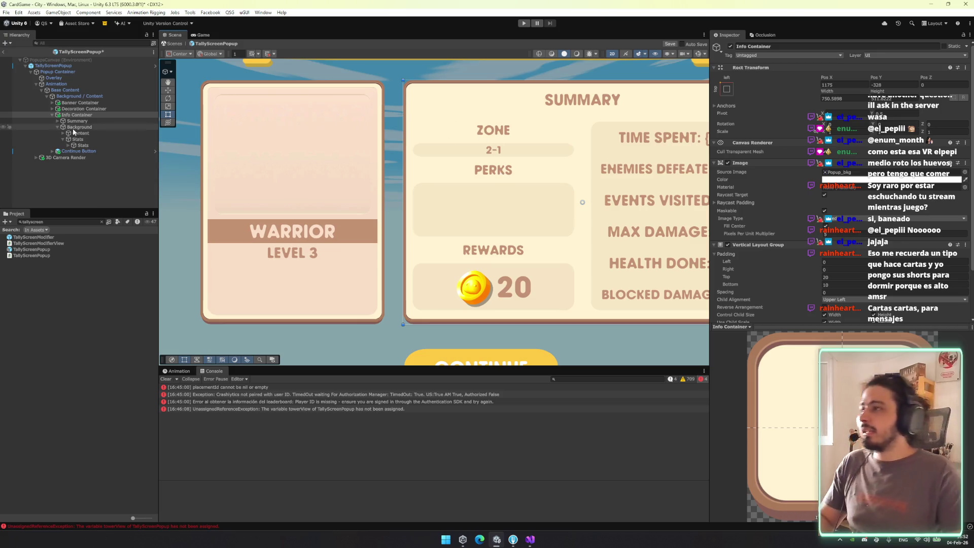
left_click(82, 103)
left_click(85, 108)
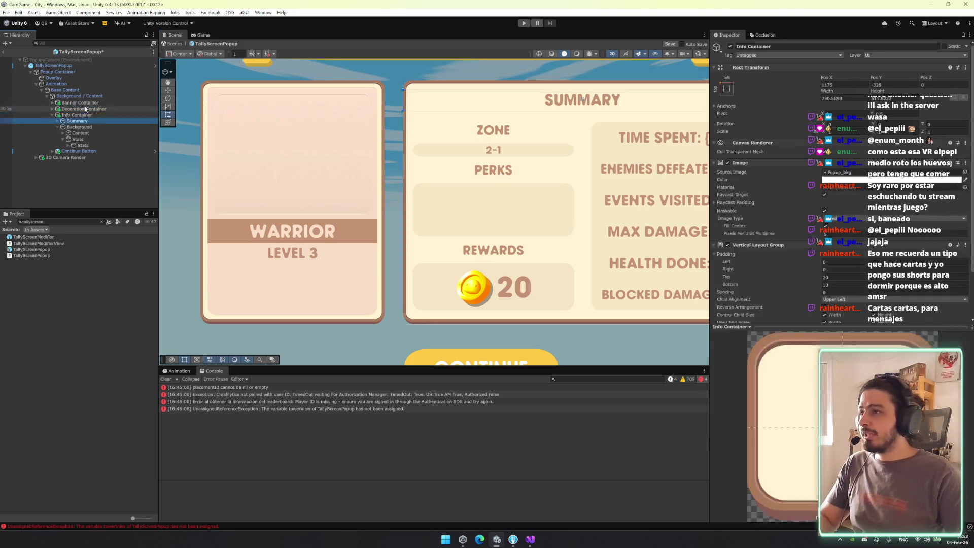
key("Right")
key("Down")
key("Down")
key("Down")
key("Left")
key("Down")
key("Down")
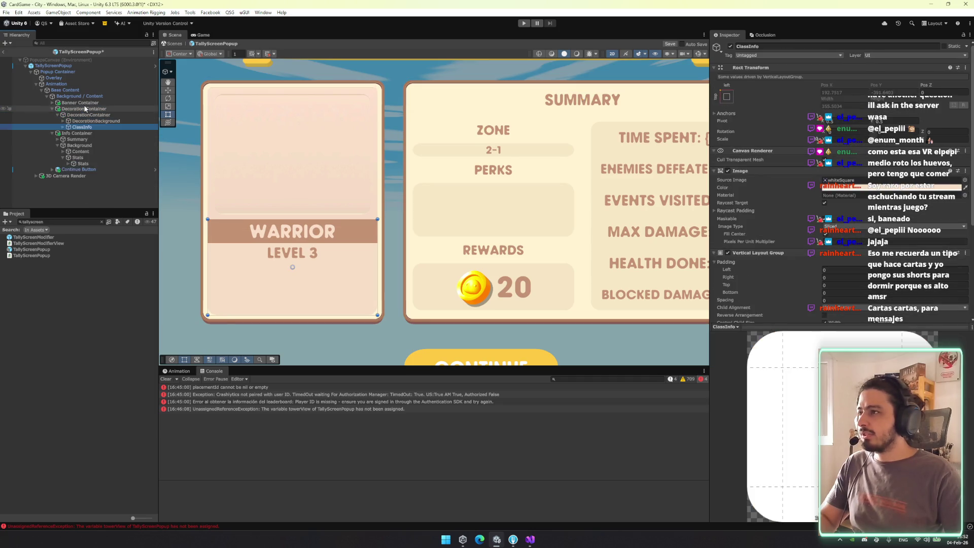
key("Up")
key("Up")
key("Right")
key("Down")
key("Down")
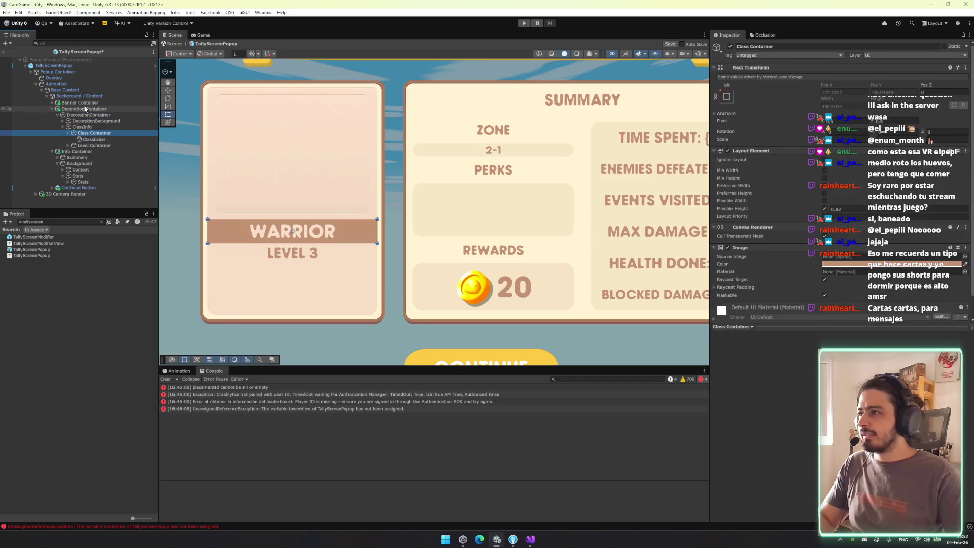
key("Up")
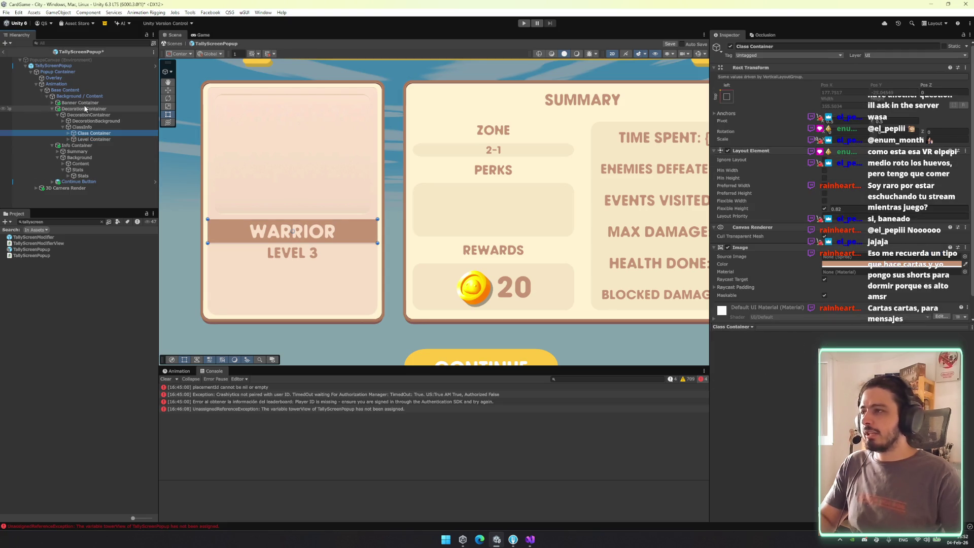
left_click(88, 164)
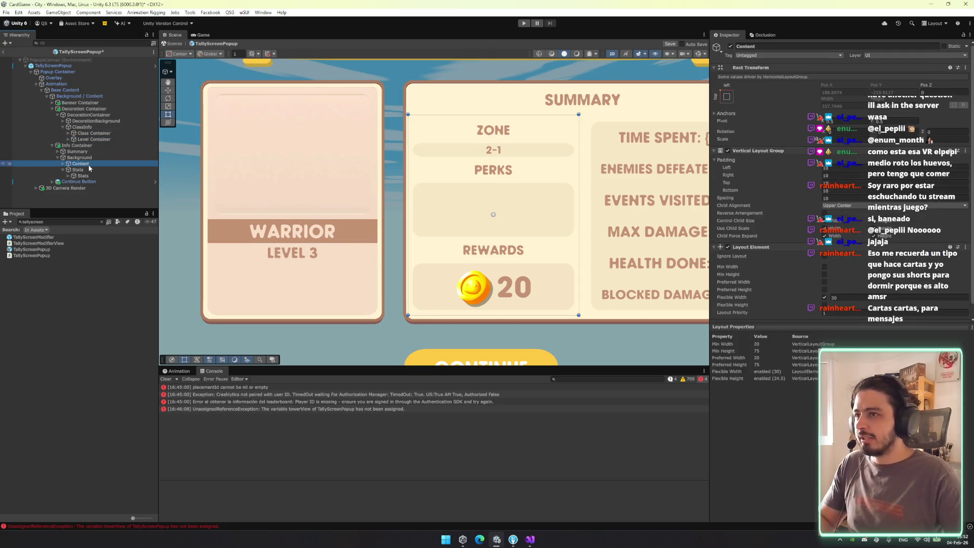
Move Zone Title Container and Zone View into the ClassInfo Warrior card
key("Right")
key("Down")
left_click(89, 176, "shift")
mouse_move(89, 176)
left_mouse_down()
mouse_move(98, 151)
mouse_move(92, 126)
left_mouse_up()
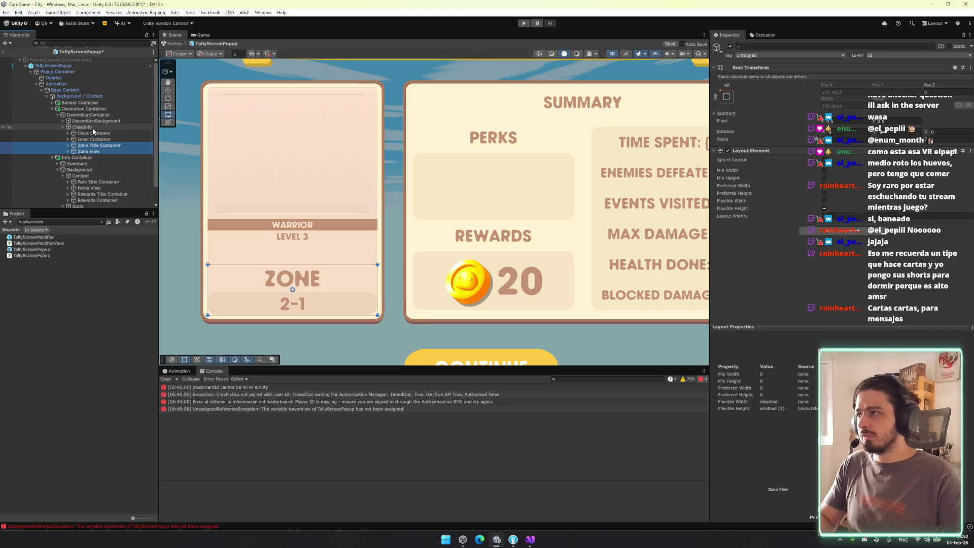
Set the Level Container's Layout Element flexible height to 0
left_click(94, 139)
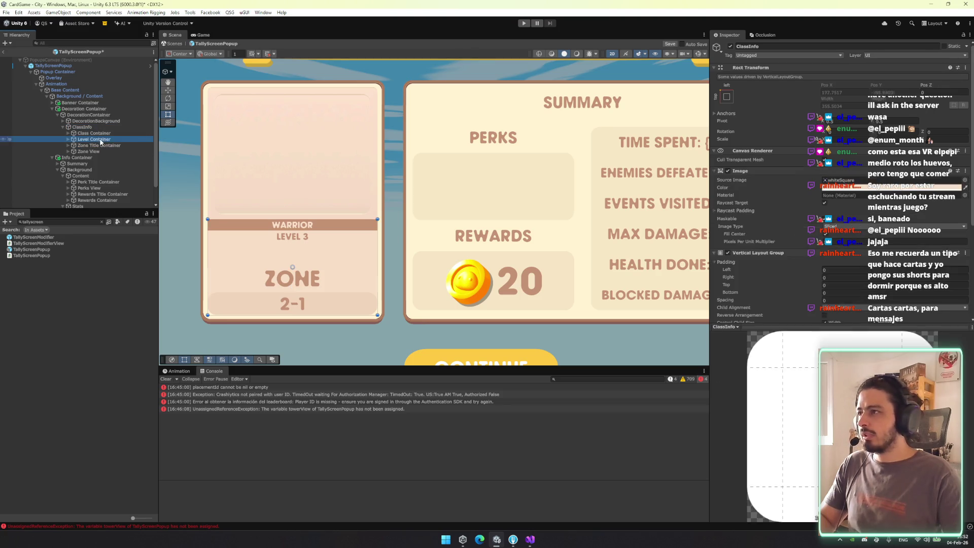
double_click(835, 209)
type("0")
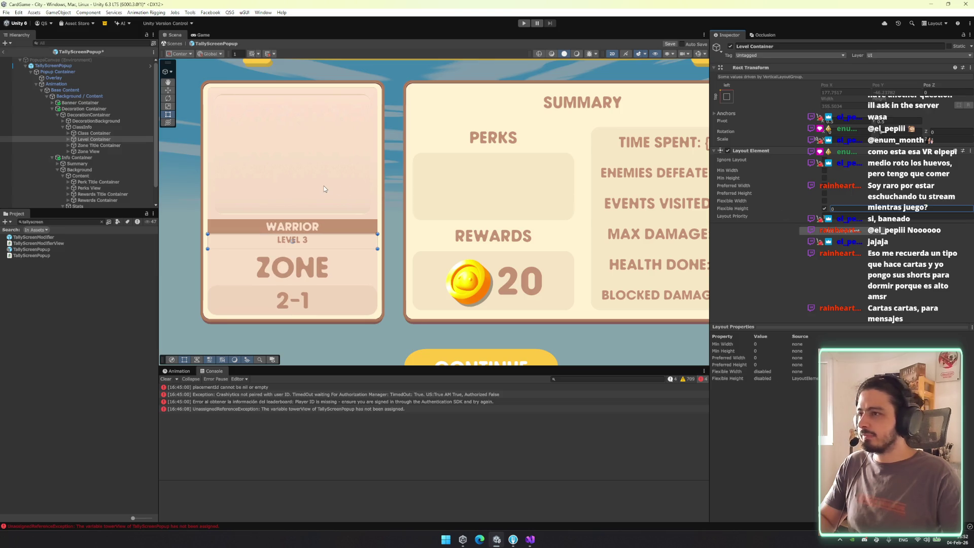
left_click(107, 133)
Set Class Container's flexible height to 2 after trying 1.87 and 1.46
double_click(837, 208)
type("1.87")
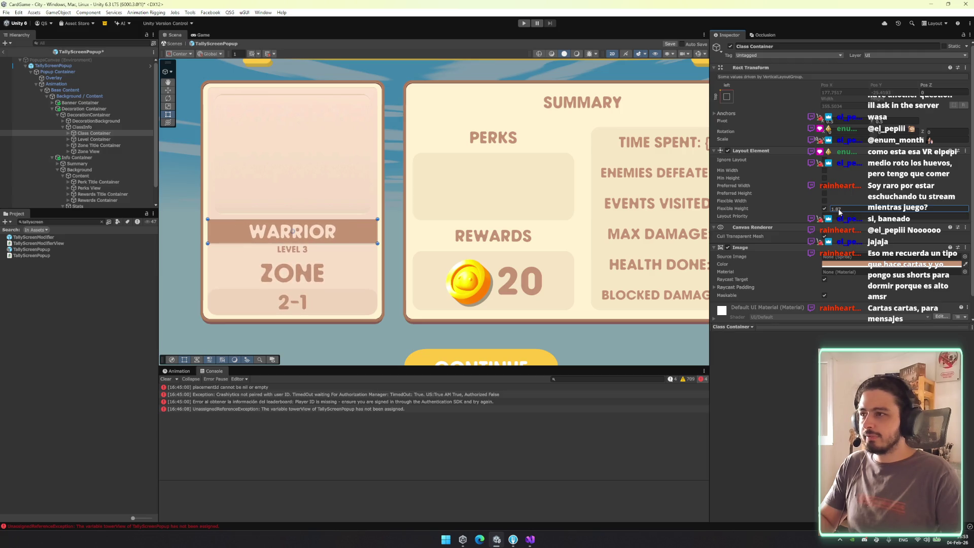
double_click(837, 208)
type("1.46")
key("BackSpace")
type("2")
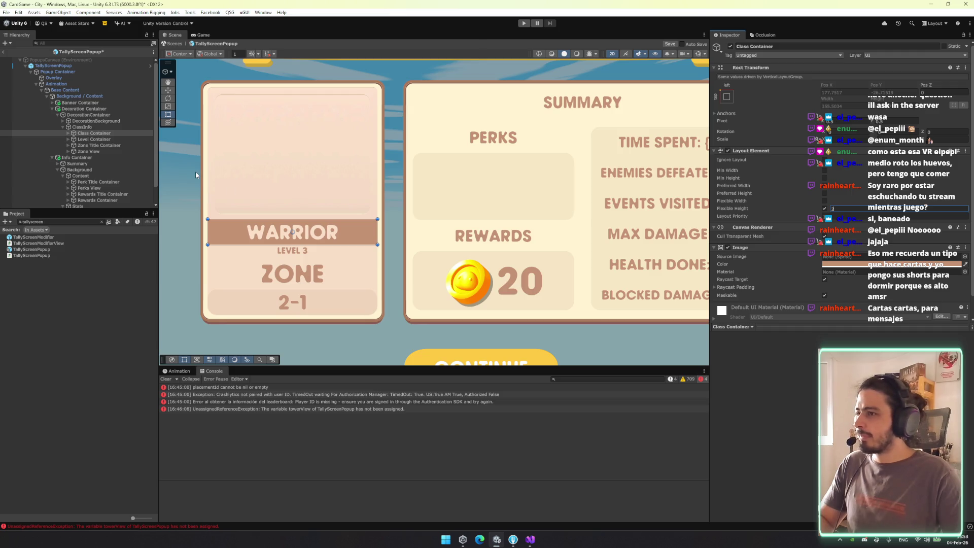
Set flexible height to 1.48 on Zone Title Container and 1.21 on Zone View
left_click(104, 145)
double_click(837, 208)
type("1.48")
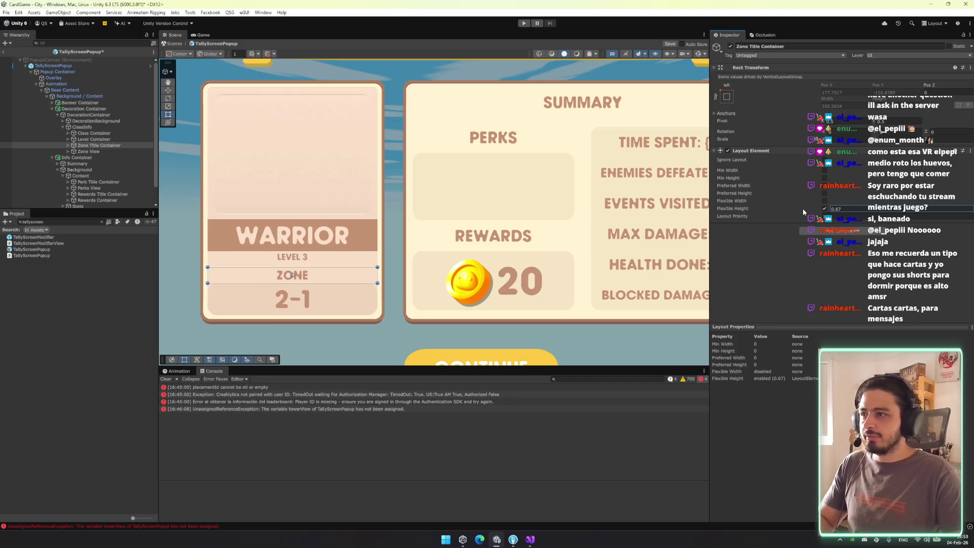
left_click(89, 151)
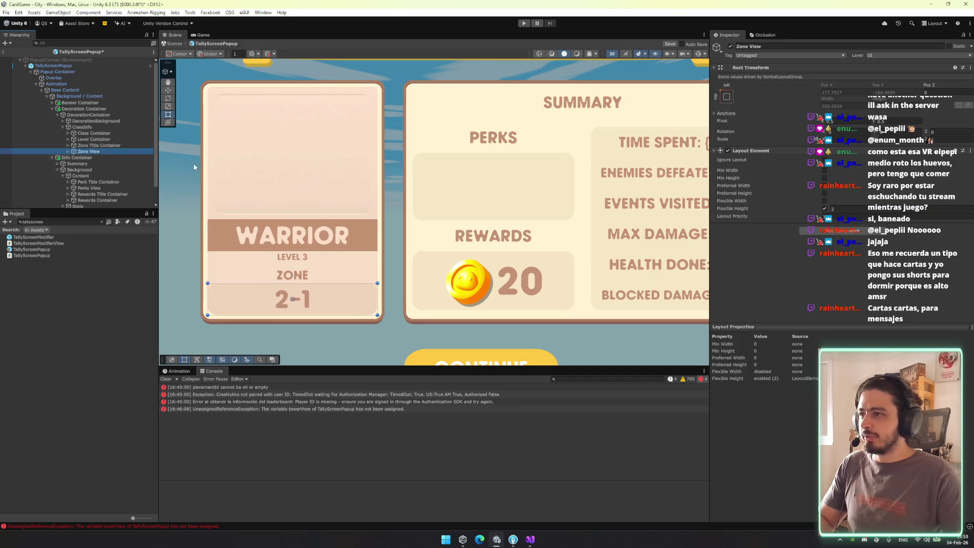
double_click(833, 209)
type("1.21")
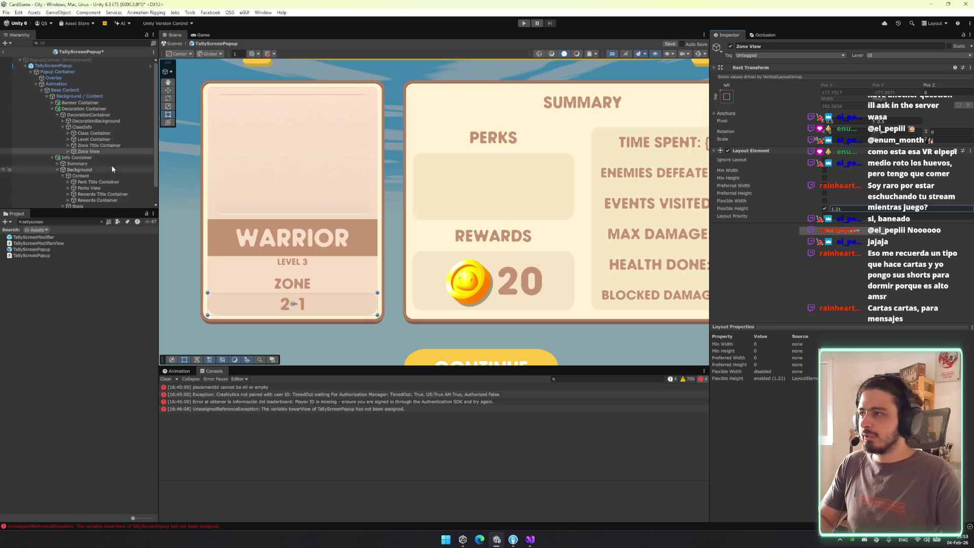
Add a V Layout child under Zone View holding the Zone Level text
left_click(131, 152)
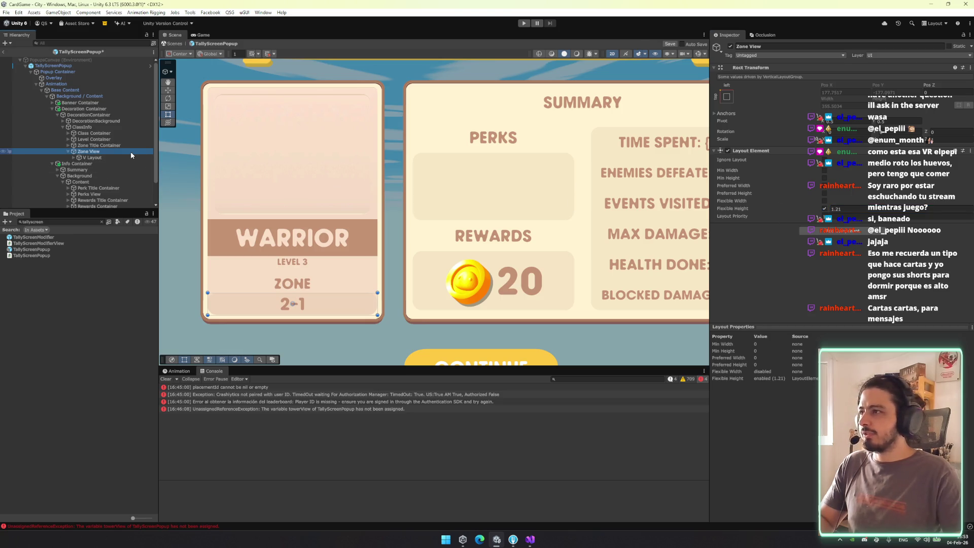
key("ctrl+alt+v")
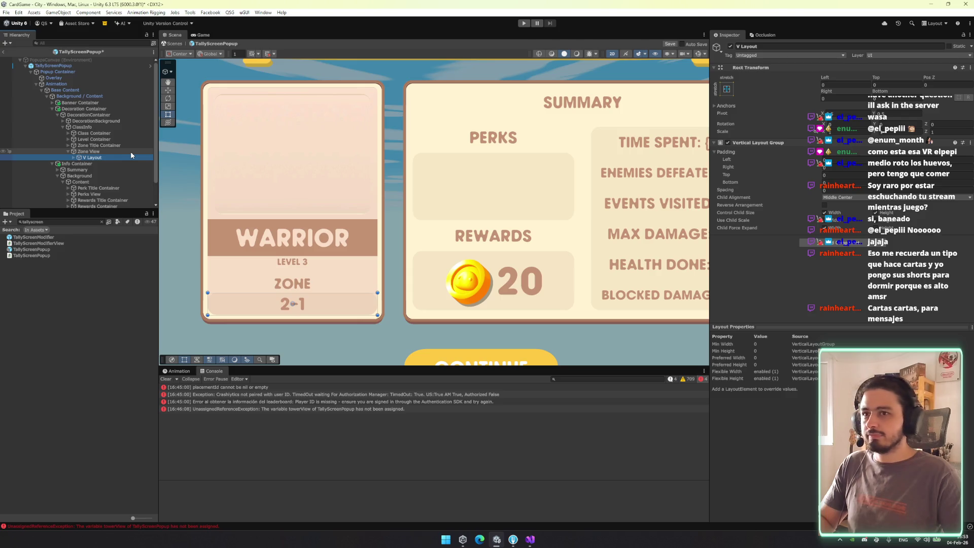
key("Right")
key("Down")
key("Right")
key("Down")
key("Right")
key("Down")
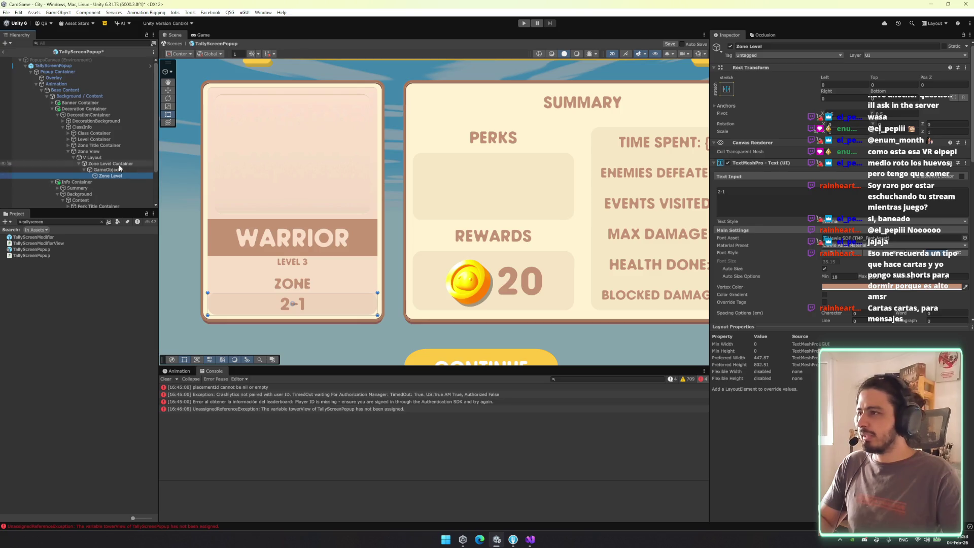
left_click(94, 157)
left_click(111, 177)
key("ctrl+z")
key("ctrl+z")
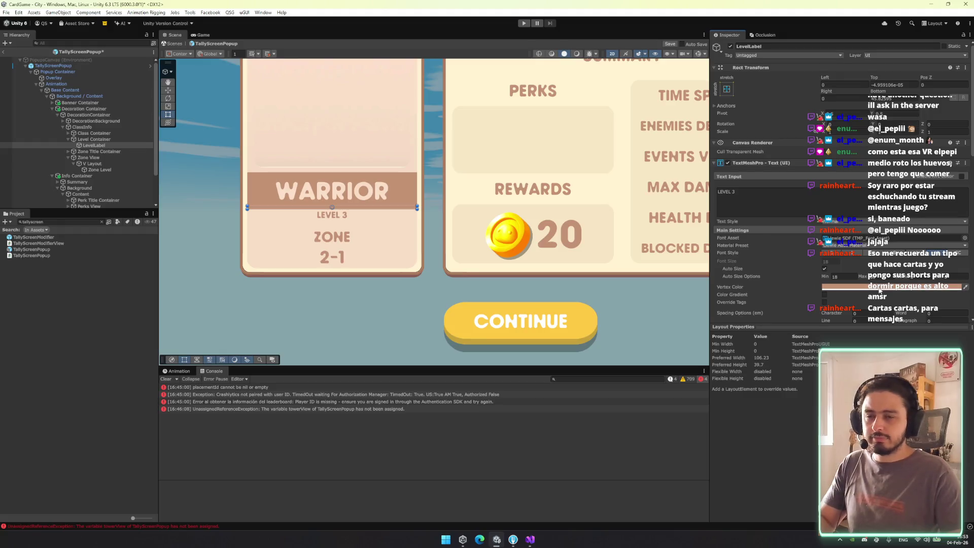
Adjust the Level Container's flexible height, trying 1.72 then 0.25
left_click(891, 279)
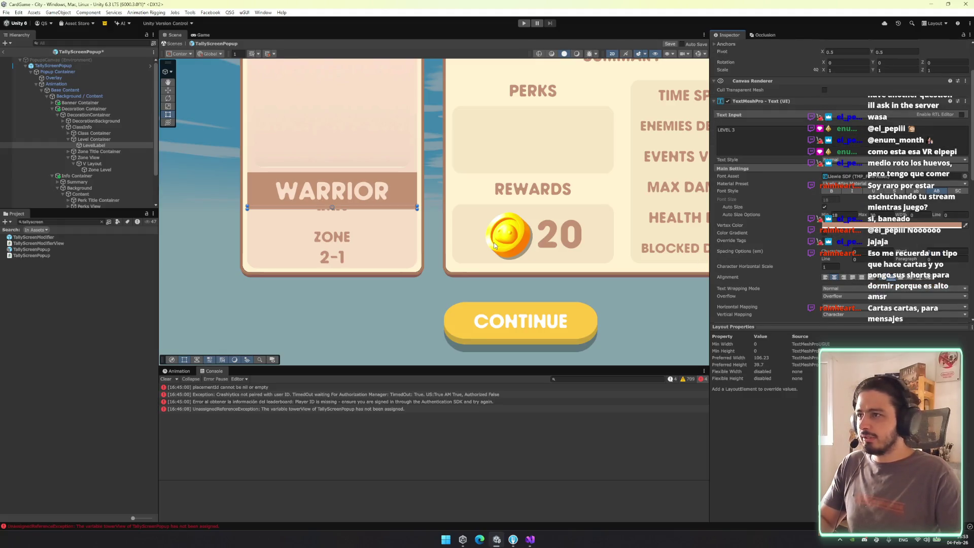
left_click(94, 139)
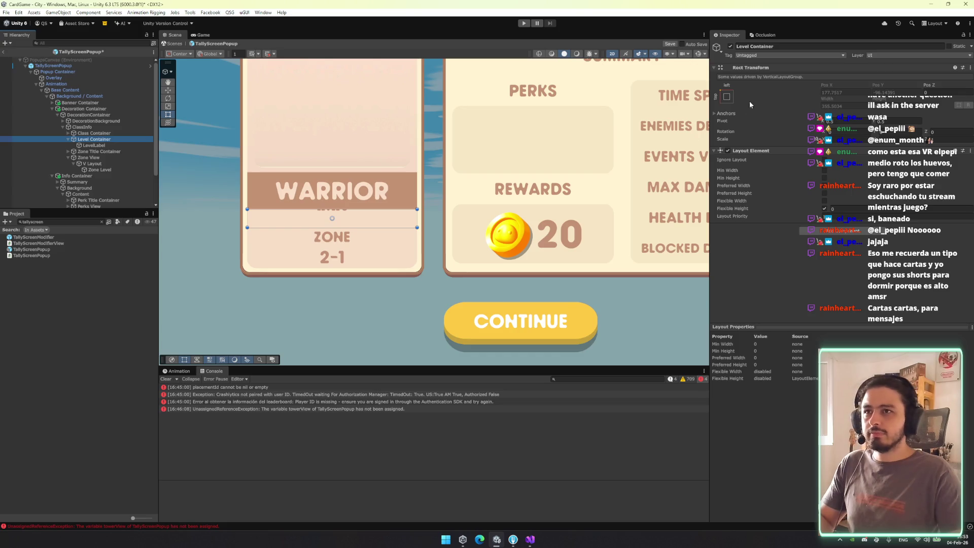
left_click(727, 96)
left_click(828, 213)
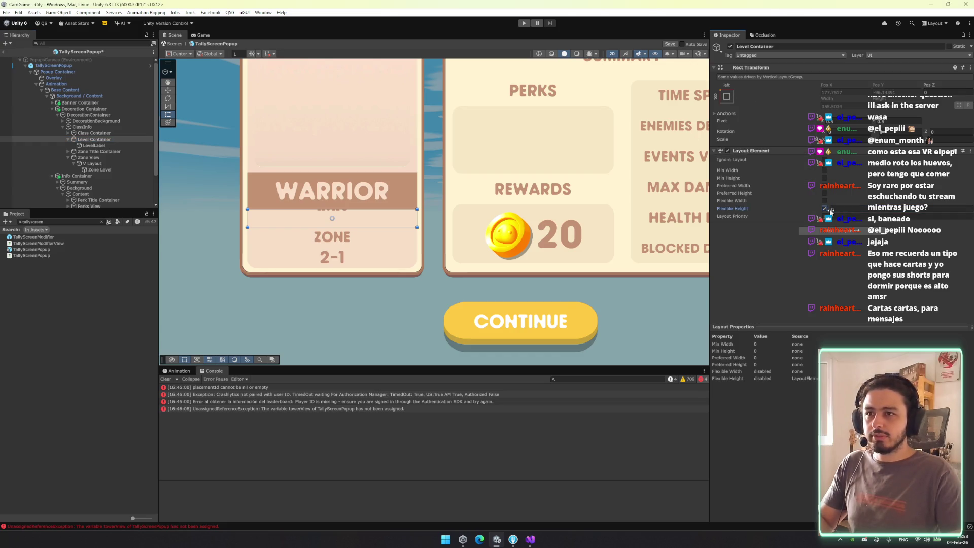
left_click(836, 209)
type("1.72")
key("Return")
type("0.25")
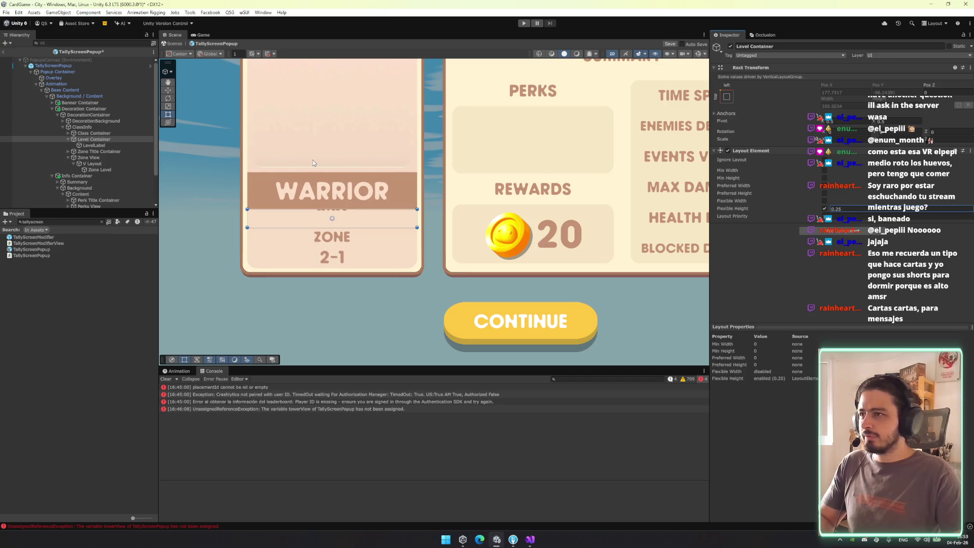
Set the level label's anchor preset to stretch-stretch so it fills its container
left_click(117, 132)
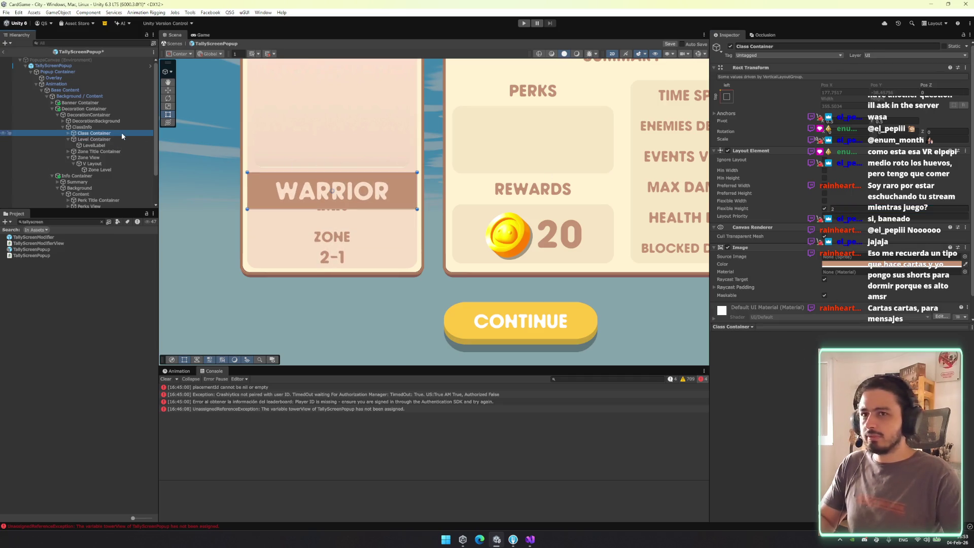
key("Down")
key("Down")
key("Up")
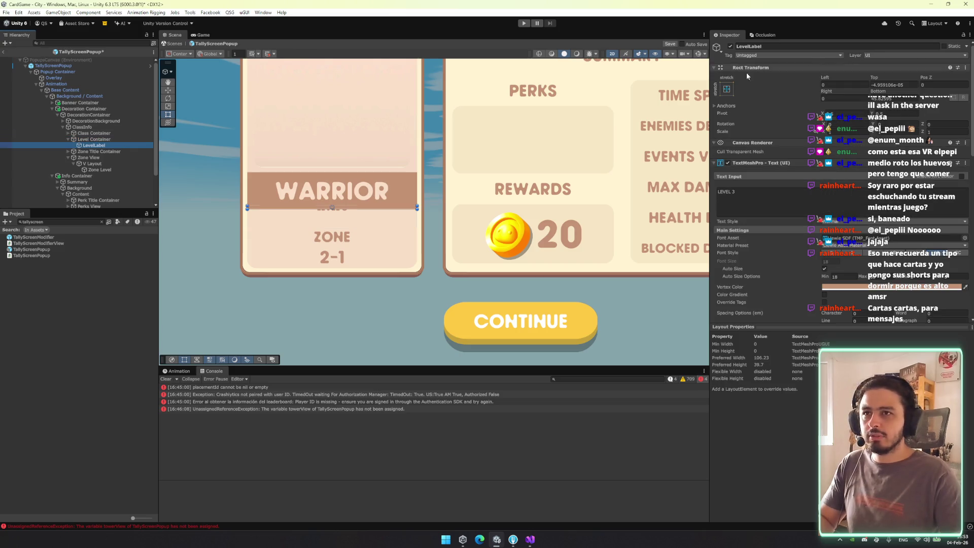
left_click(726, 89)
left_click(808, 204, "alt")
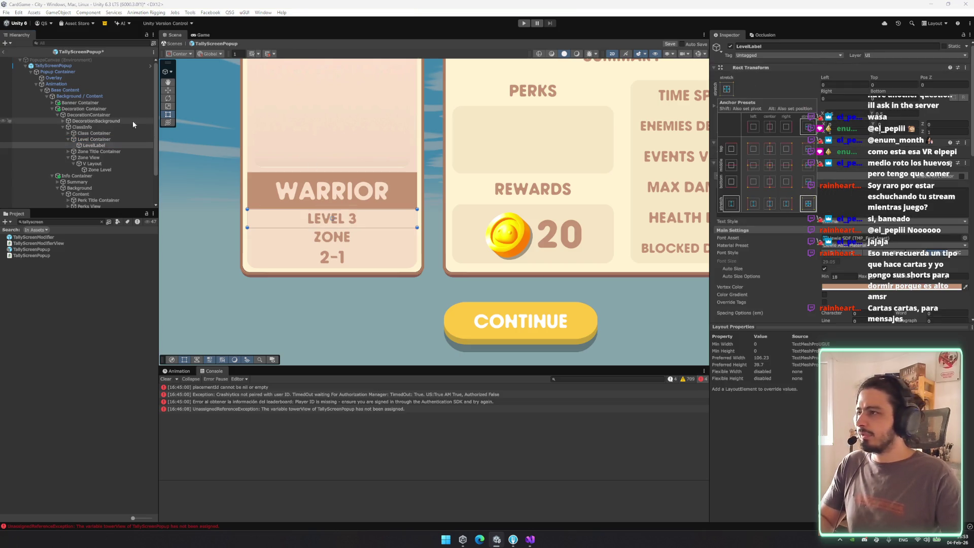
left_click(68, 139)
Inspect the Zone Title Container and its label, then delete the container
left_click(102, 145)
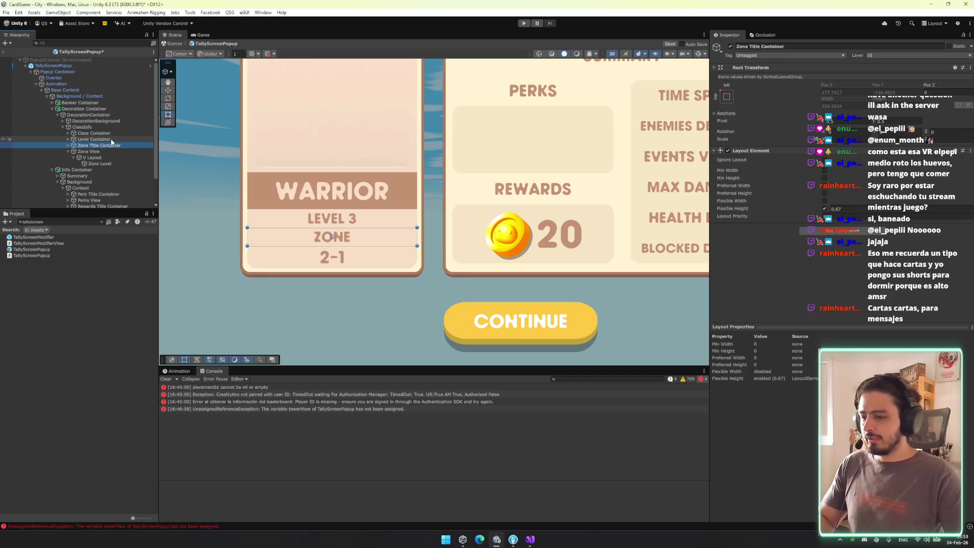
key("Right")
key("Down")
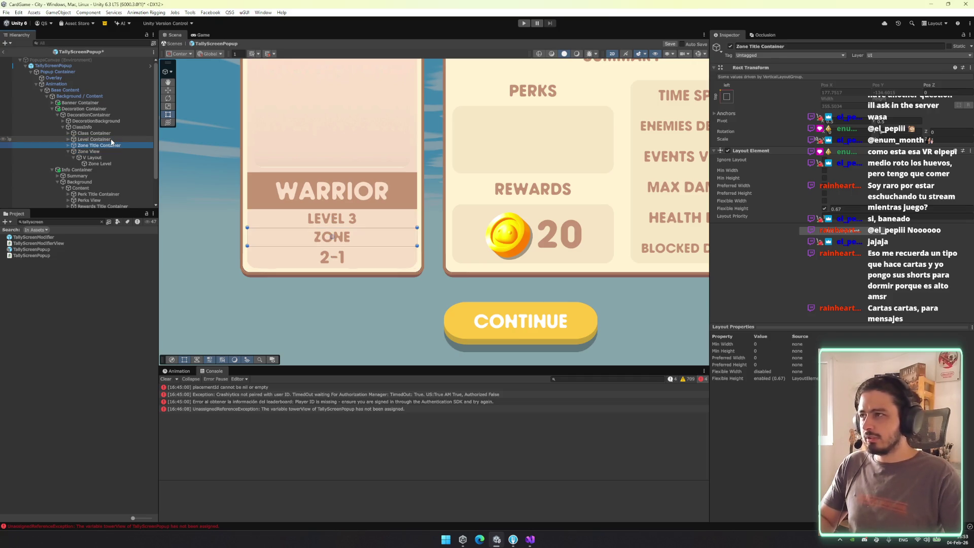
scroll(879, 292, "down", 6)
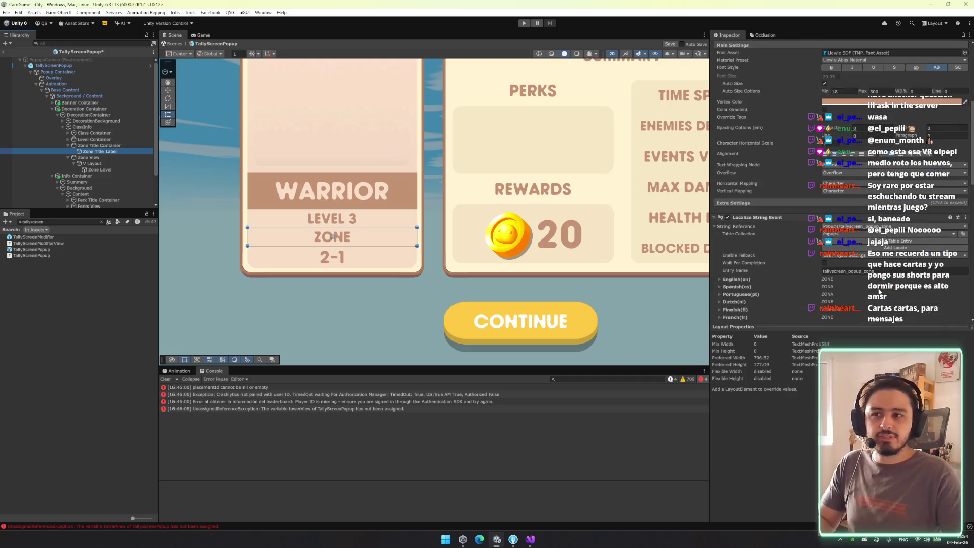
left_click(104, 146)
key("Left")
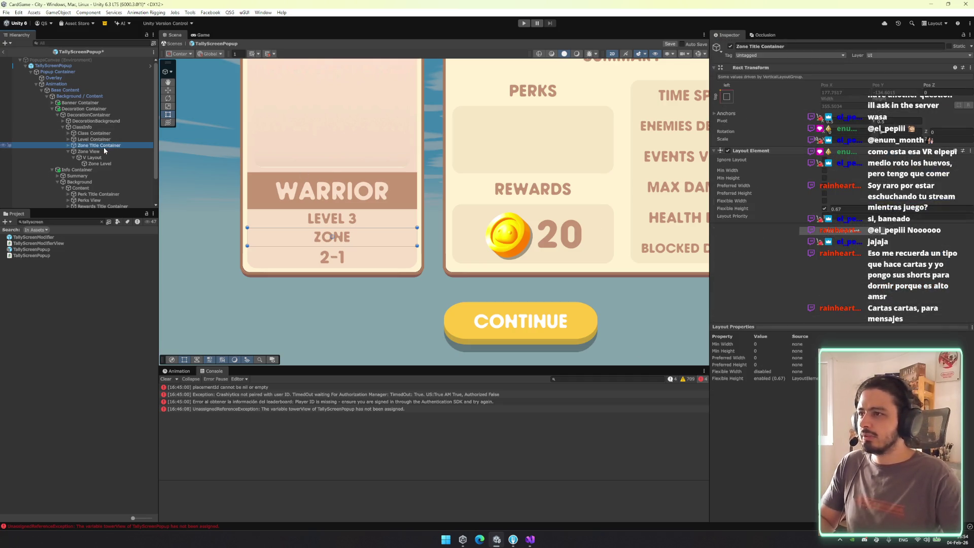
key("Delete")
Change the Zone Level text to DARK RUINS, then undo to restore the ZONE title
left_click(99, 157)
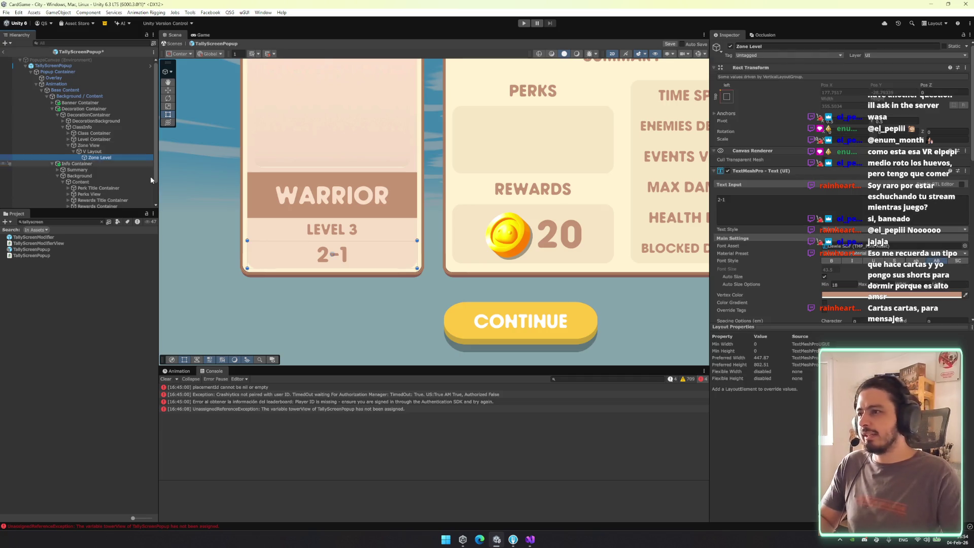
left_click(789, 219)
type("DARK RU")
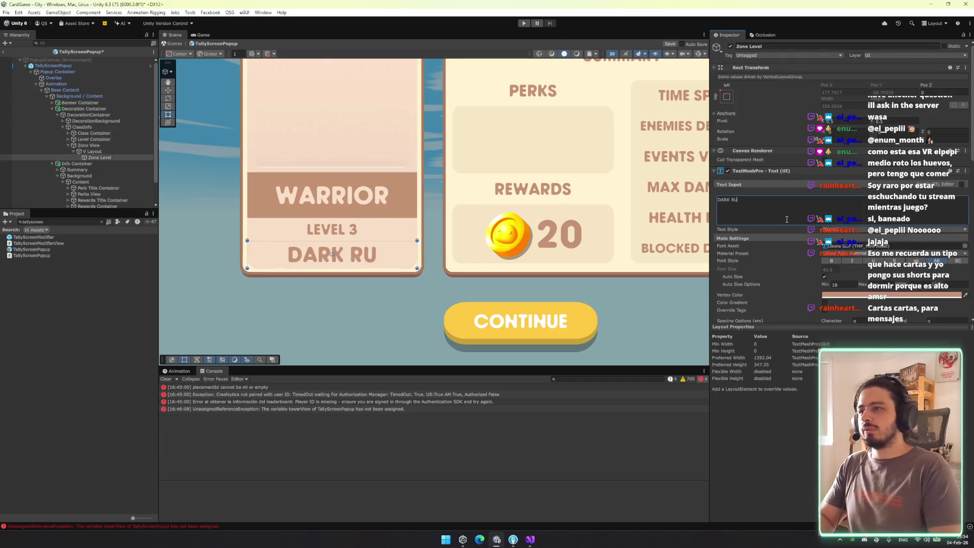
type("INS")
key("Escape")
key("ctrl+y")
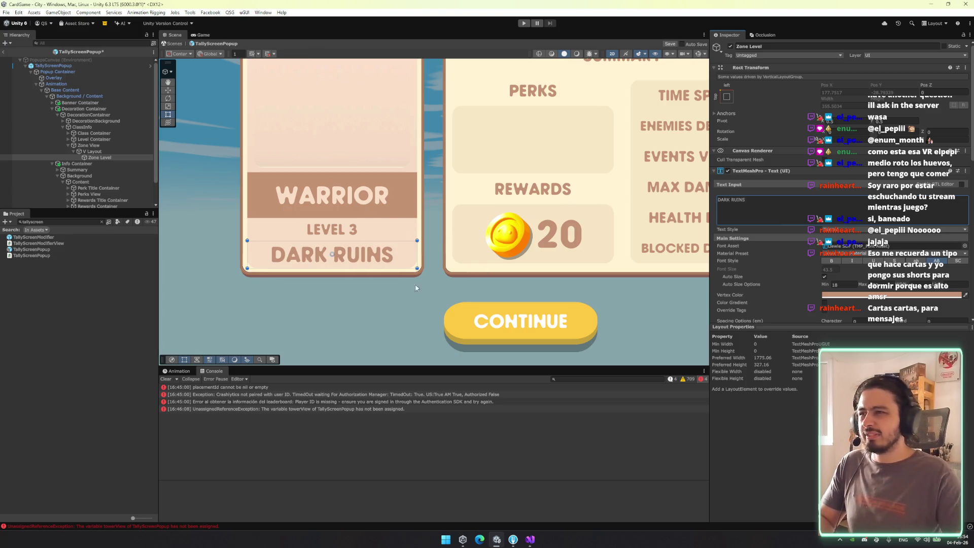
key("ctrl+z")
key("ctrl+z")
key("ctrl+z")
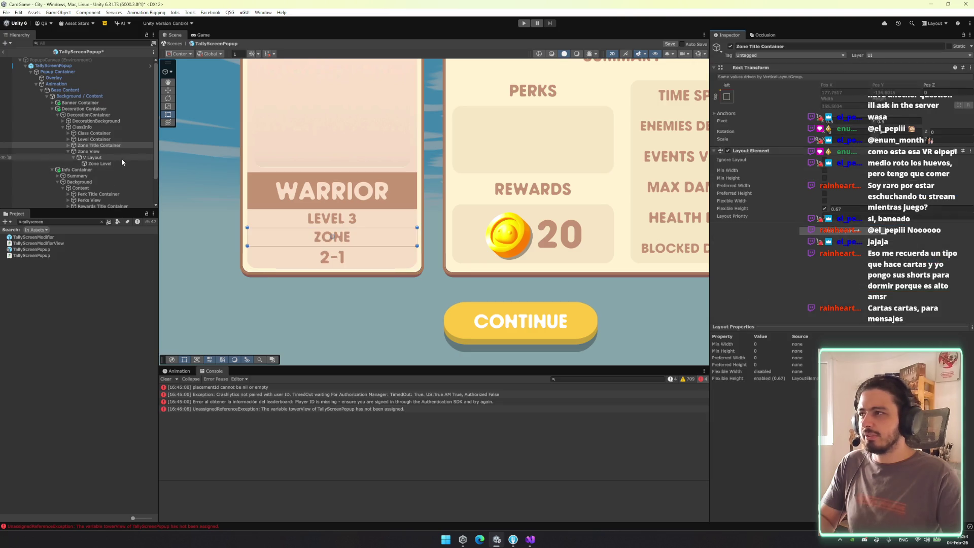
Lower Zone View's flexible height to about 0.6 and Zone Title Container's to 0
left_click(99, 145)
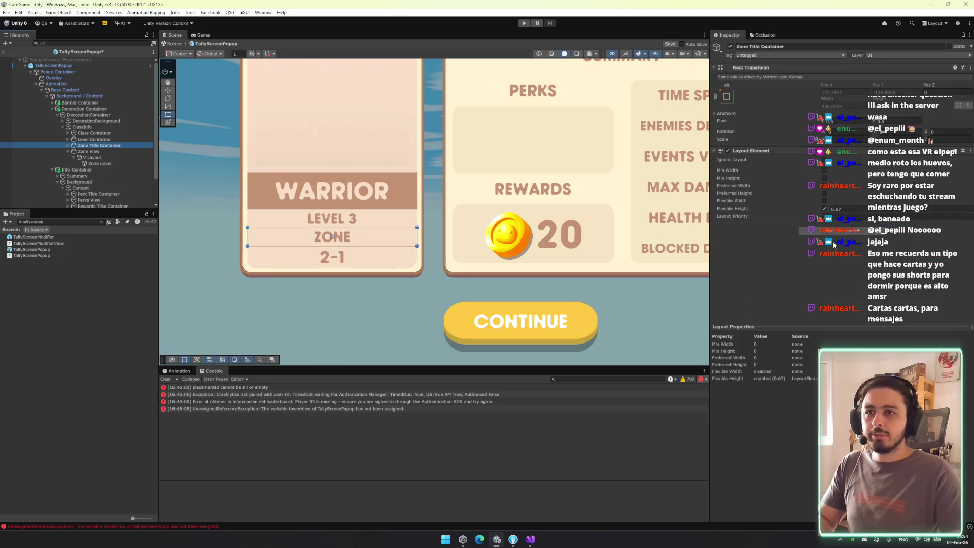
left_click(108, 151)
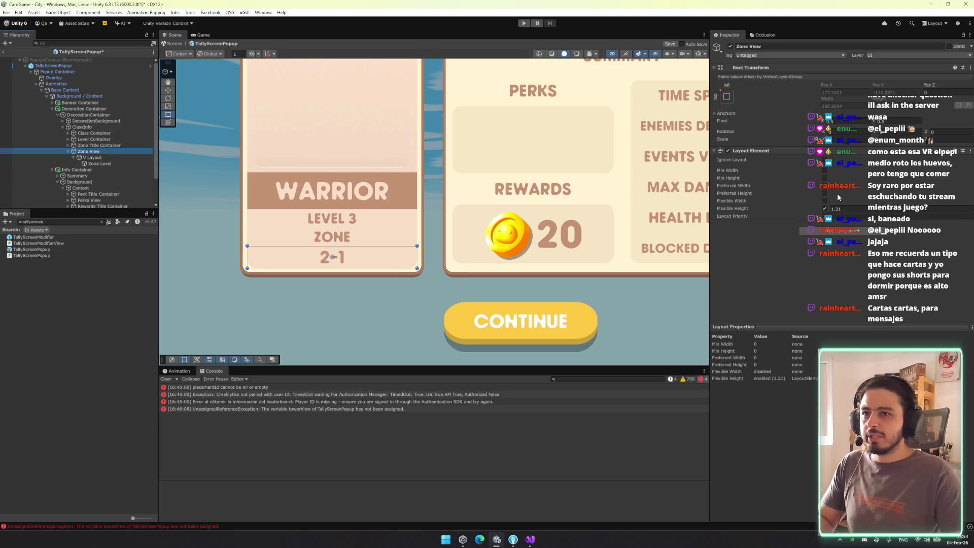
left_click(830, 210)
left_click_drag(830, 210, 822, 209)
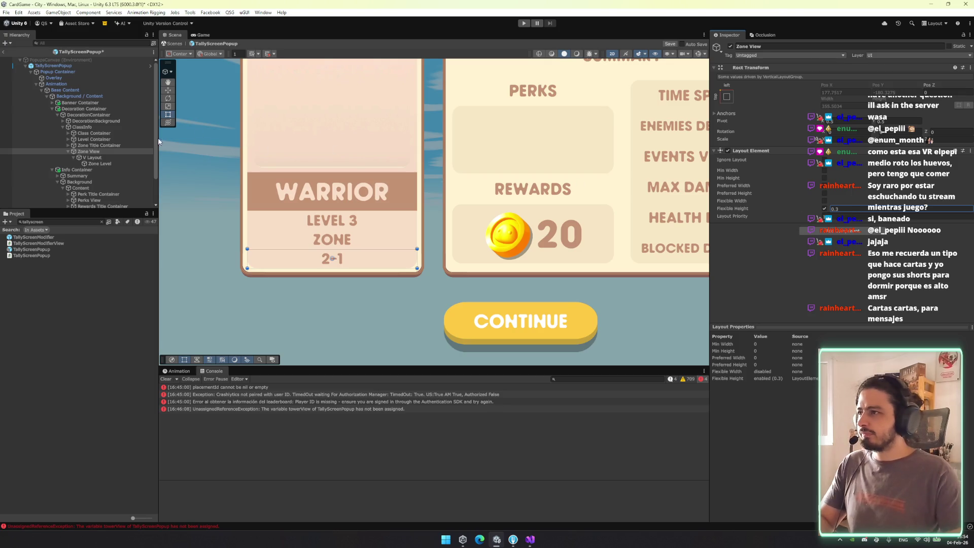
left_click(135, 146)
left_click(840, 208)
type("0")
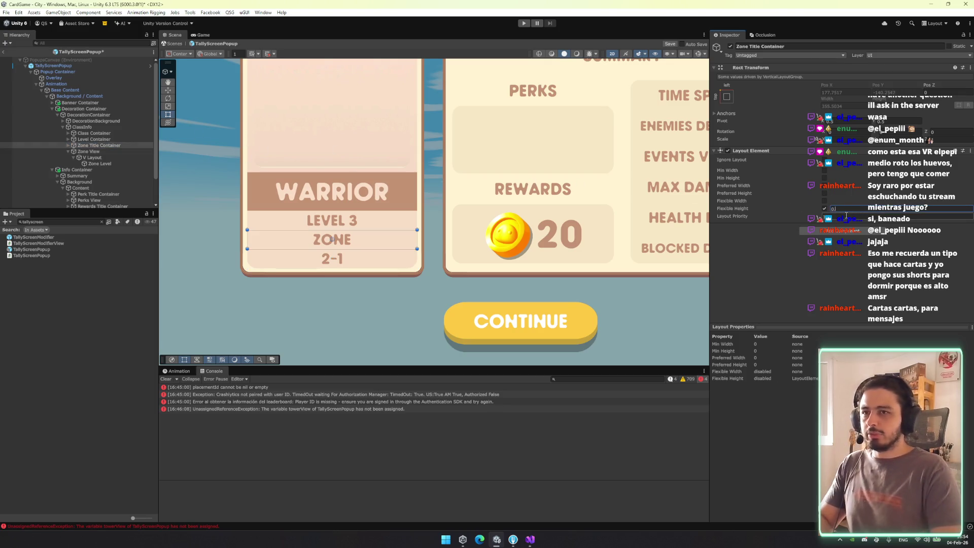
Set Level Container's flexible height to 0.6 and Class Container's to 1.6, then zoom out
left_click(117, 139)
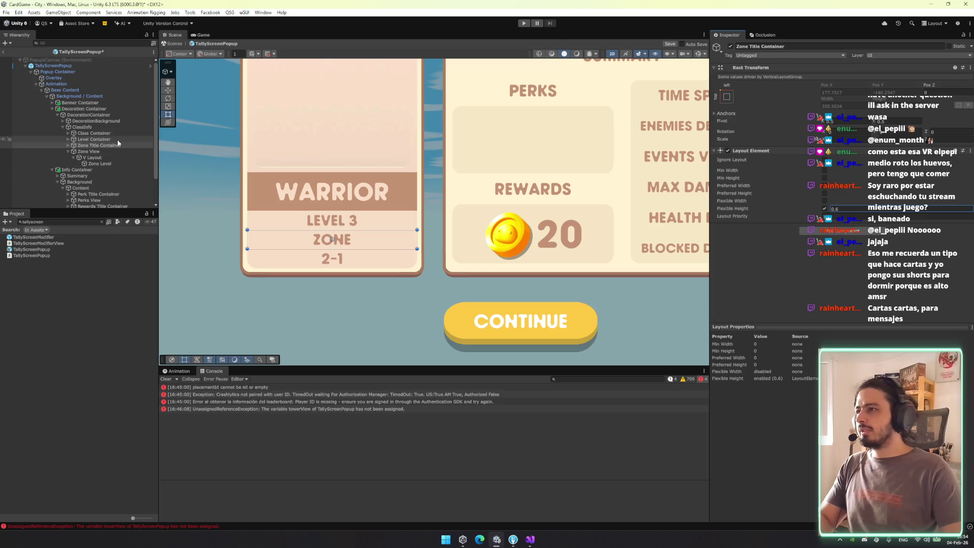
left_click(843, 209)
type("0.6")
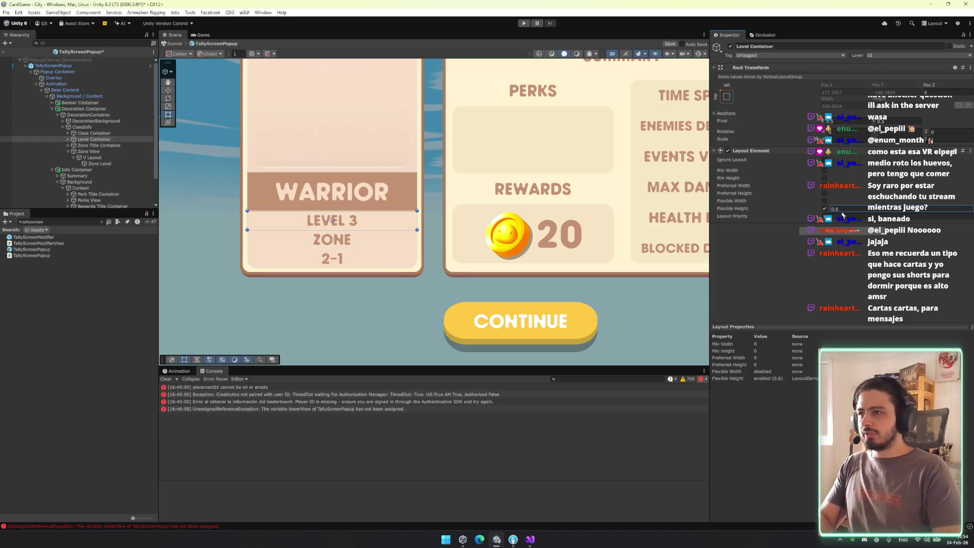
left_click(111, 134)
left_click(864, 208)
type("1")
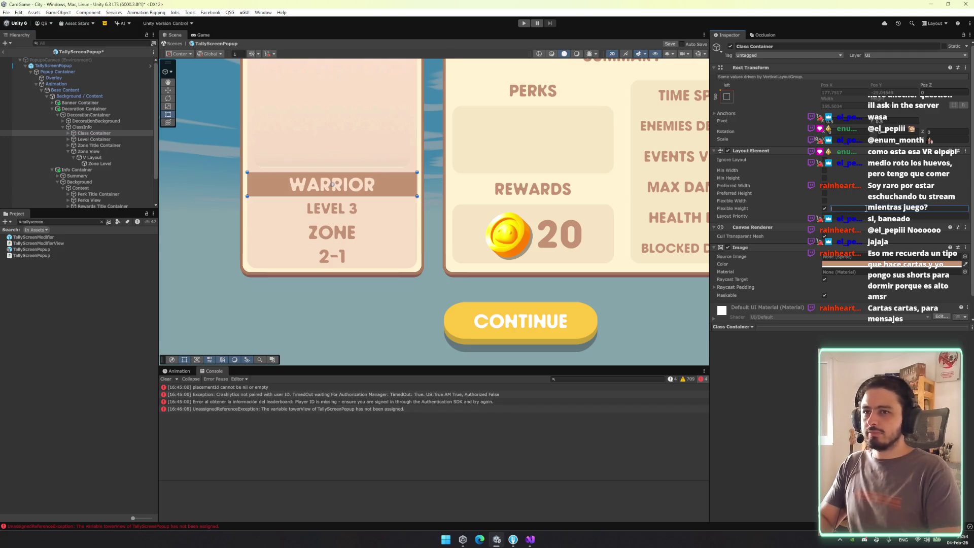
type(".5")
key("BackSpace")
type("6")
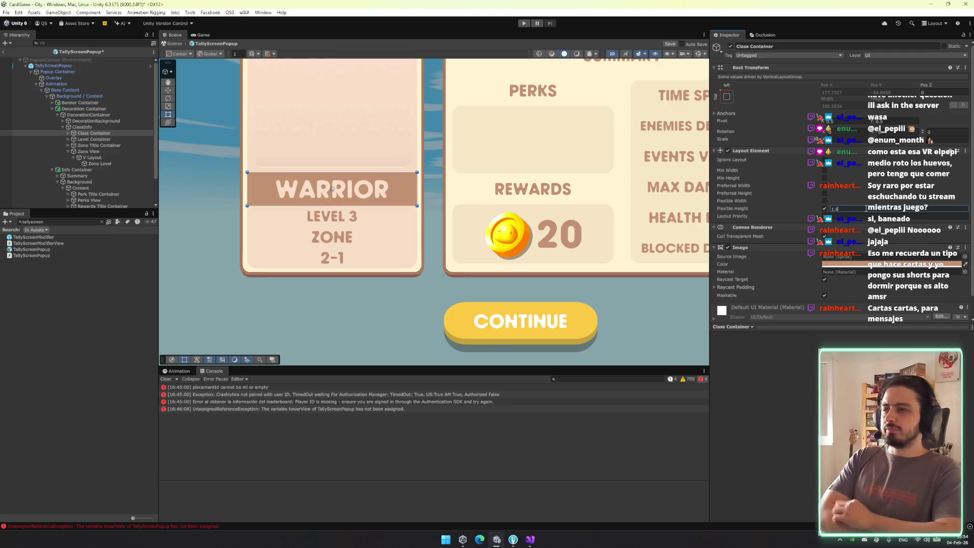
left_click(94, 139)
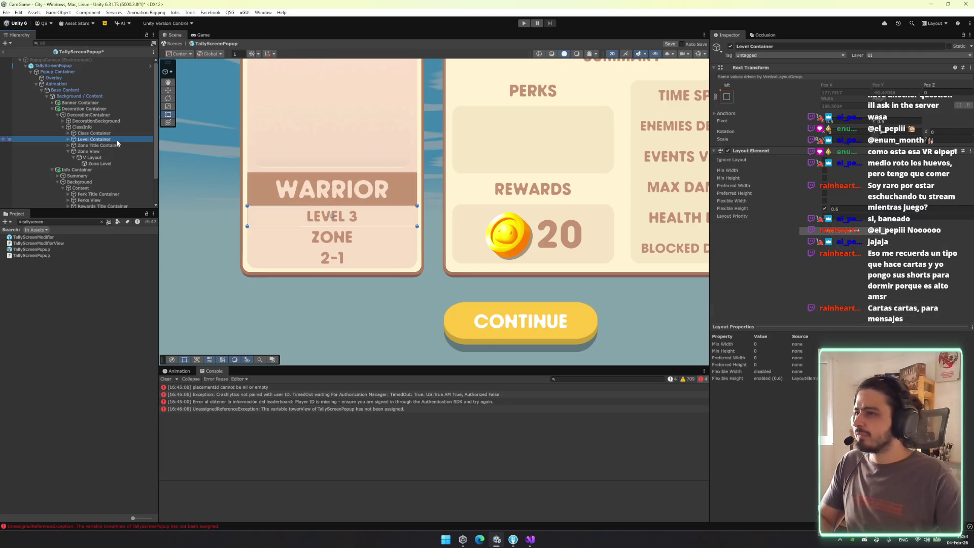
left_click(130, 125)
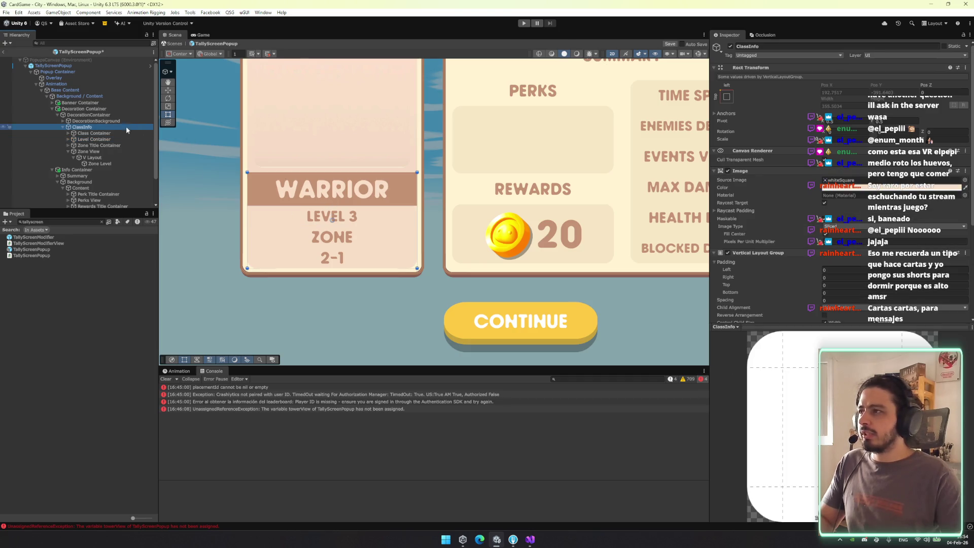
scroll(386, 231, "down", 5)
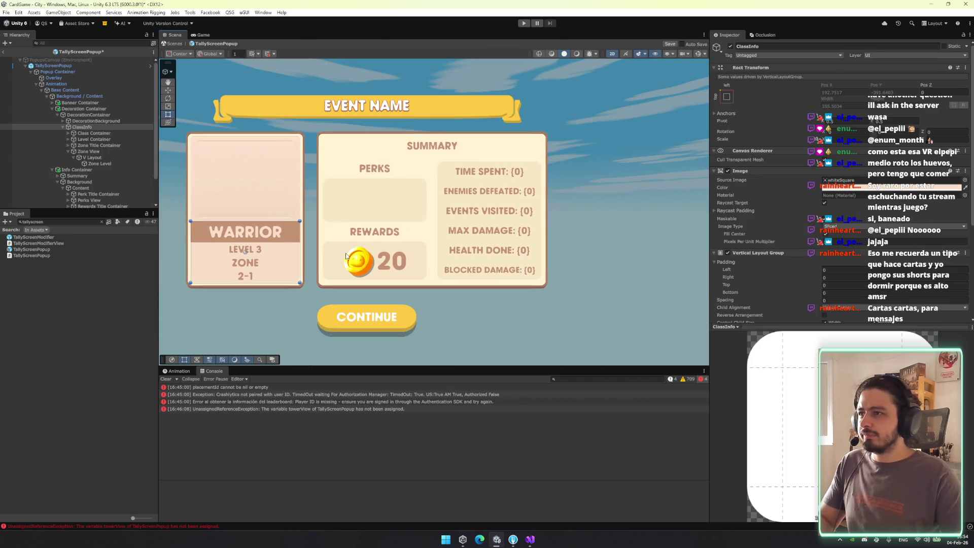
left_click_drag(421, 272, 423, 273)
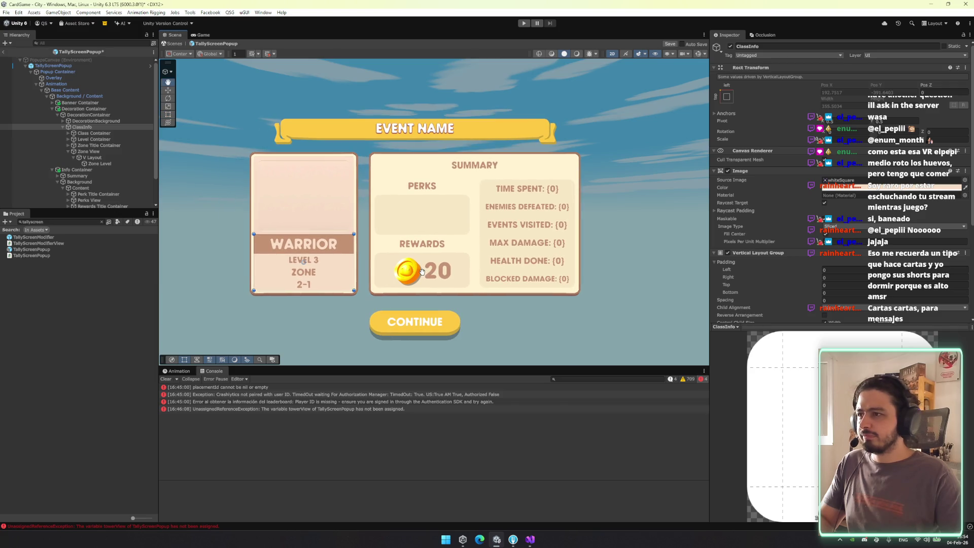
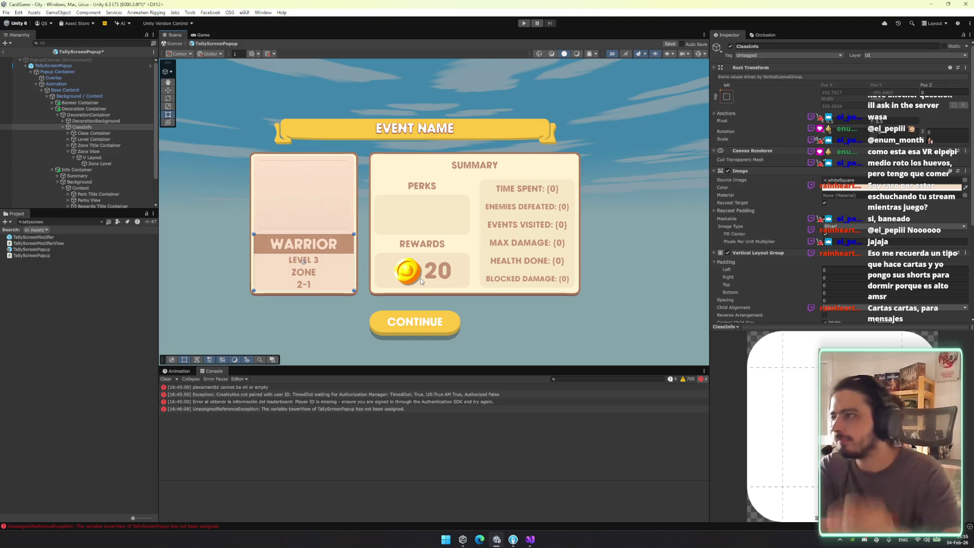
Select DecorationBackground and ClassInfo together in the Hierarchy
left_click(77, 122)
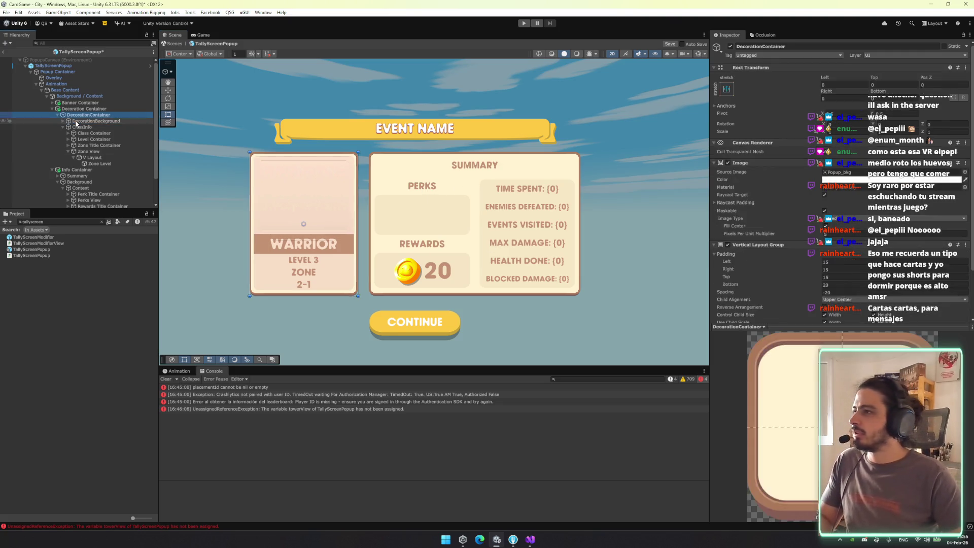
key("Down")
key("Left")
key("Up")
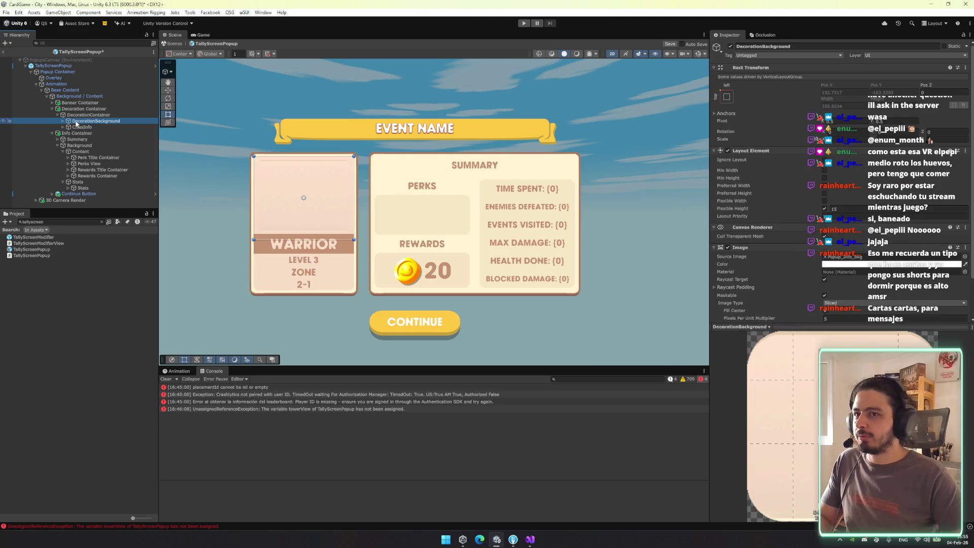
key("Down")
key("Up")
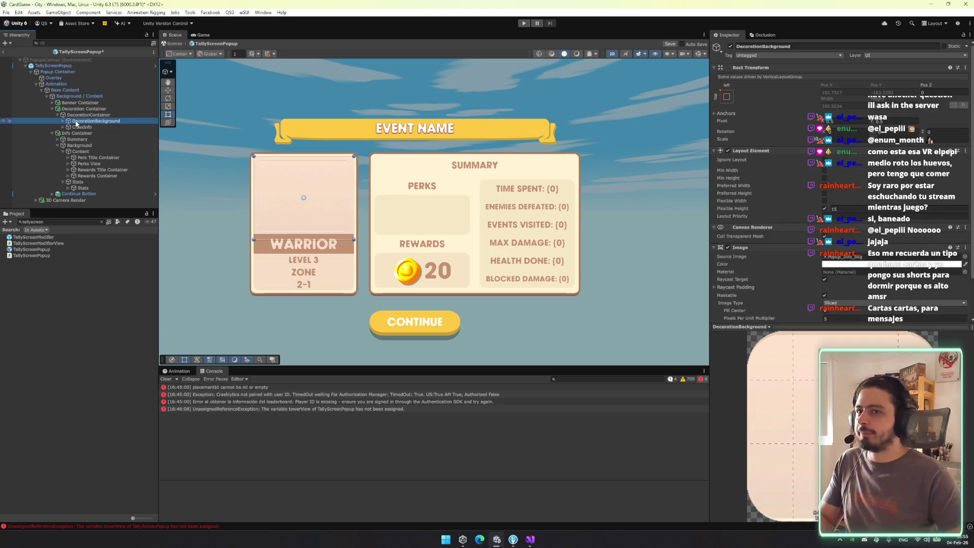
key("shift+Down")
Assign the whiteSquare sprite as the Source Image of both objects
left_click(964, 181)
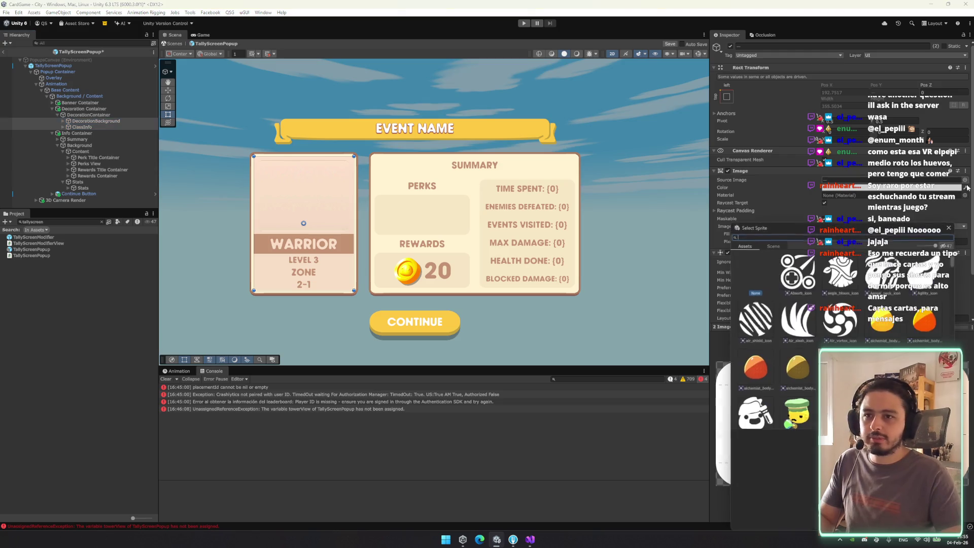
scroll(834, 298, "up", 2)
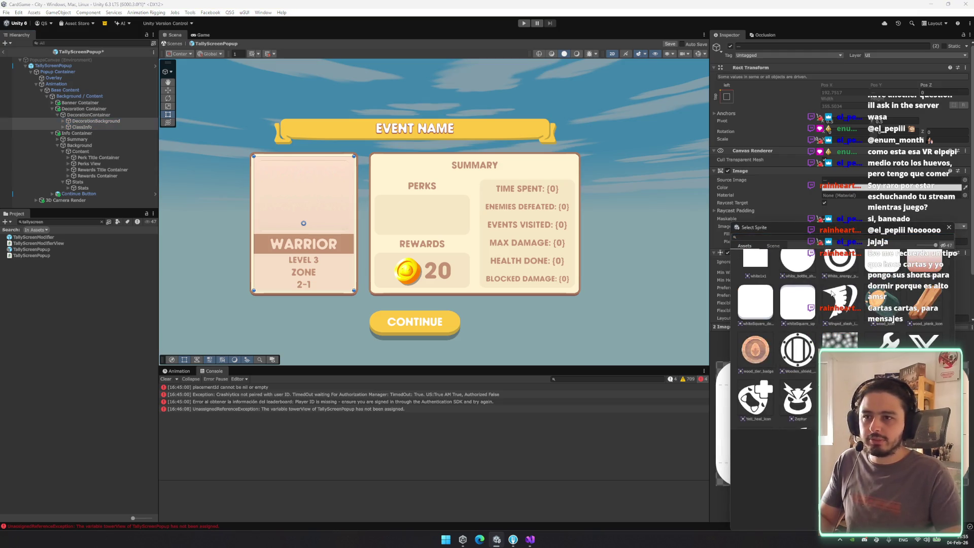
double_click(755, 302)
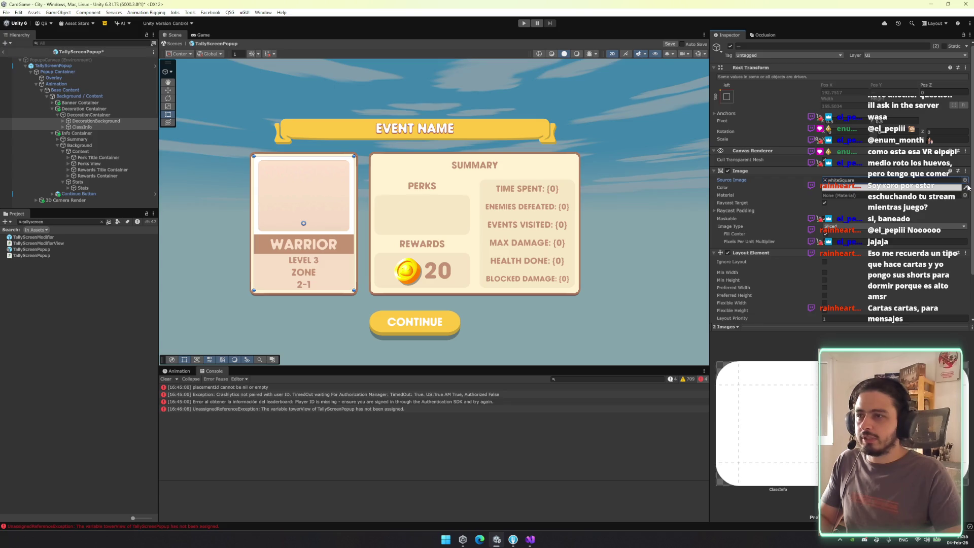
right_click(779, 174)
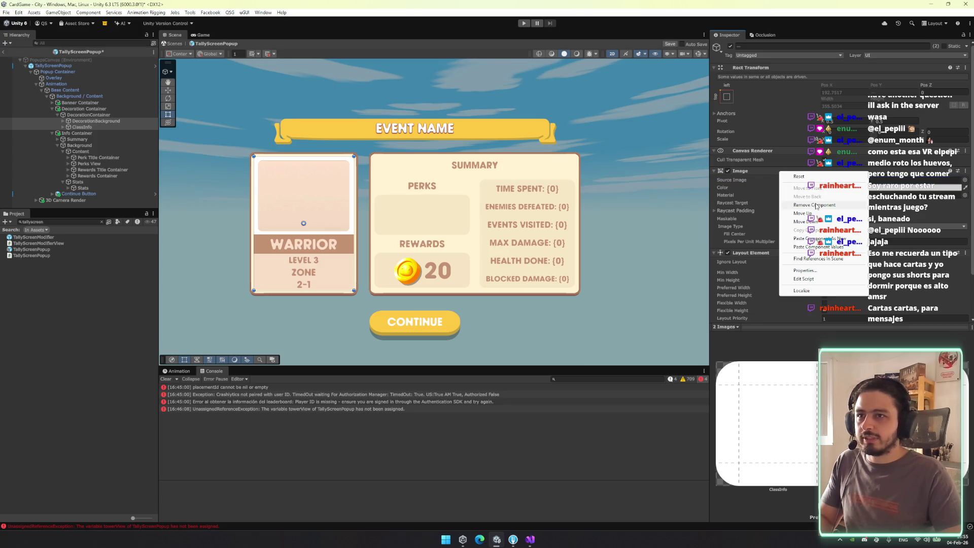
Remove the Image component from both objects and set ClassInfo's flexible height to 15
left_click(817, 205)
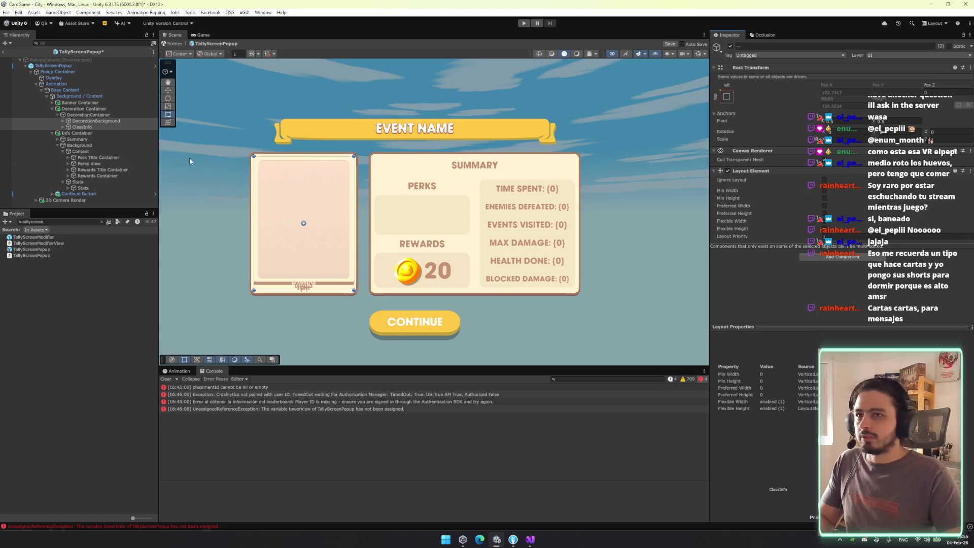
left_click(103, 127)
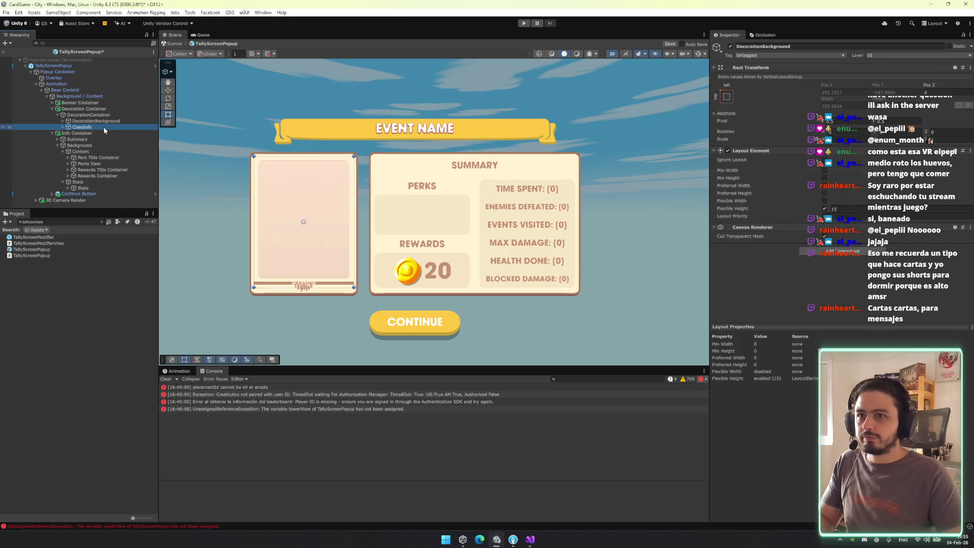
scroll(763, 249, "down", 2)
left_click(824, 292)
type("0.87")
mouse_move(823, 293)
left_mouse_down()
mouse_move(888, 284)
mouse_move(881, 290)
left_mouse_up()
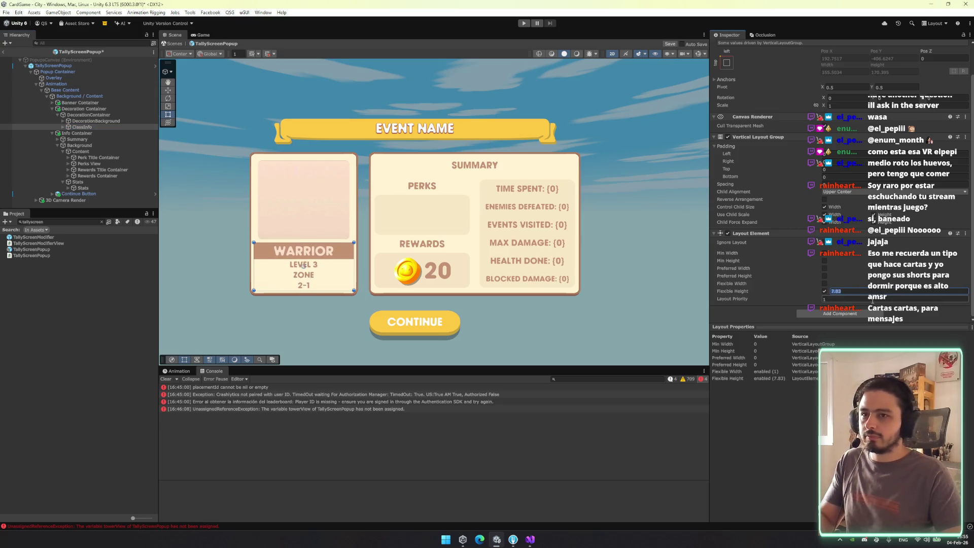
key("BackSpace")
type("15")
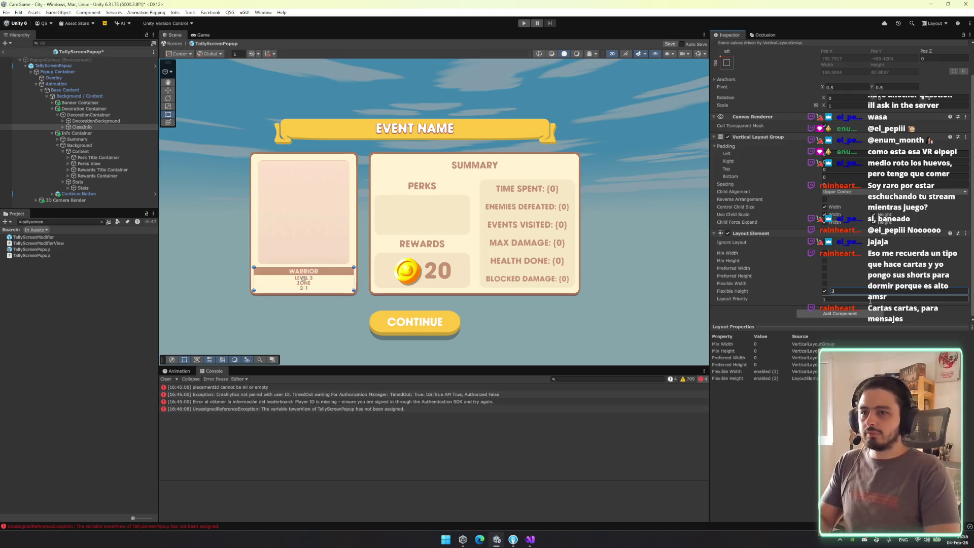
Retune DecorationBackground's flexible height so the art panel sits above the class text
left_click(92, 121)
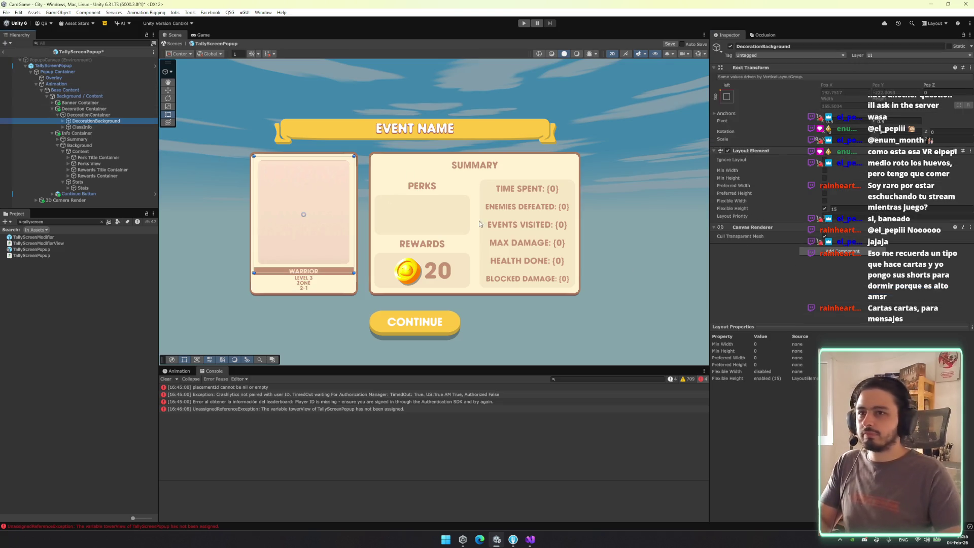
left_click(852, 209)
type("3")
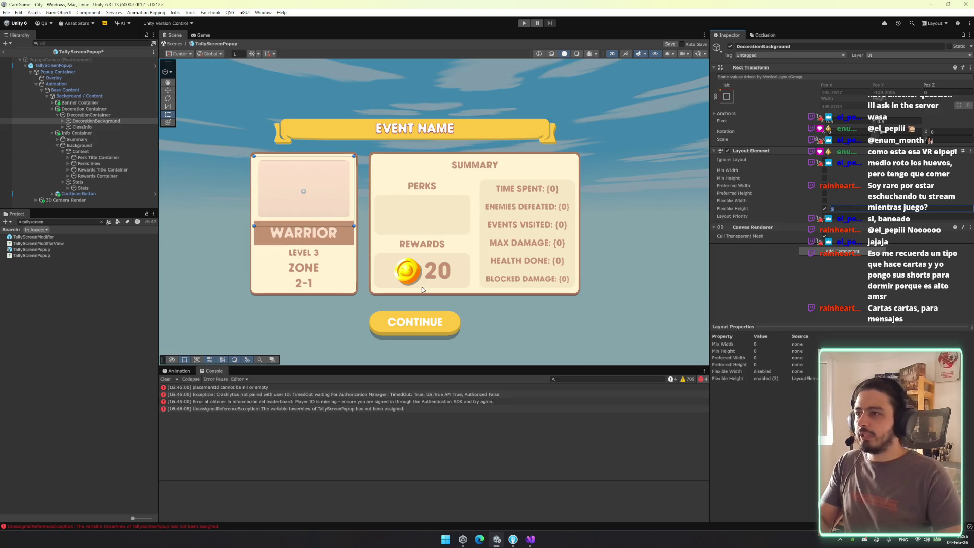
type("6")
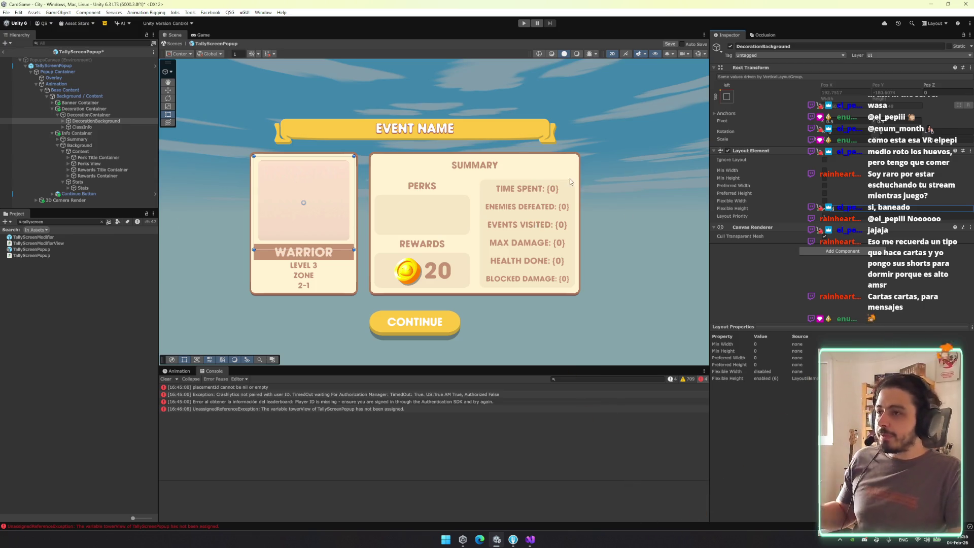
scroll(359, 201, "up", 5)
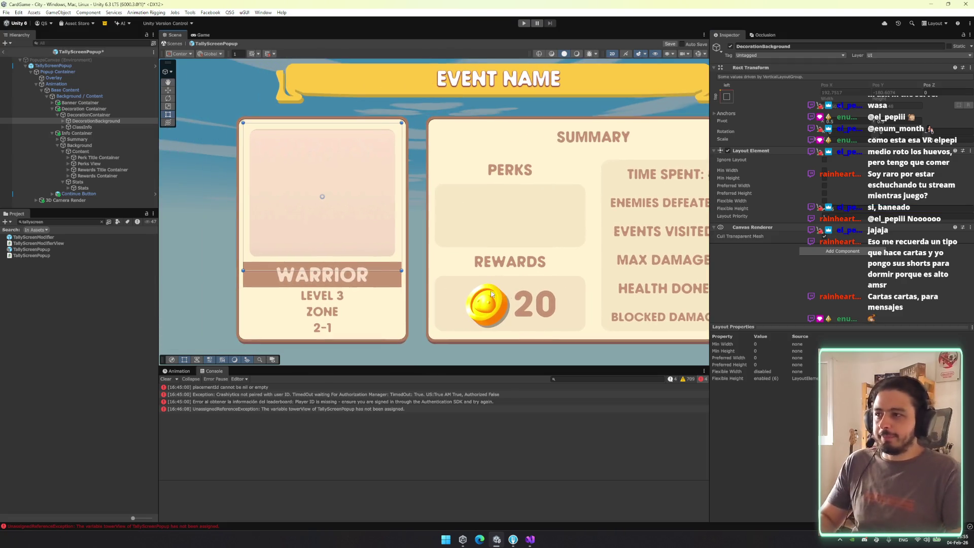
left_click(95, 133)
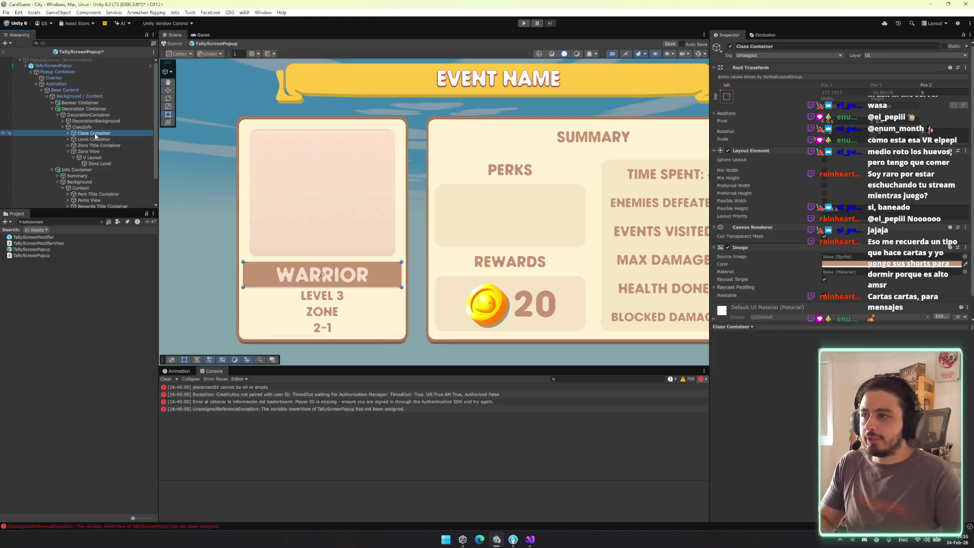
Remove the banner image behind WARRIOR and eyedrop a brown colour onto the ClassLabel text
right_click(791, 247)
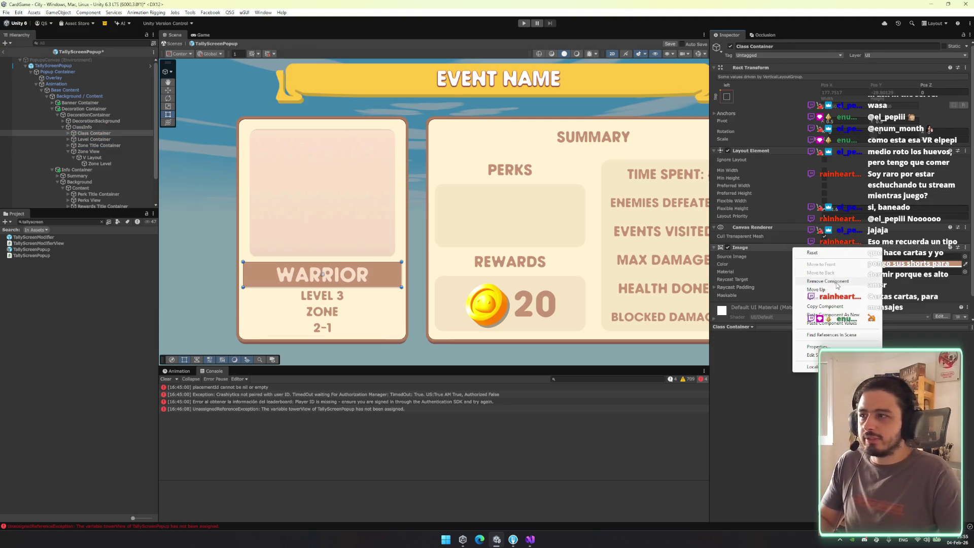
left_click(837, 281)
left_click(69, 133)
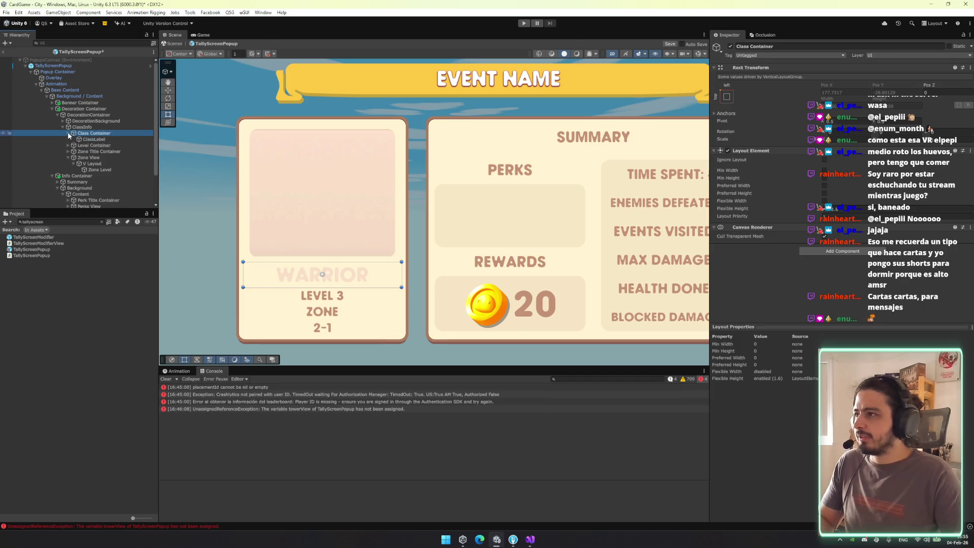
left_click(94, 139)
left_click(966, 287)
left_click(303, 212)
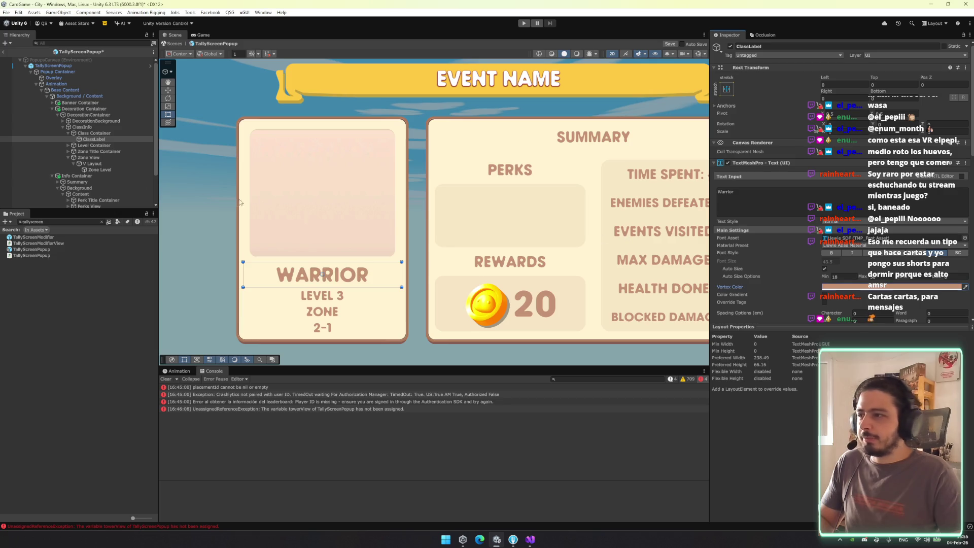
Group Class Container and Level Container under a new parent GameObject with Ctrl+Shift+G
left_click(68, 133)
left_click(82, 127)
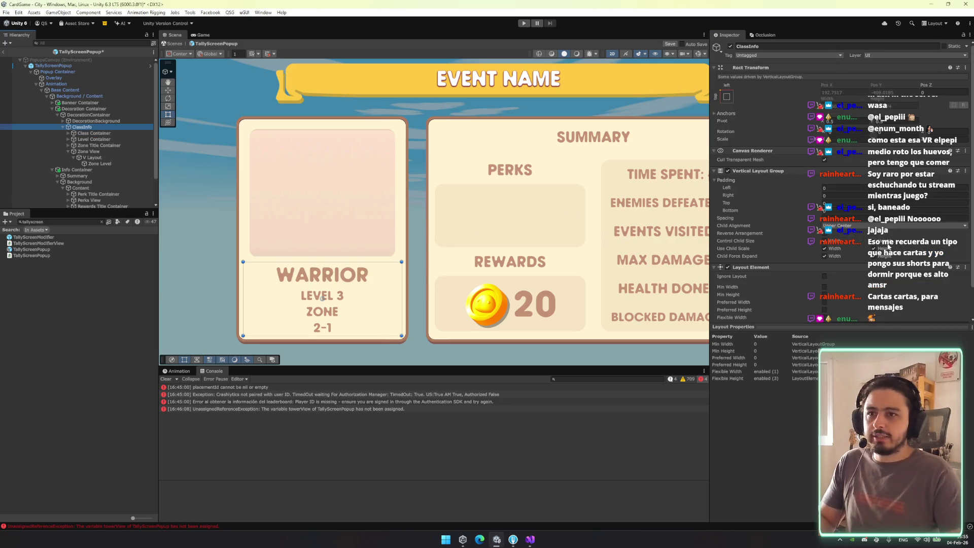
scroll(831, 260, "down", 2)
left_click(95, 139)
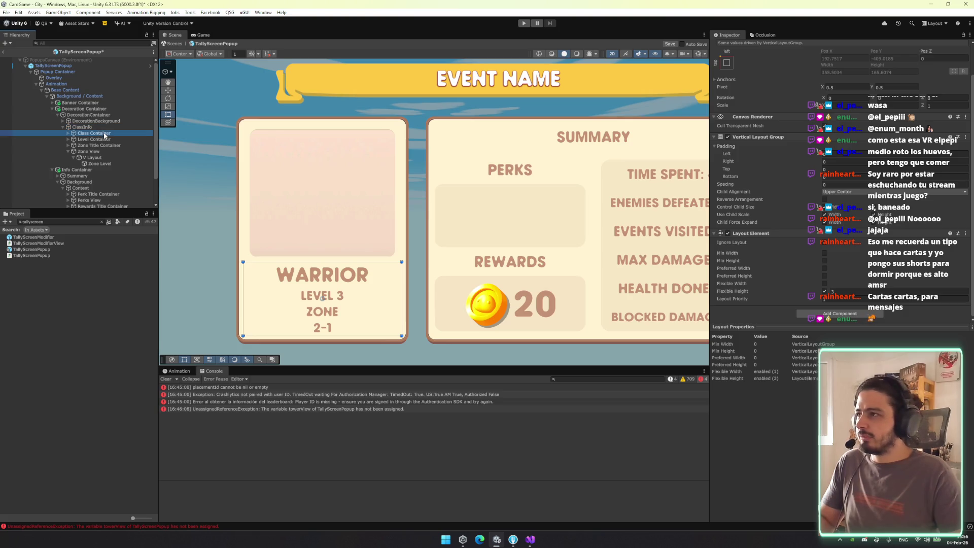
key("Up")
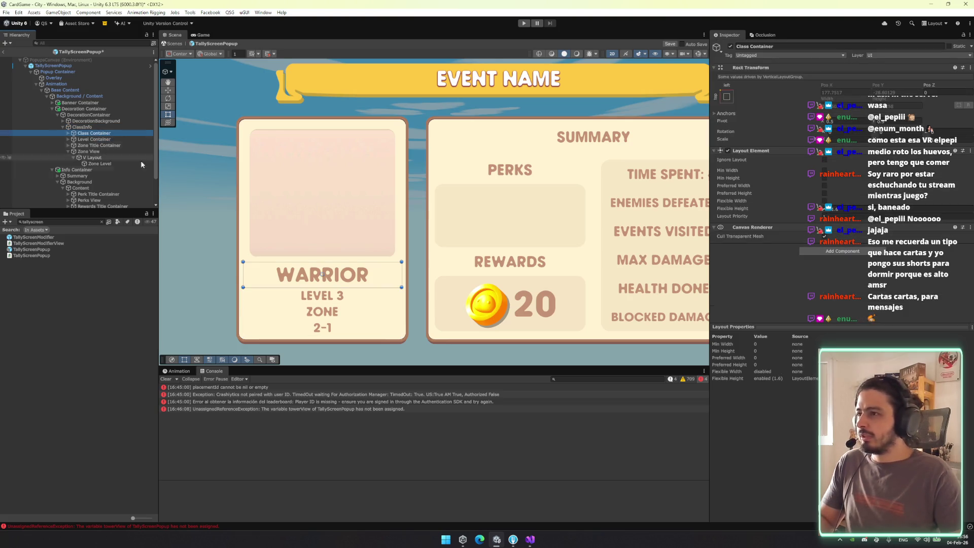
left_click(102, 139, "ctrl")
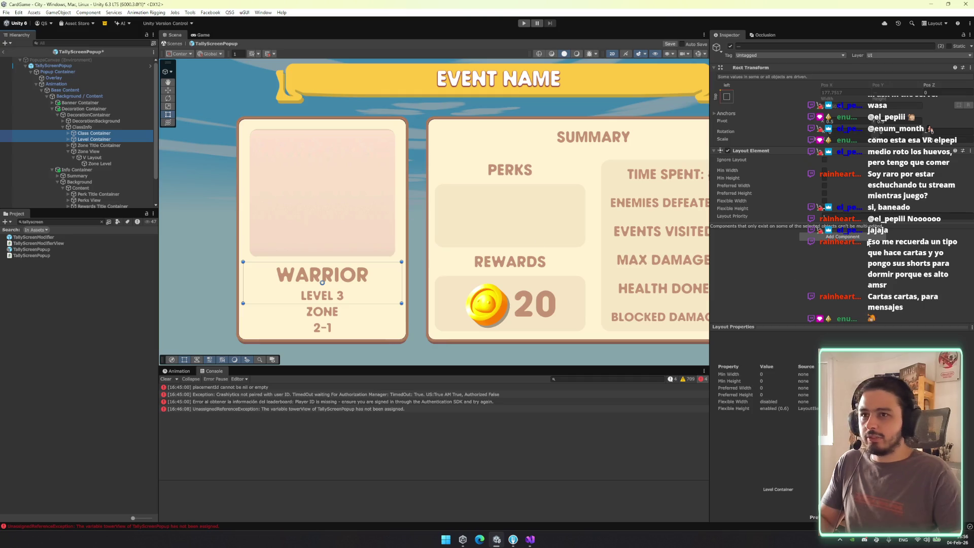
key("ctrl+shift+g")
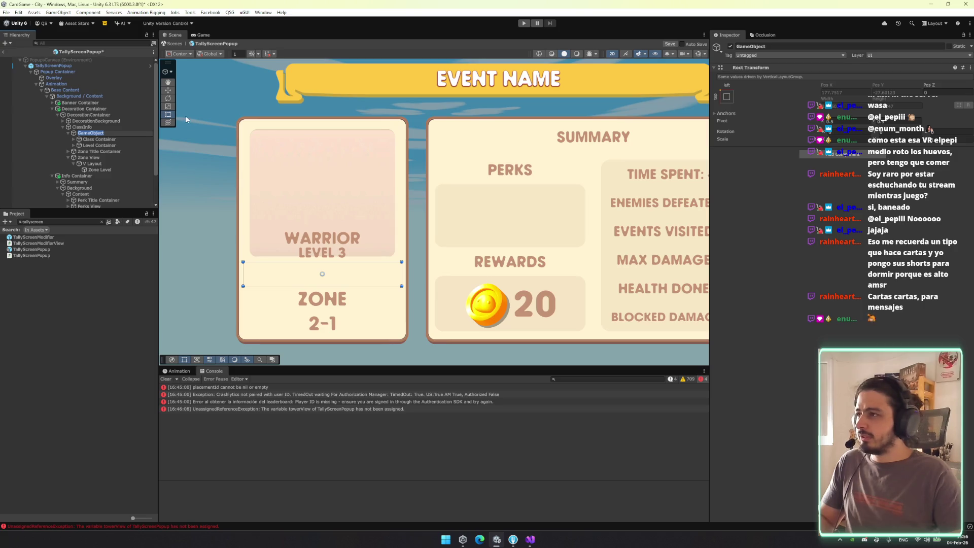
left_click(108, 138)
Remove the shared Layout Element and add a Vertical Layout Group to the new GameObject
left_click(110, 150, "shift")
right_click(787, 152)
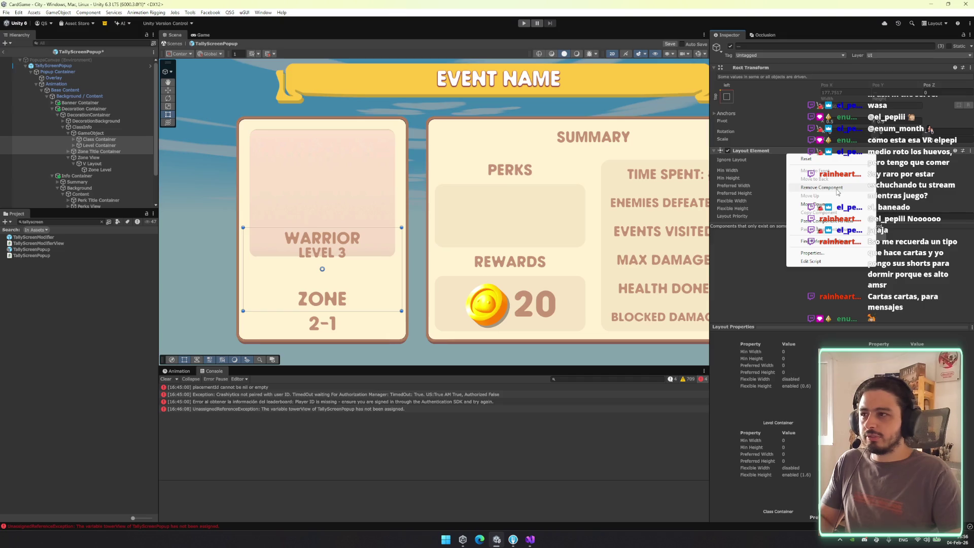
left_click(837, 188)
left_click(94, 133)
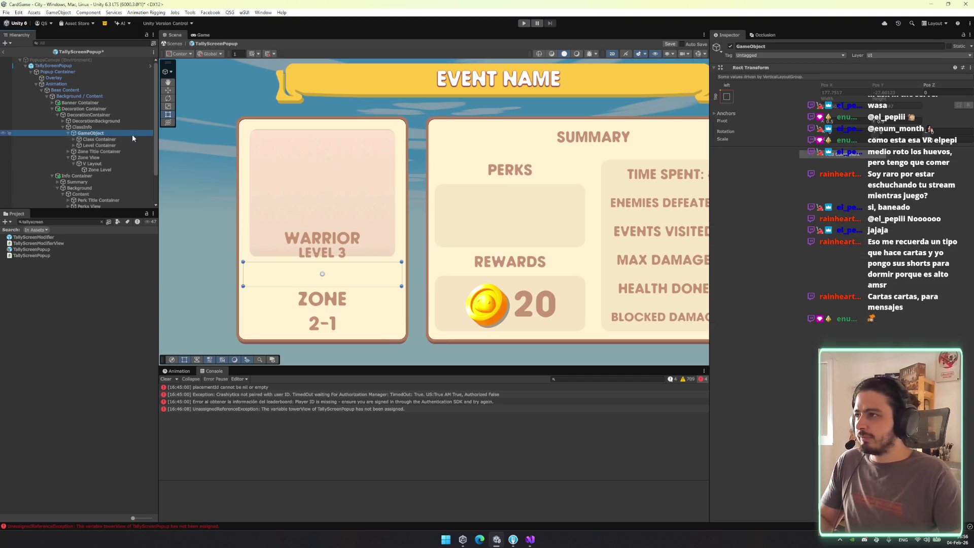
left_click(825, 154)
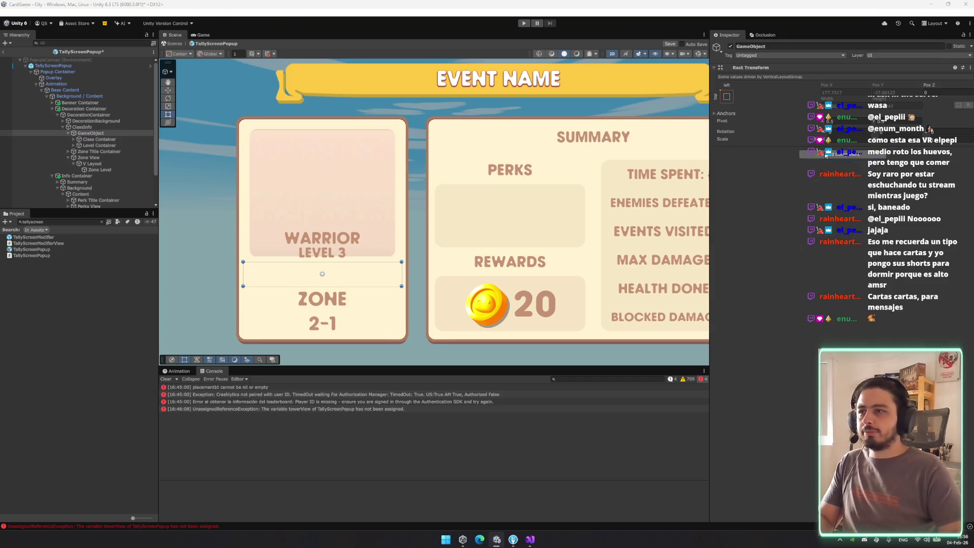
key("Return")
left_click(108, 132)
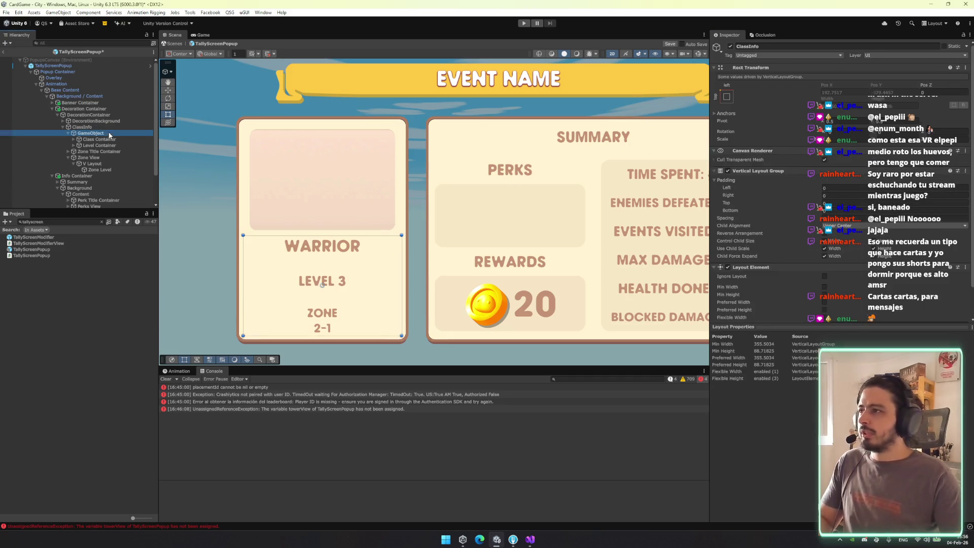
Add an Image component to the WARRIOR/LEVEL 3 group and pack the labels closer
left_click(842, 251)
type("ia")
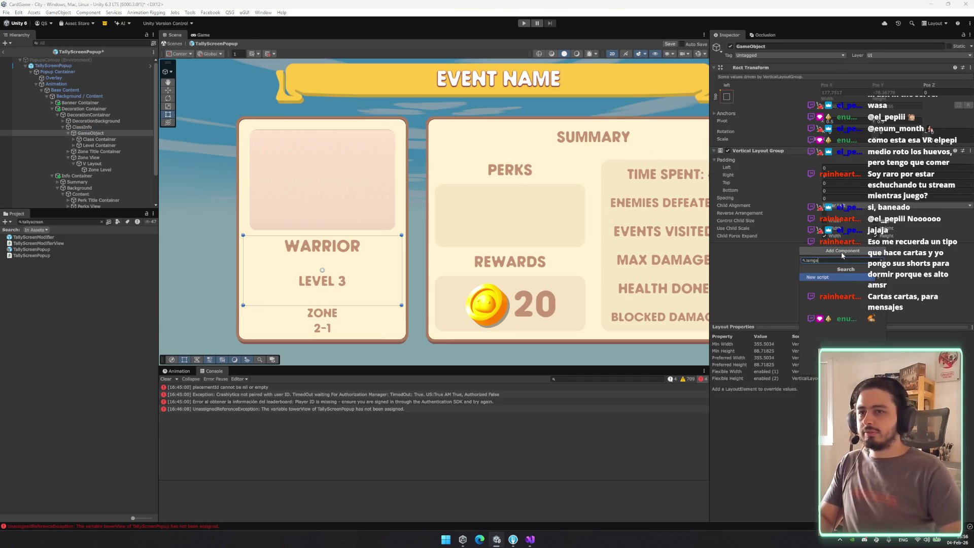
key("BackSpace")
type("mage")
key("Return")
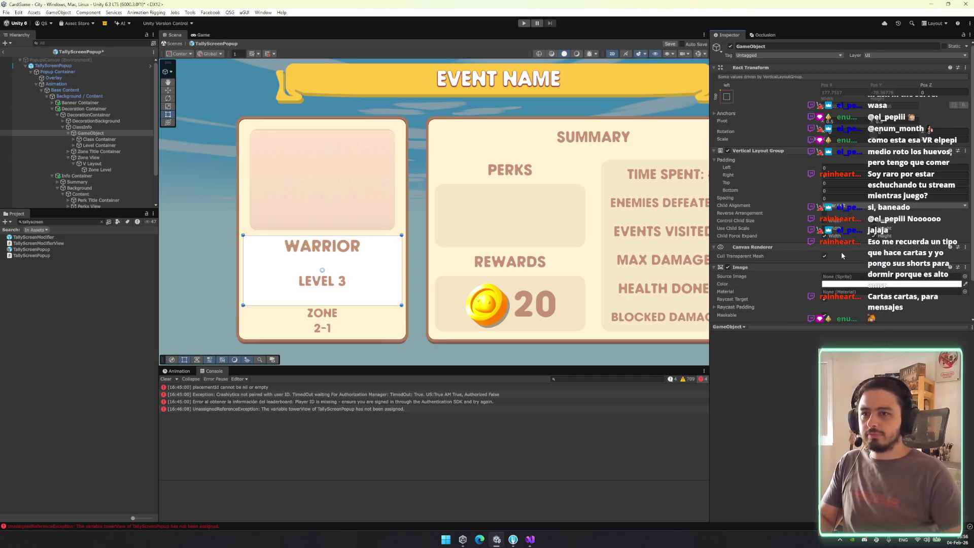
left_click(873, 220)
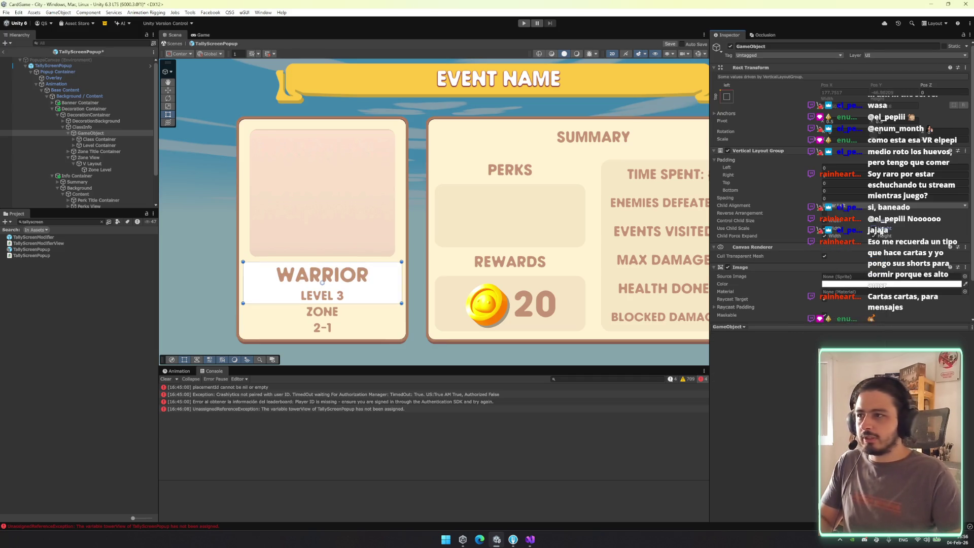
Give the group image the whiteSquare sprite, light cream colour and pixels-per-unit multiplier 5
left_click(965, 276)
scroll(842, 344, "down", 15)
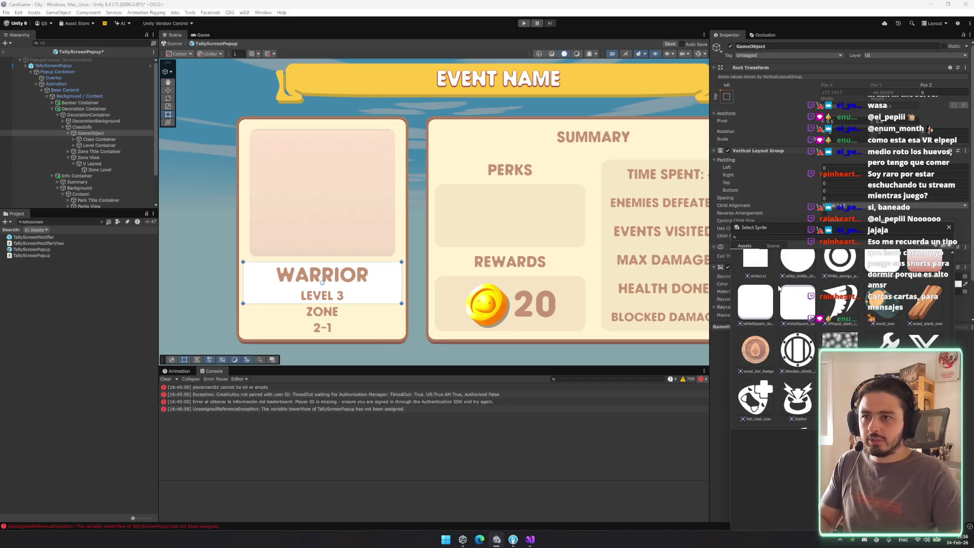
double_click(860, 281)
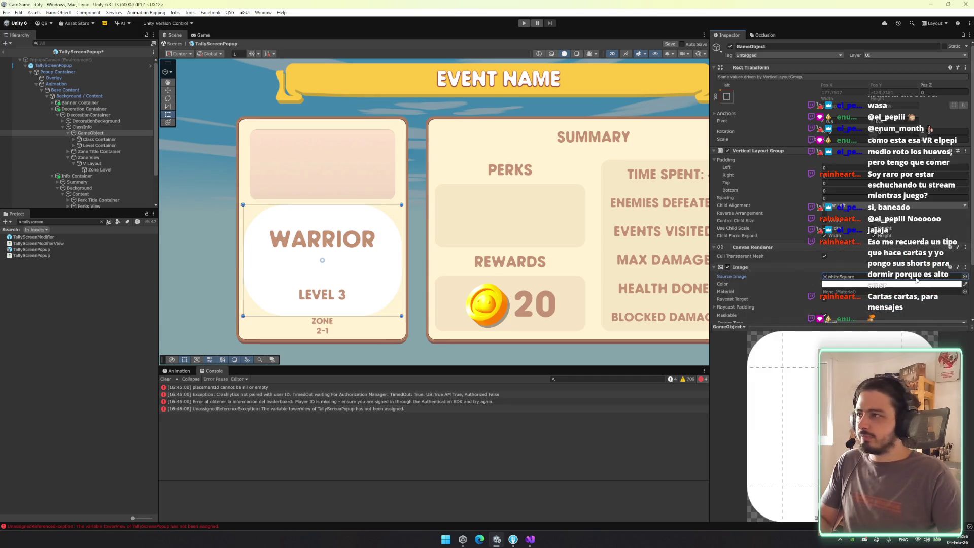
left_click(964, 283)
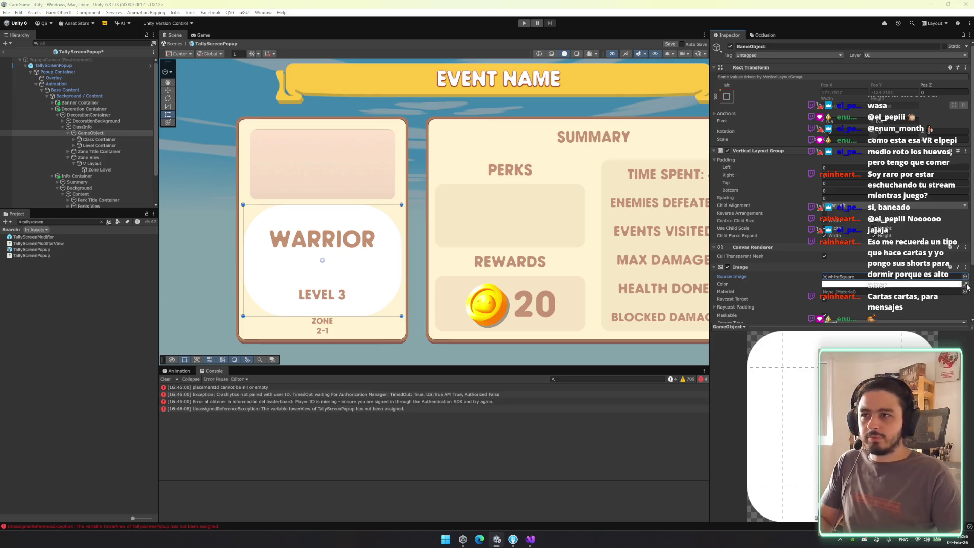
left_click(619, 210)
left_click(873, 284)
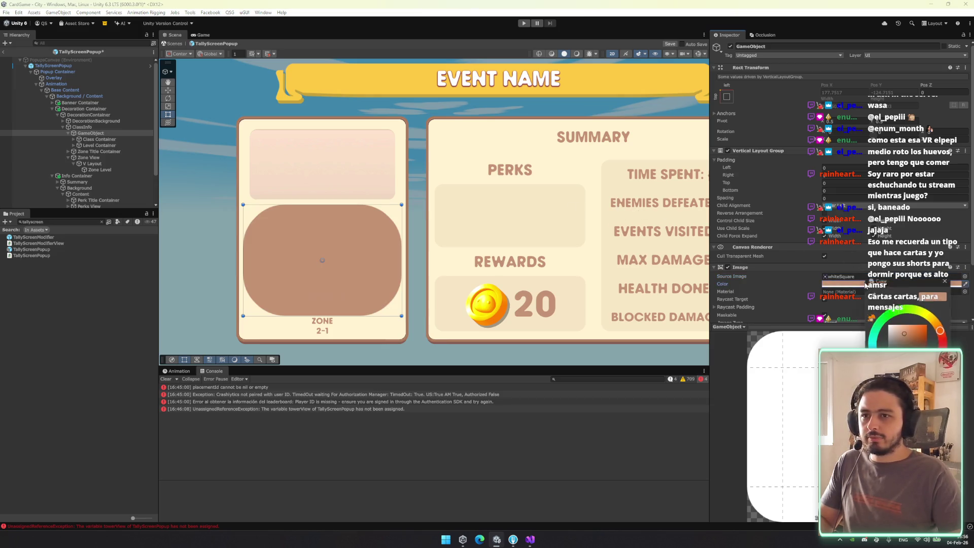
left_click(891, 318)
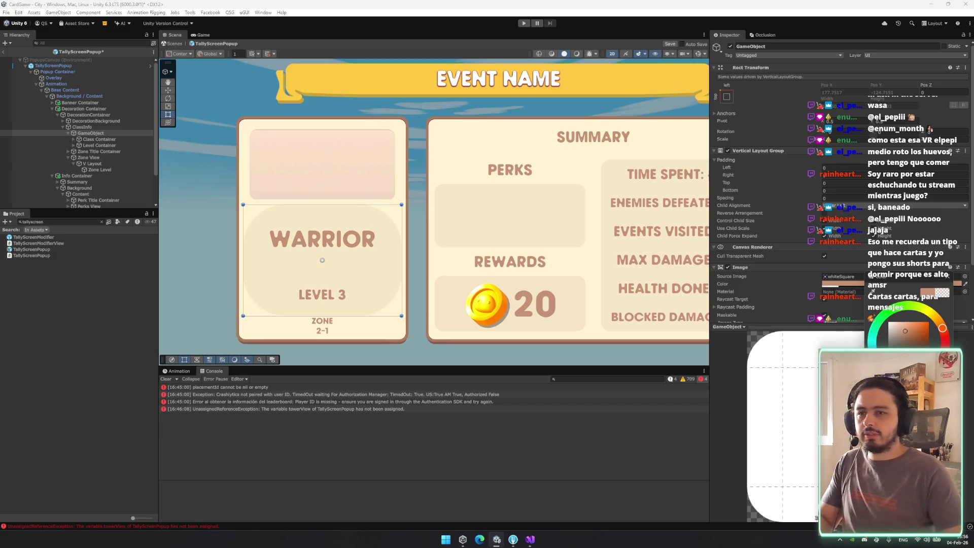
left_click(877, 303)
scroll(877, 303, "down", 3)
left_click(863, 272)
type("5")
Add a Layout Element to the WARRIOR/LEVEL 3 container and enable its flexible height
left_click(97, 132)
key("Left")
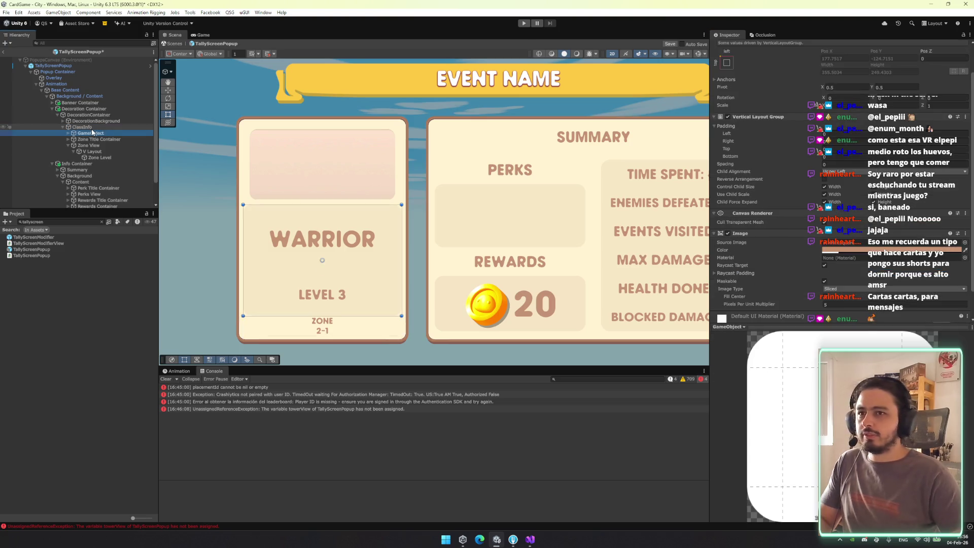
scroll(840, 229, "down", 2)
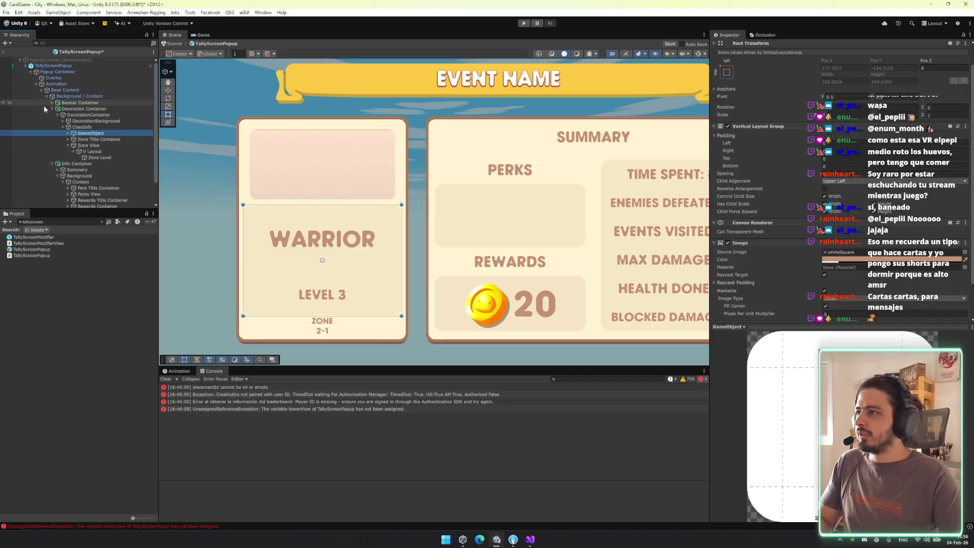
left_click(80, 140)
left_click(81, 144)
key("Left")
key("Up")
key("Up")
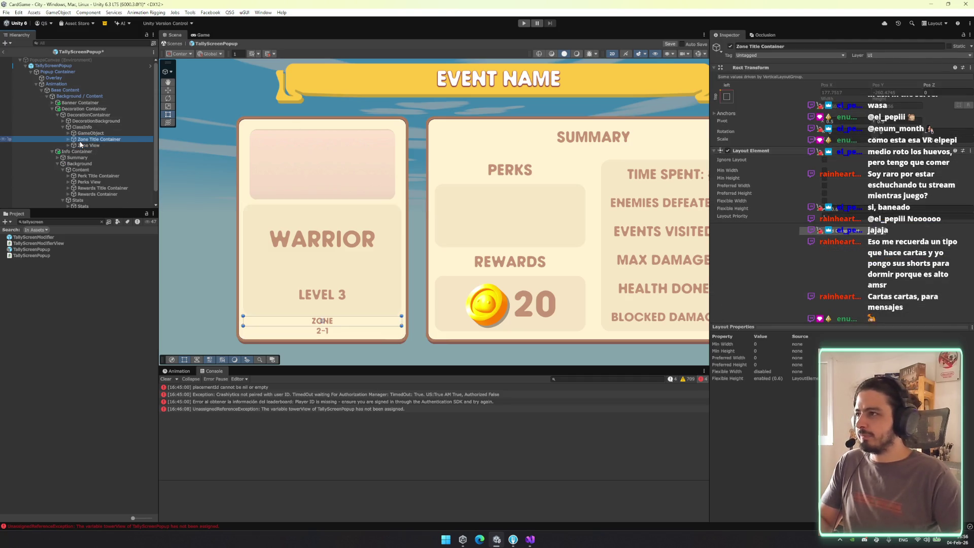
left_click(756, 151)
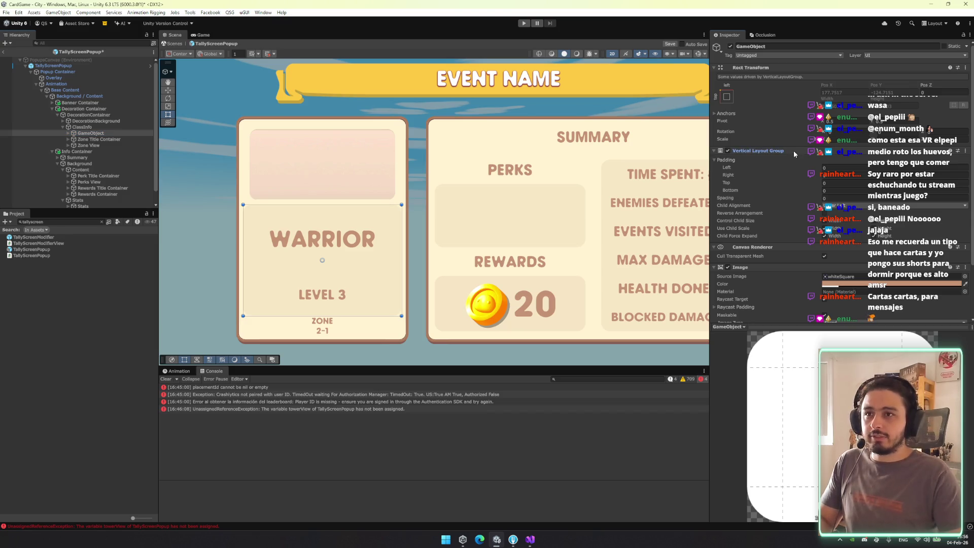
left_click(830, 291)
type("layout")
key("Return")
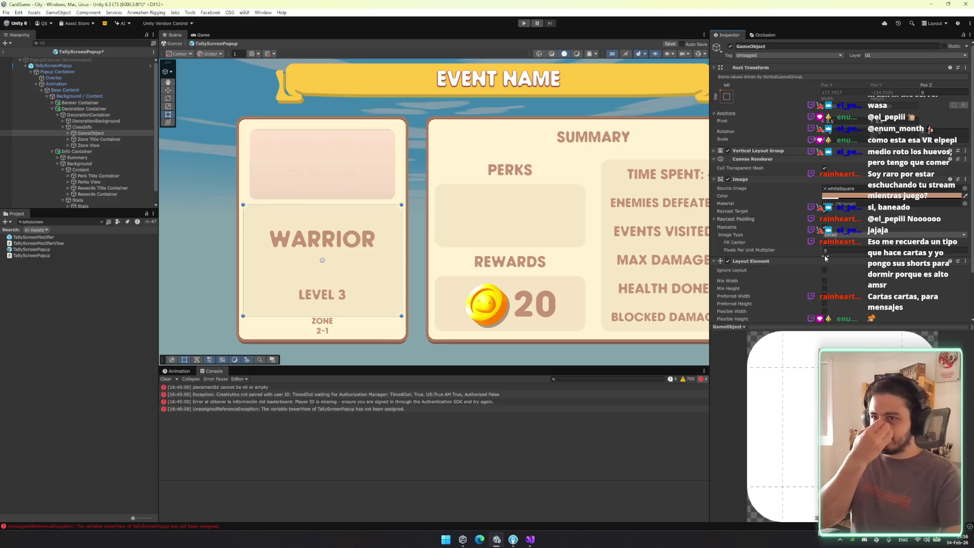
scroll(830, 299, "down", 2)
left_click(825, 264)
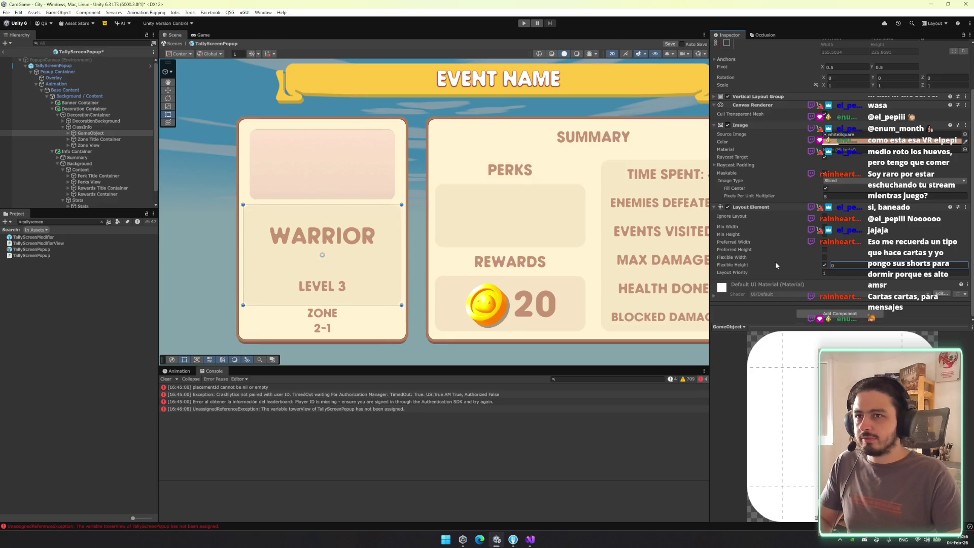
type("1")
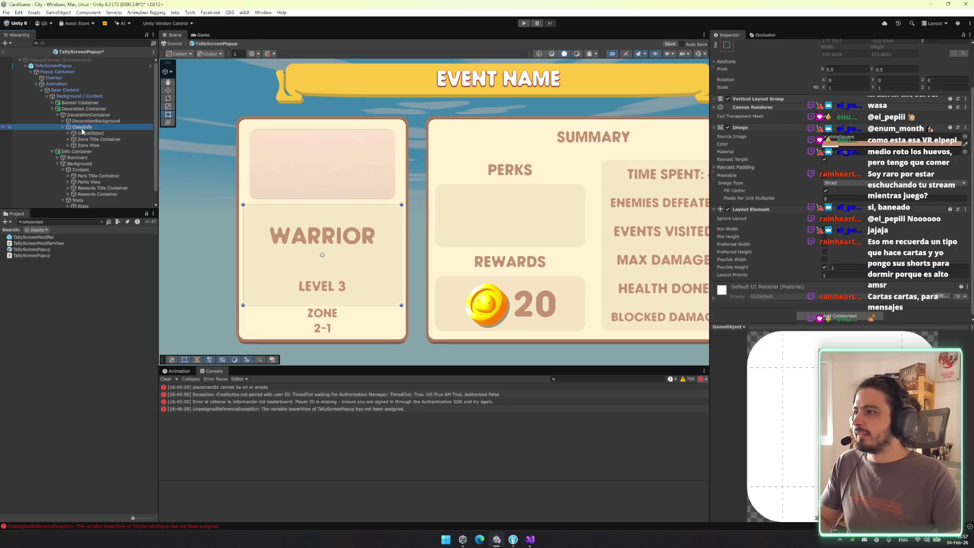
Remove the container's Image component and set its flexible height to 2.23
left_click(97, 139)
left_click(68, 133)
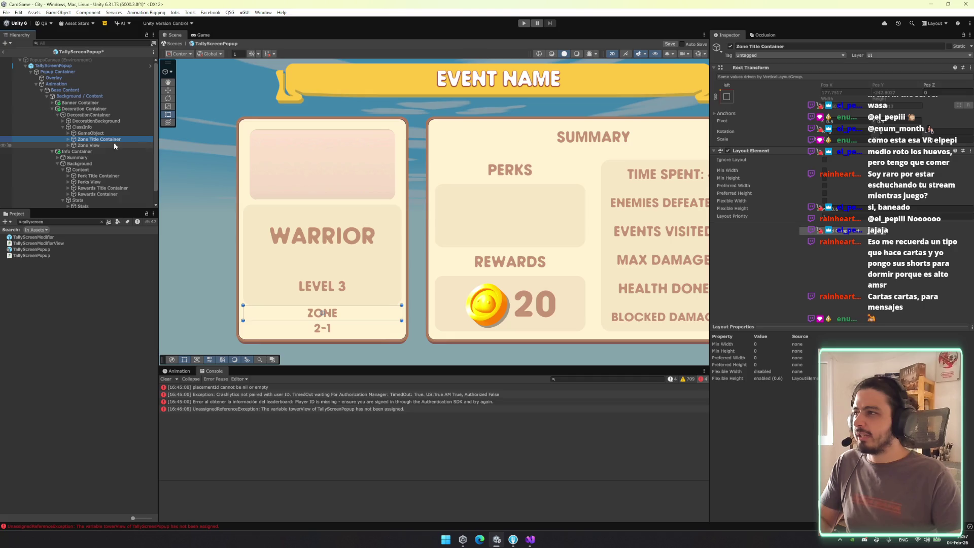
left_click(110, 139)
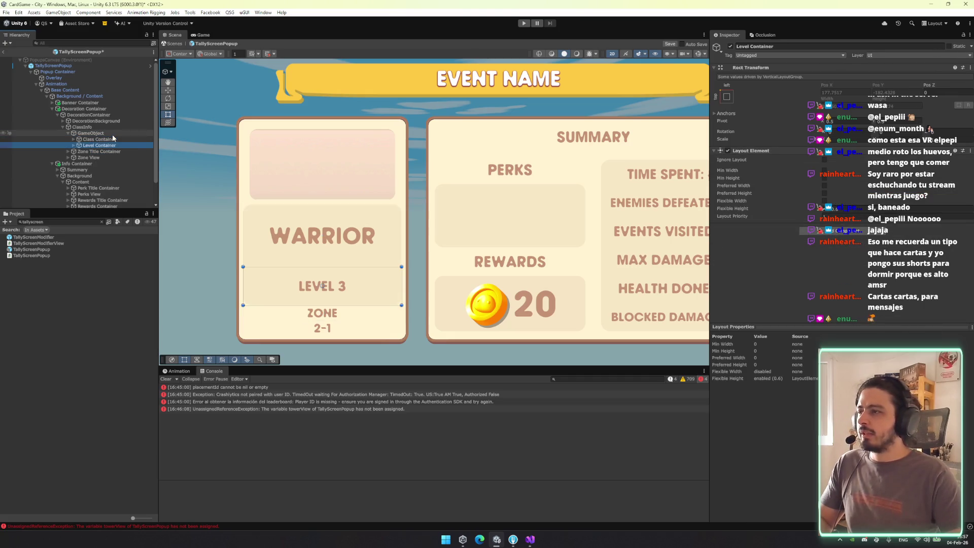
left_click(107, 133)
right_click(775, 179)
right_click(764, 181)
left_click(802, 214)
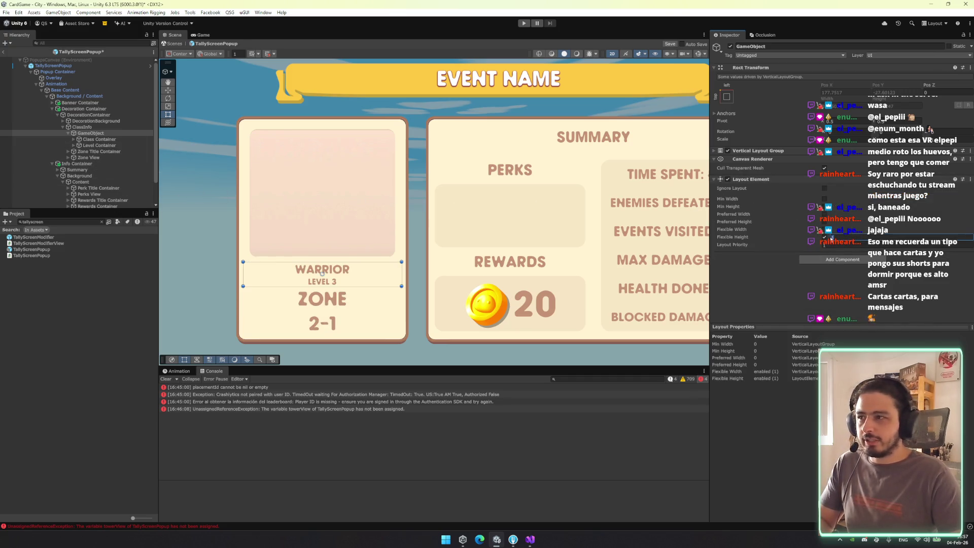
type("2.23")
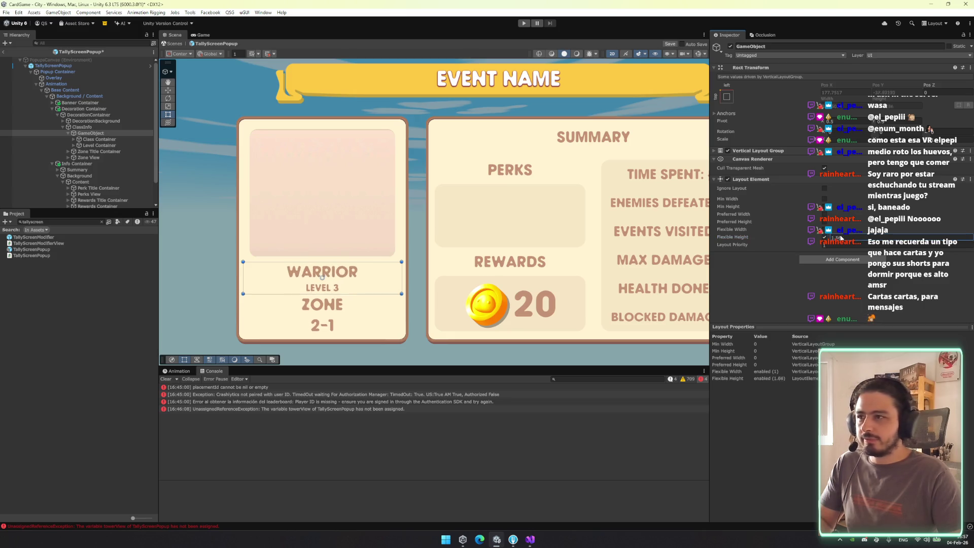
Group the class and level text containers under a new empty parent
left_click(127, 139)
left_click(126, 145, "shift")
key("ctrl+shift+g")
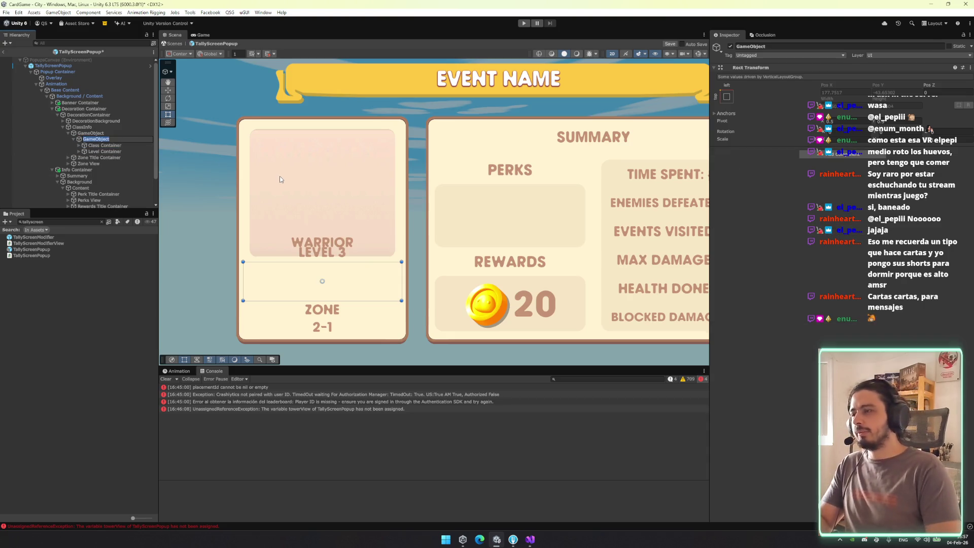
Copy the outer container's component and stretch the new inner group to fill its parent
left_click(727, 97)
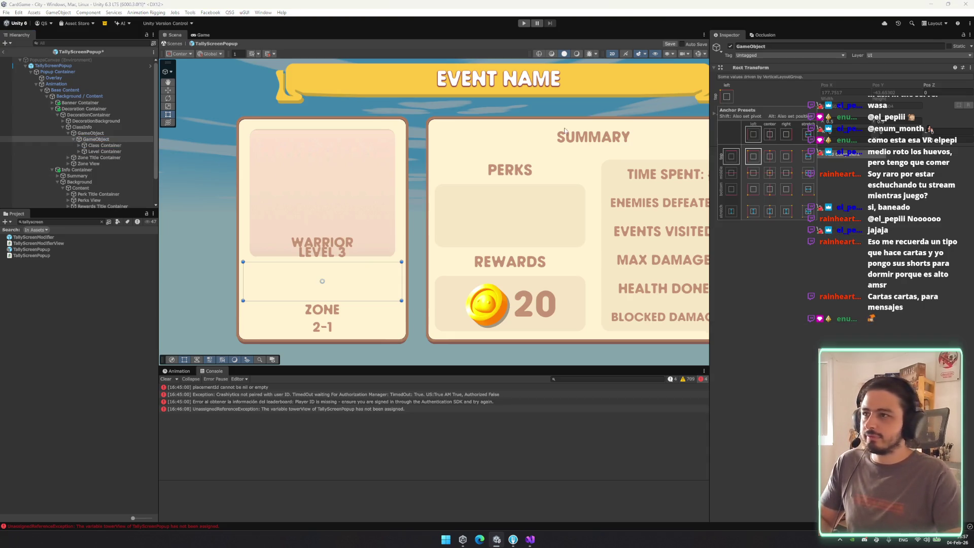
left_click(101, 139)
left_click(90, 132)
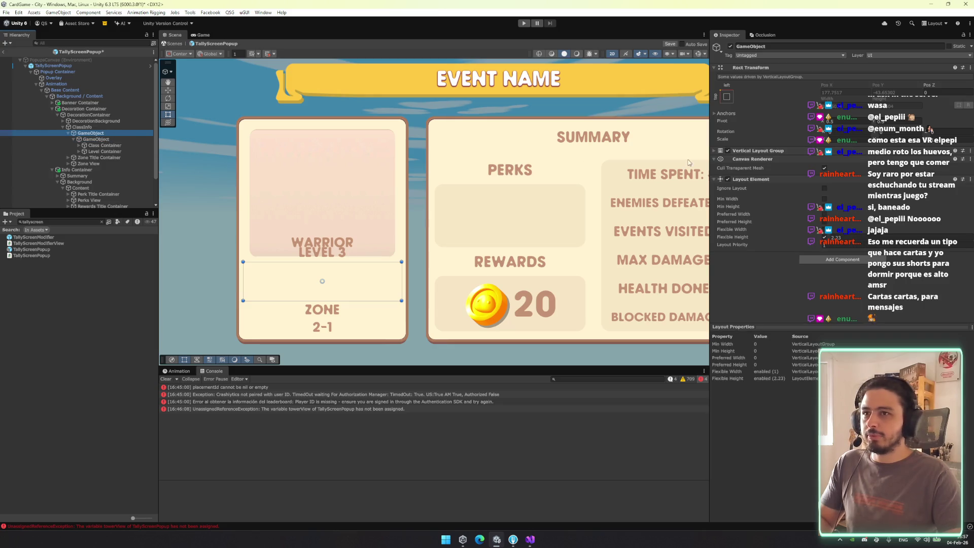
right_click(782, 155)
left_click(806, 178)
left_click(107, 140)
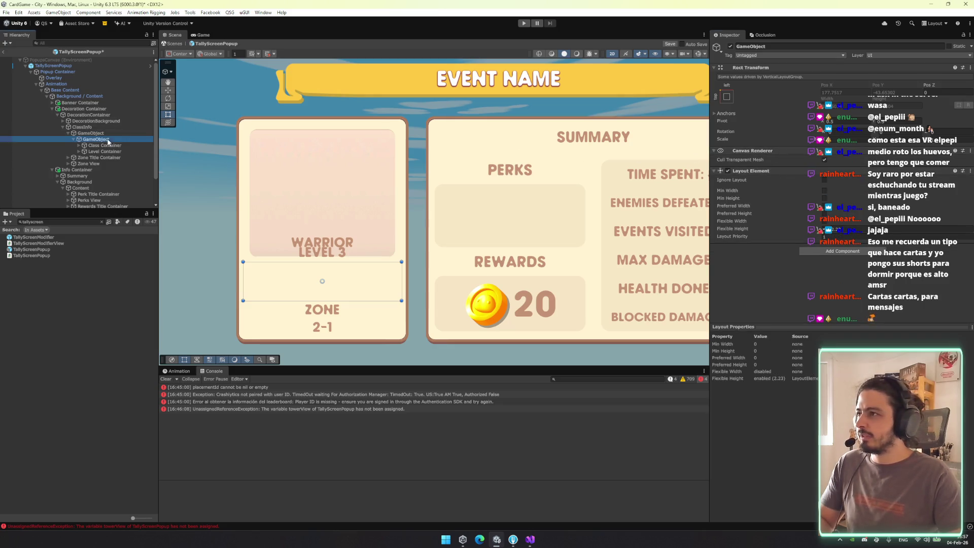
left_click(727, 89)
left_click(809, 203)
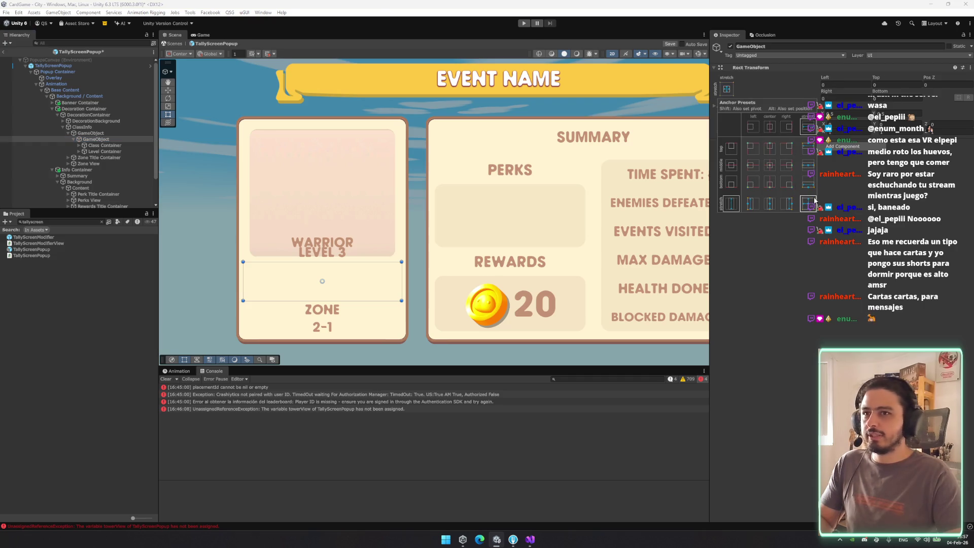
left_click(105, 145)
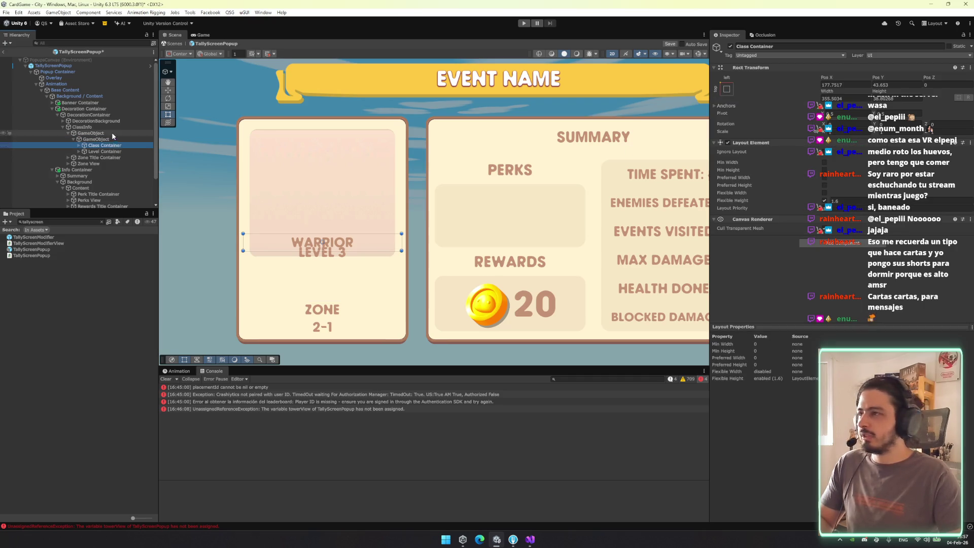
left_click(96, 139)
Add a Vertical Layout Group to the inner group and paste the copied Image as new
left_click(842, 145)
type("ve")
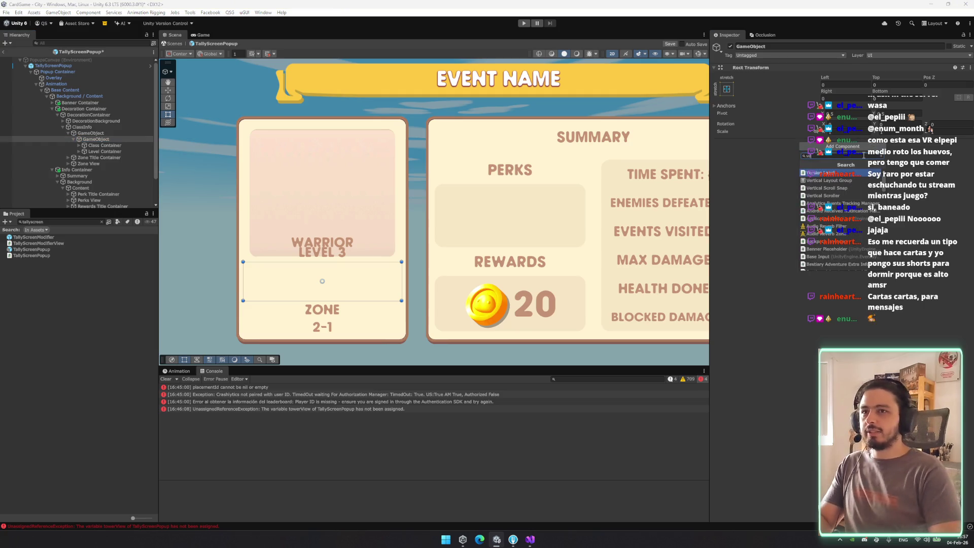
left_click(822, 180)
left_click(726, 89)
right_click(802, 142)
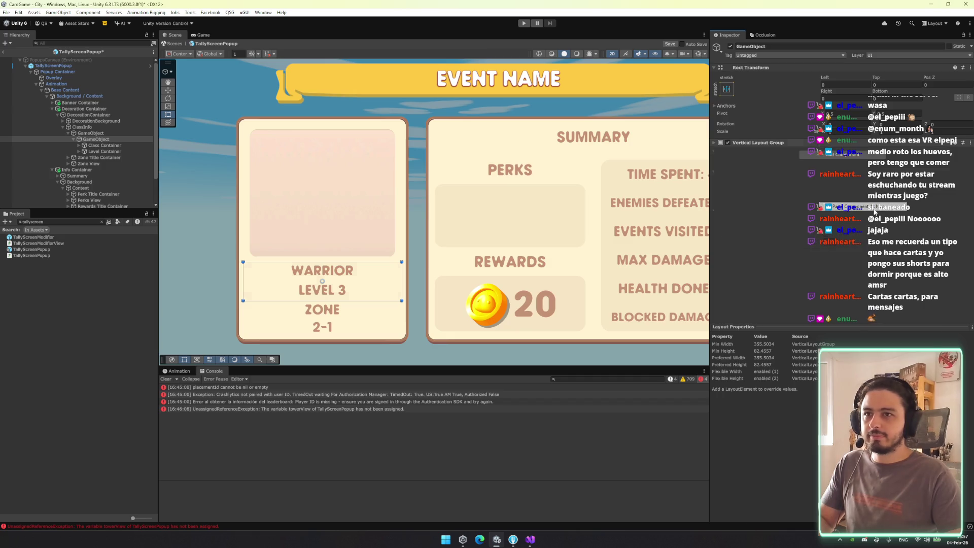
left_click(874, 212)
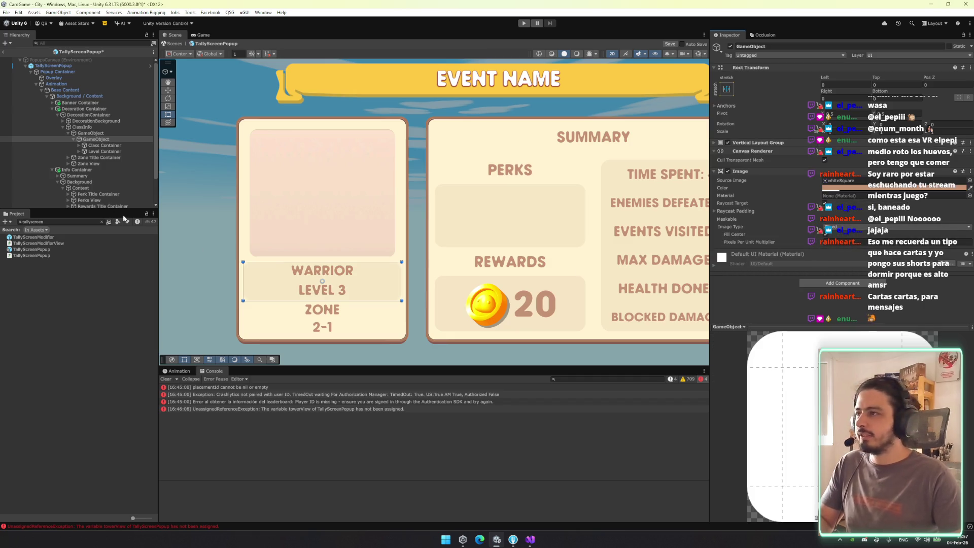
Rename the backing object to Background and the parent group to Class Data
left_click(102, 138)
type("Ba")
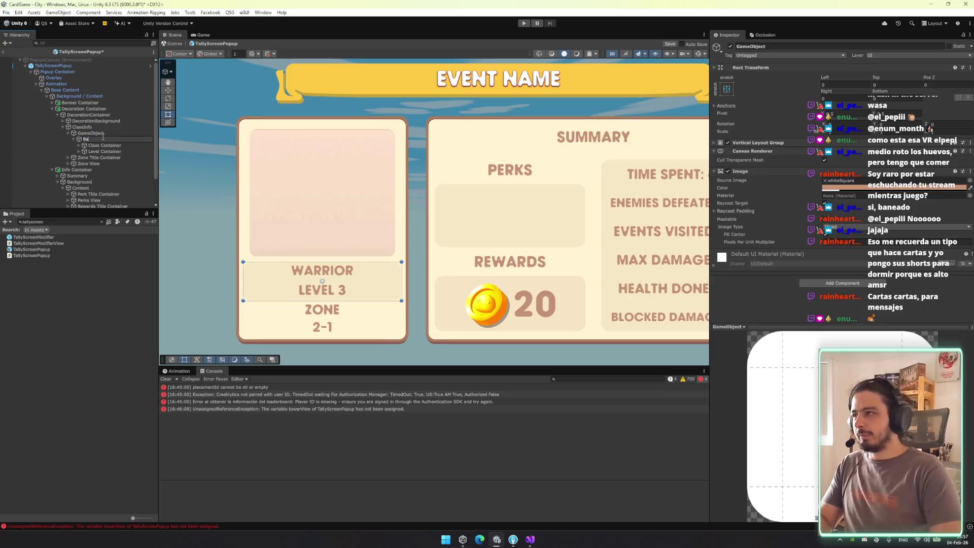
type("ckground")
key("Return")
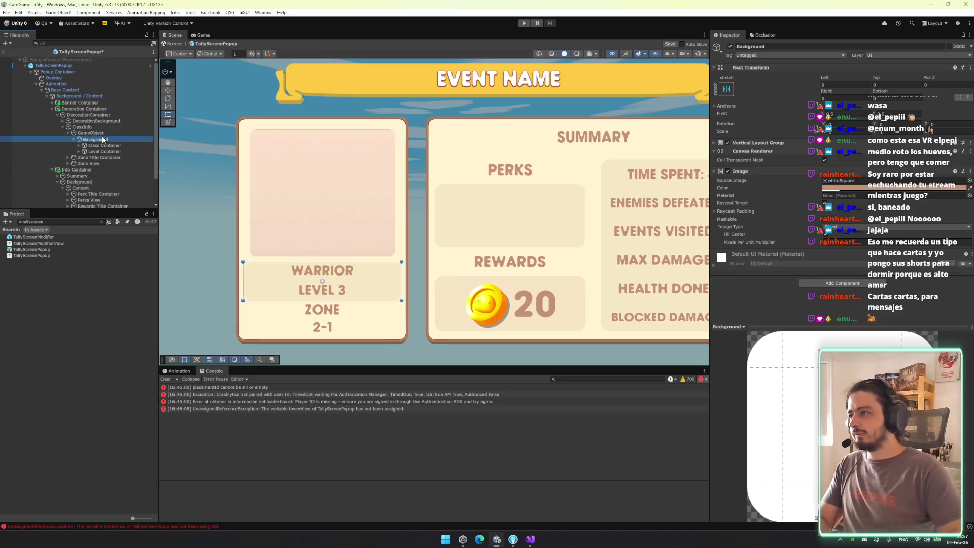
left_click(103, 135)
type("Class Data")
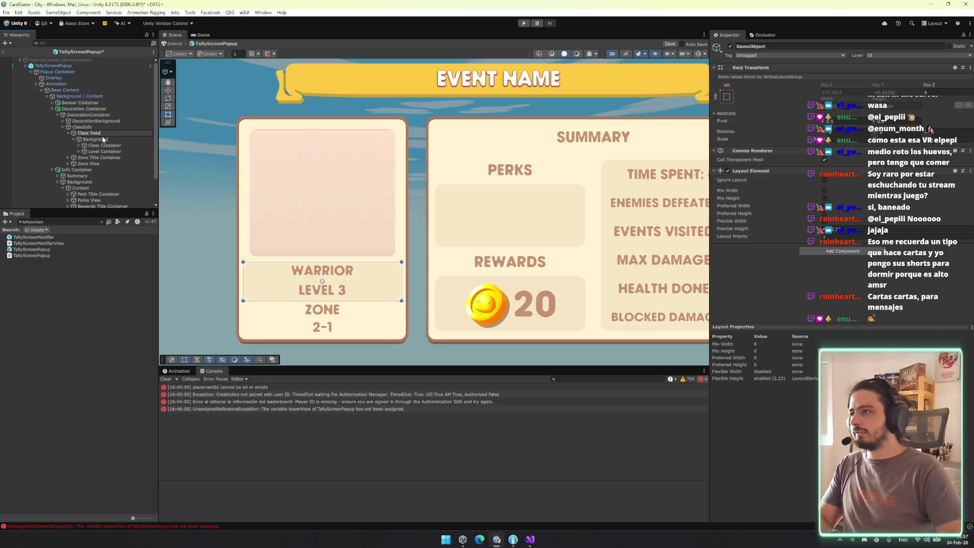
key("Return")
key("Left")
left_click(102, 139)
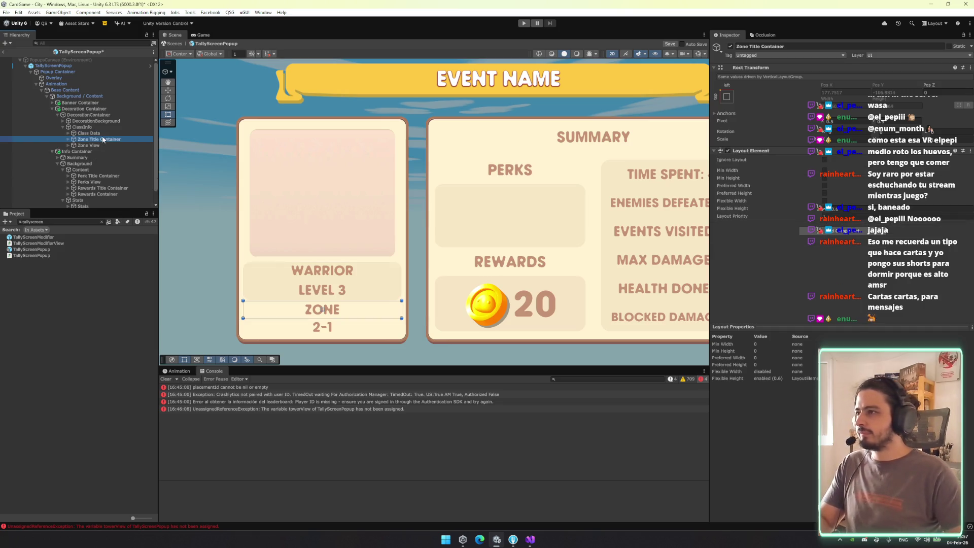
scroll(360, 218, "up", 5)
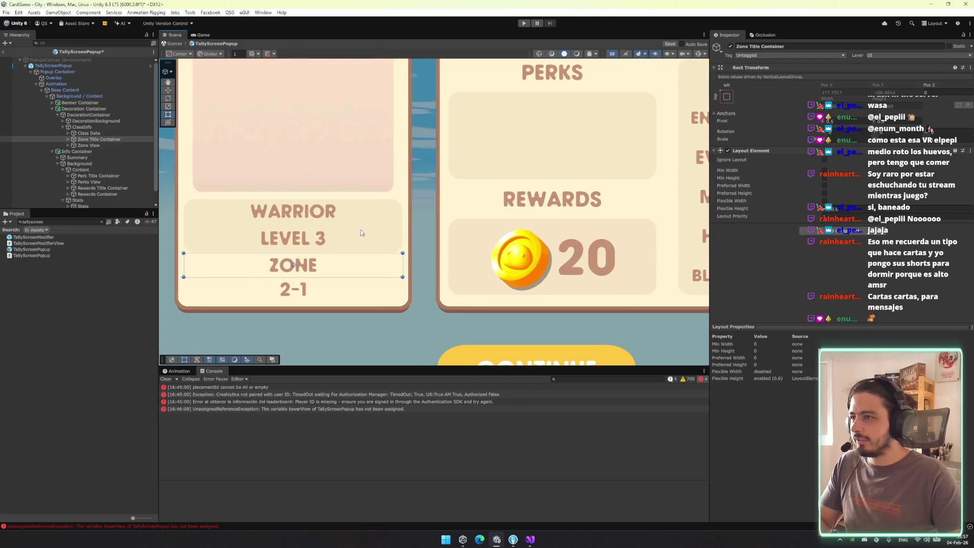
scroll(312, 214, "down", 1)
left_click(94, 133)
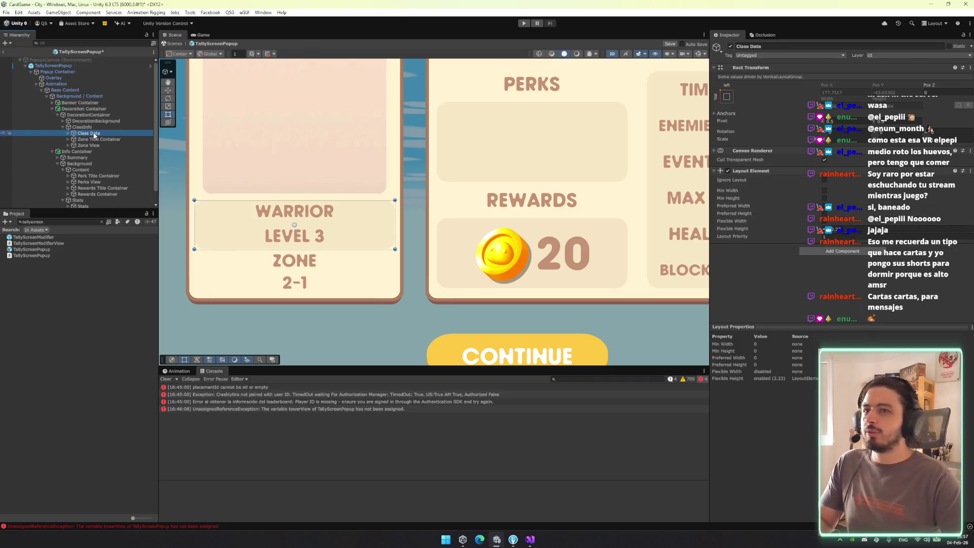
key("Right")
key("Down")
key("Right")
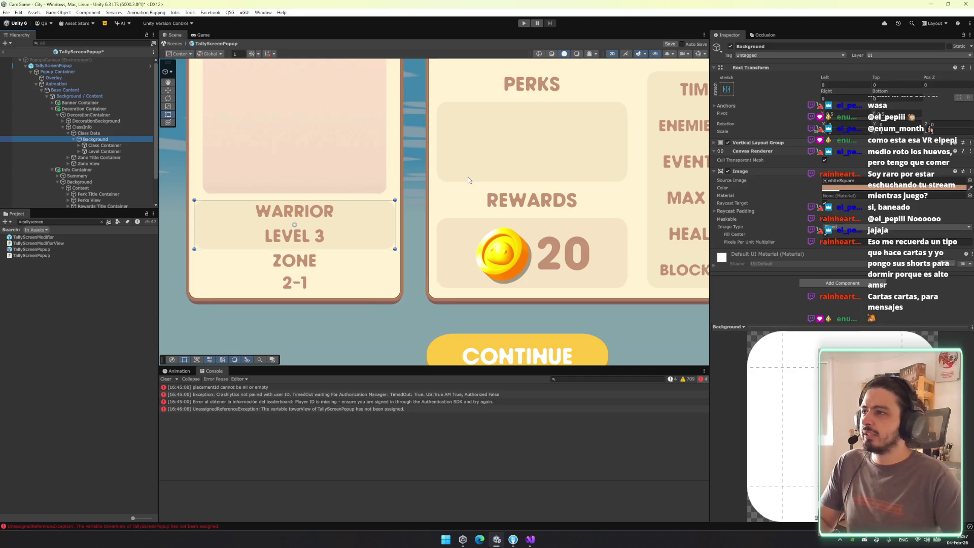
left_click(728, 142)
right_click(784, 144)
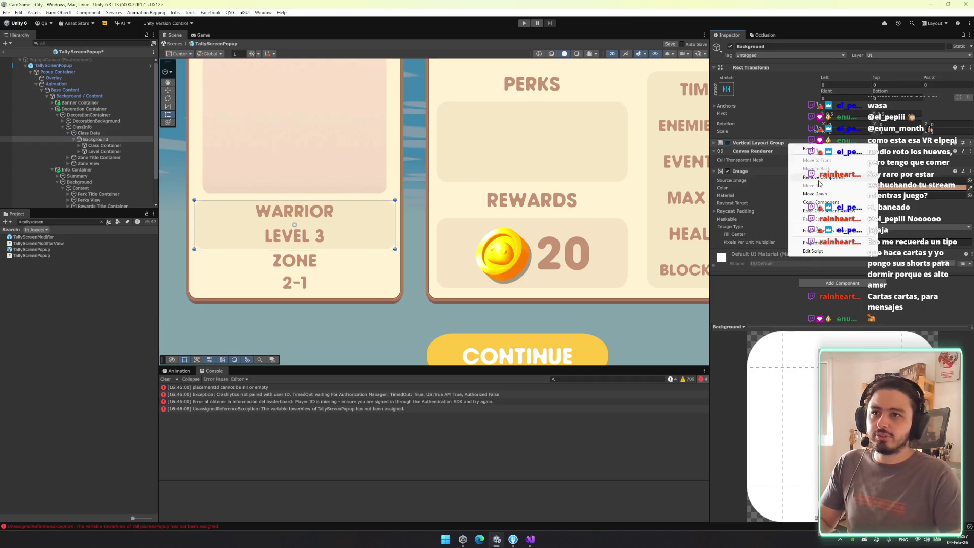
left_click(819, 167)
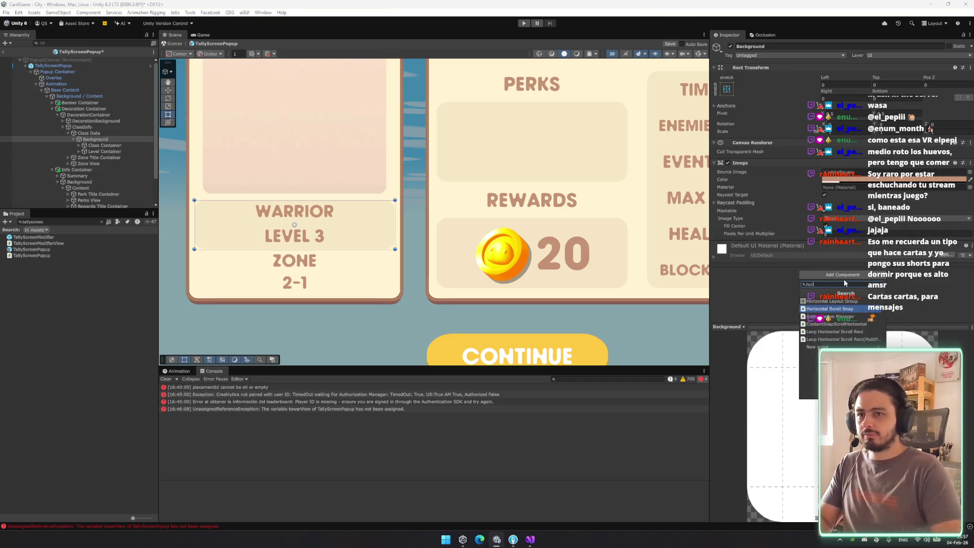
left_click(844, 280)
left_click(839, 263)
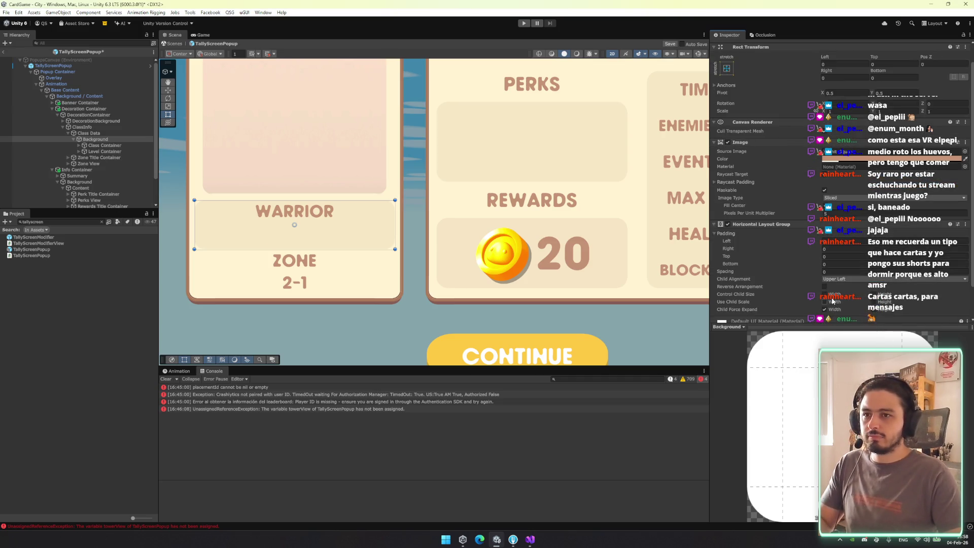
left_click(878, 301)
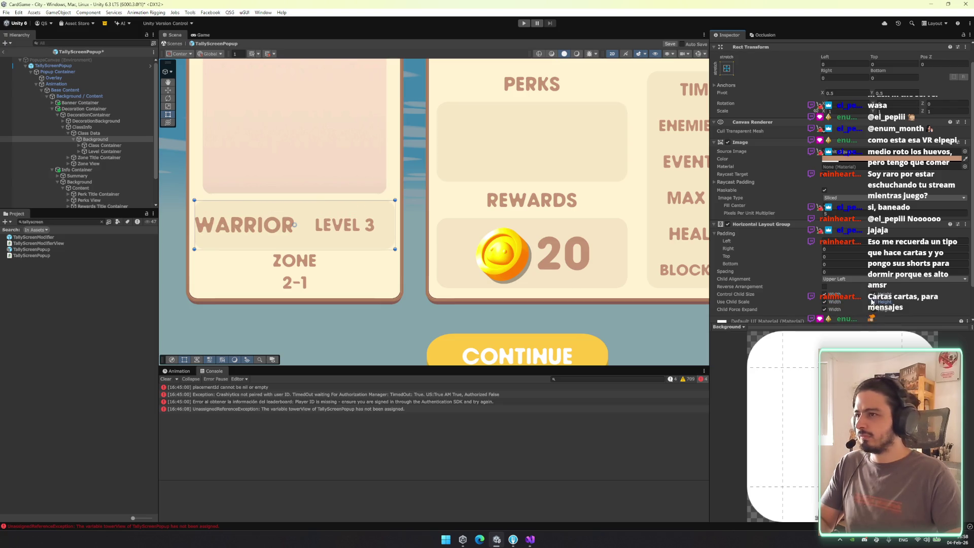
key("ctrl+z")
key("ctrl+z")
key("ctrl+z")
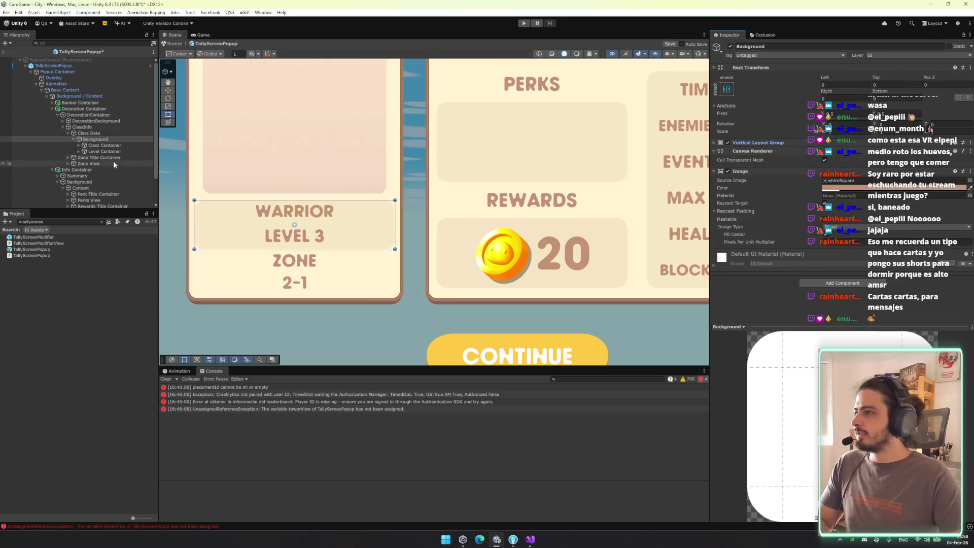
left_click(96, 133)
mouse_move(441, 203)
left_mouse_down()
mouse_move(349, 221)
mouse_move(460, 224)
left_mouse_up()
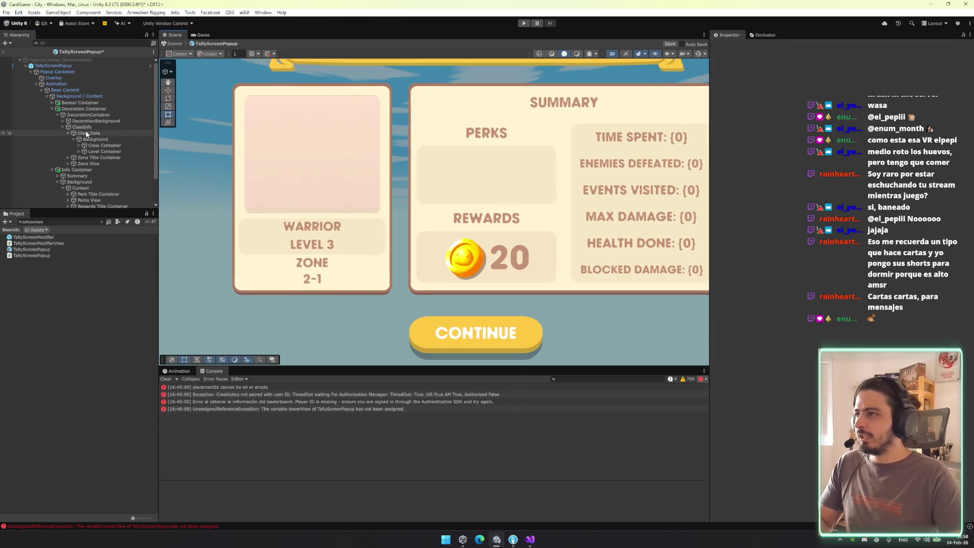
left_click(112, 147)
key("Left")
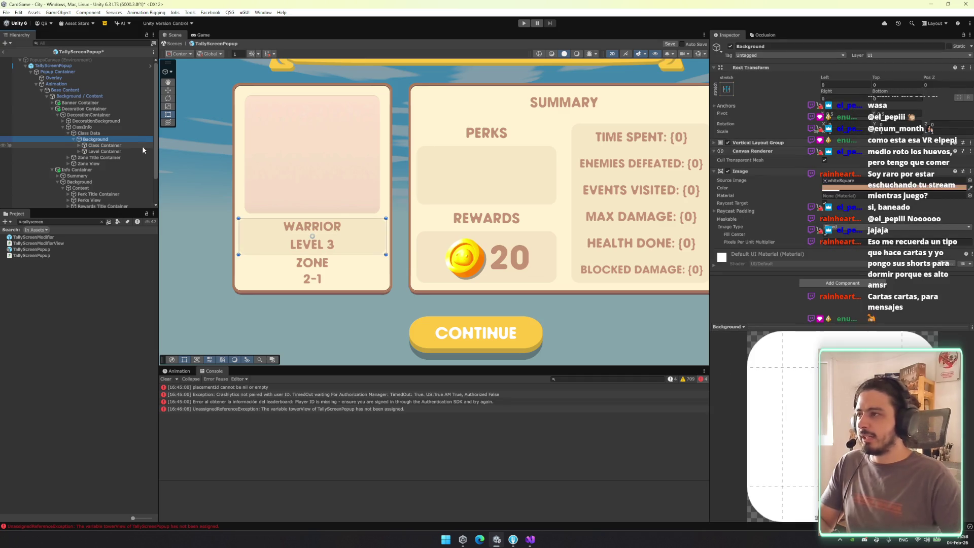
key("Left")
key("Down")
key("Down")
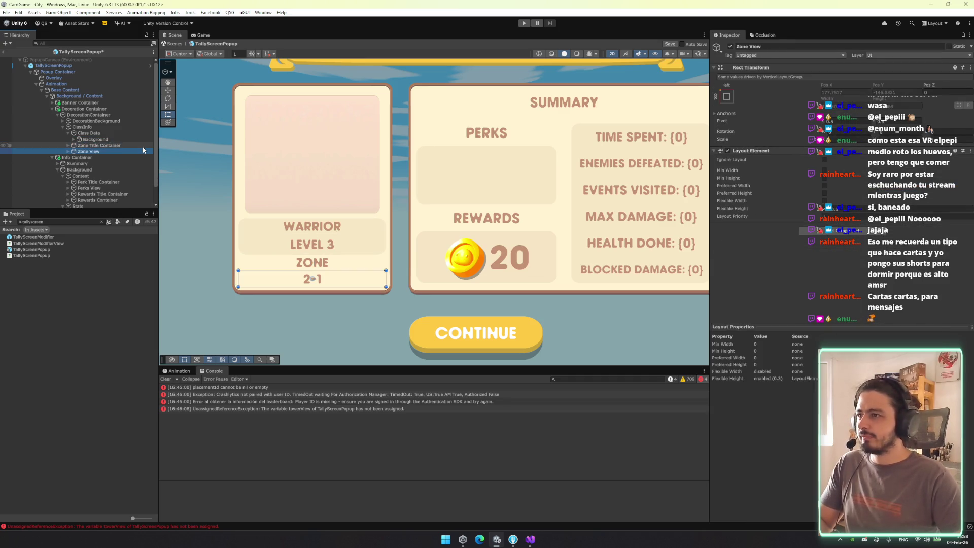
key("Up")
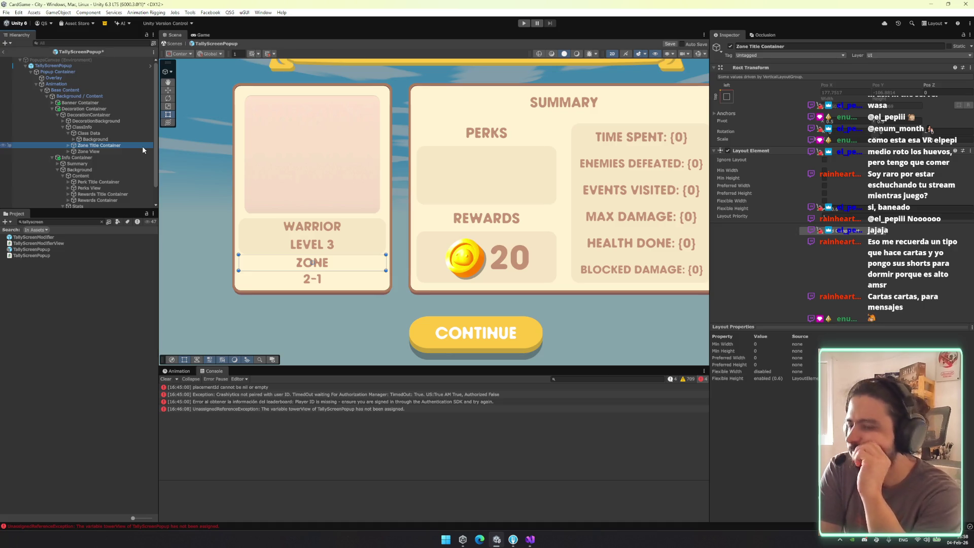
scroll(419, 111, "down", 5)
mouse_move(606, 127)
left_mouse_down()
mouse_move(543, 137)
mouse_move(539, 164)
left_mouse_up()
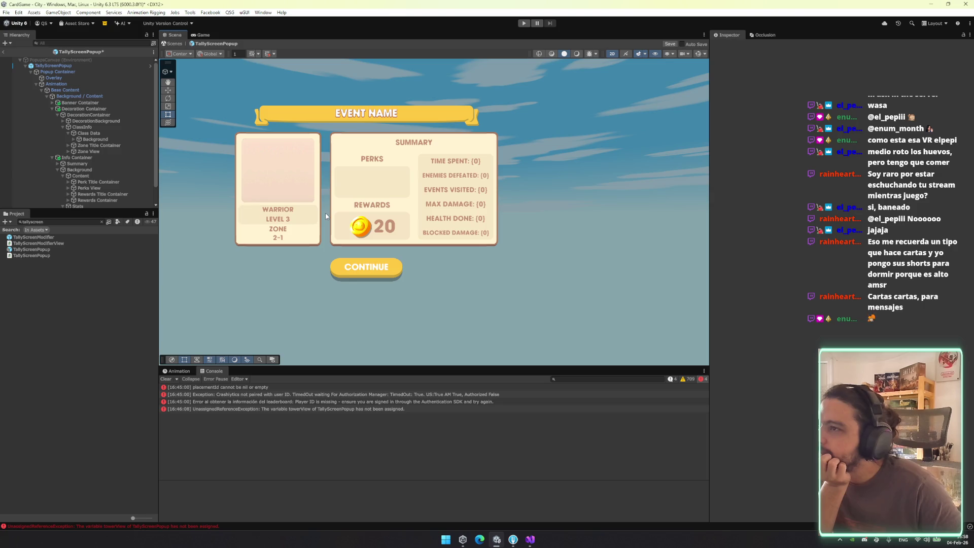
left_click_drag(326, 215, 391, 216)
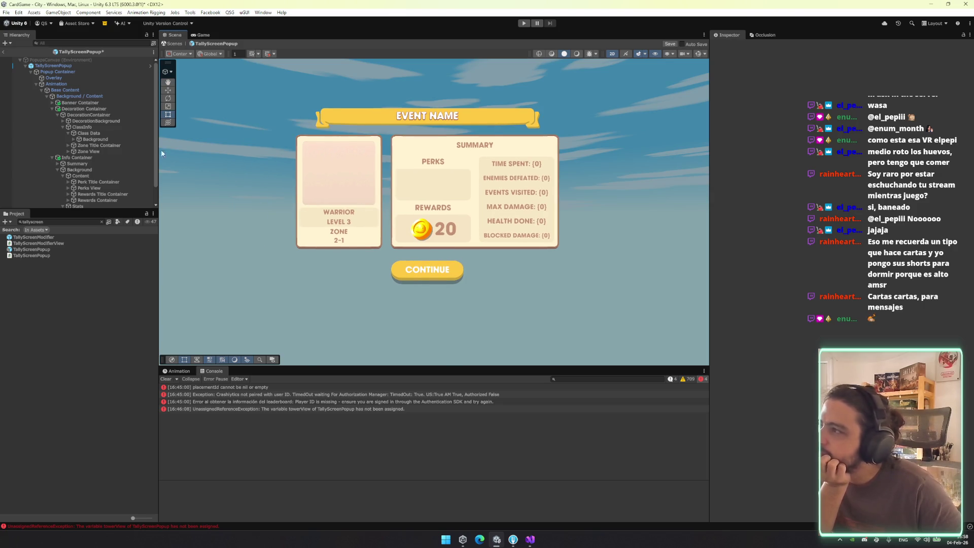
left_click(108, 103)
left_click(108, 107)
left_click(114, 107)
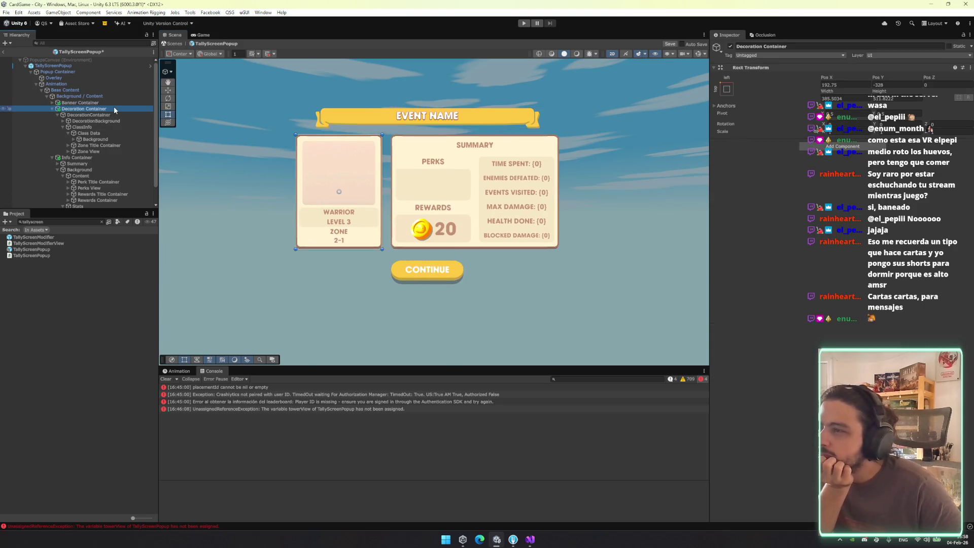
scroll(251, 226, "up", 1)
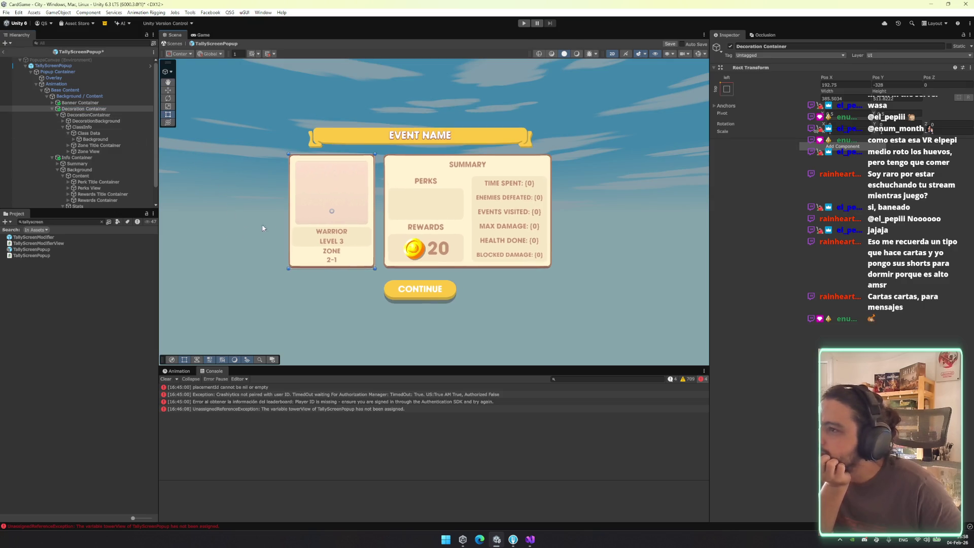
left_click(267, 217)
scroll(267, 217, "up", 2)
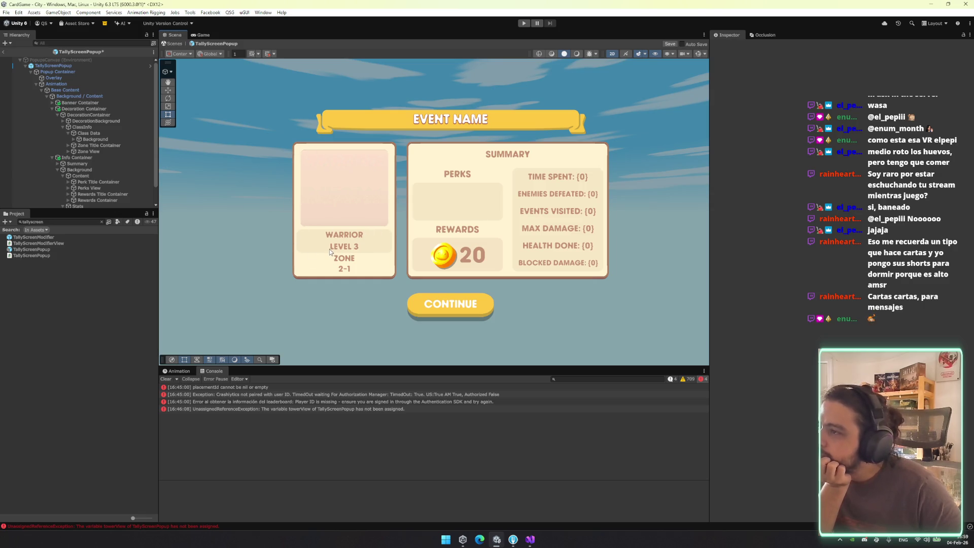
left_click(97, 177)
key("Left")
key("Left")
key("Left")
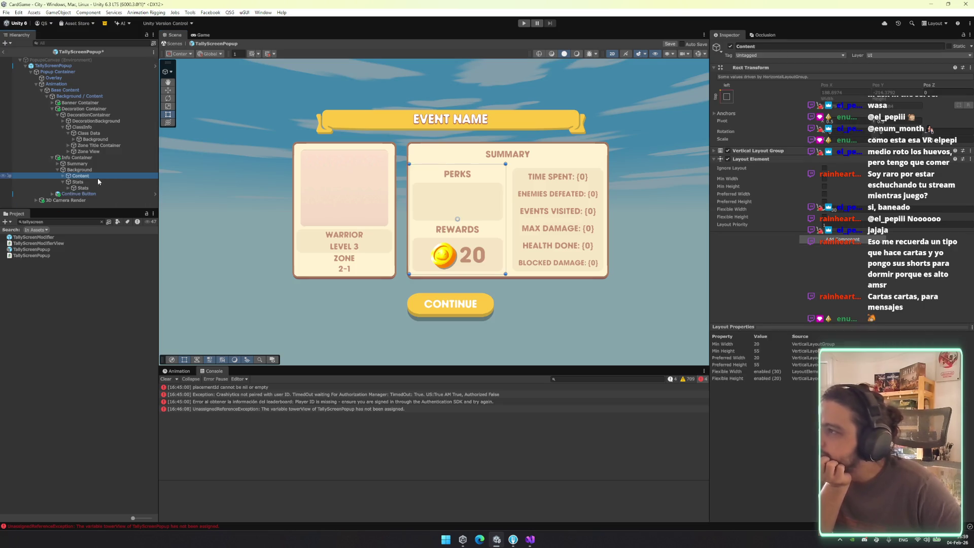
key("Up")
key("Up")
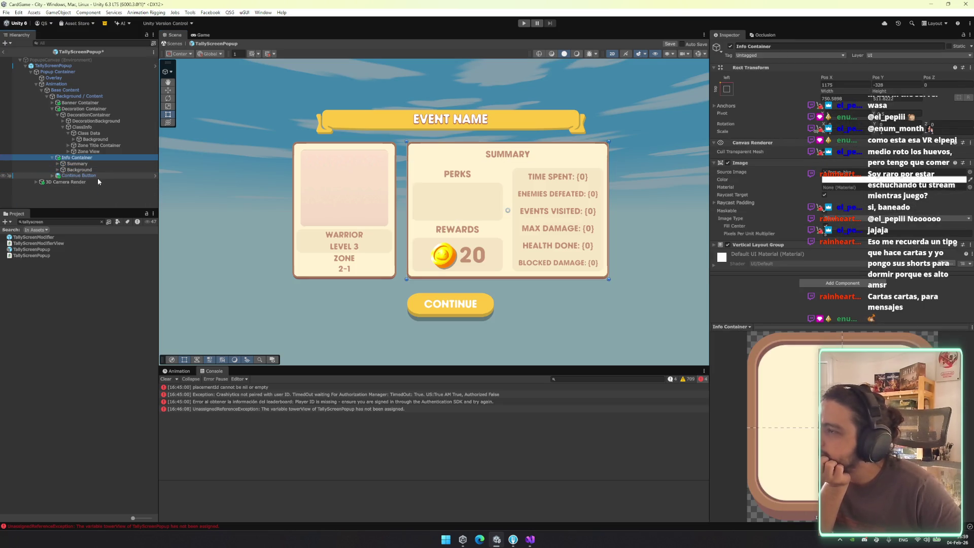
key("Left")
key("Up")
key("Up")
key("Up")
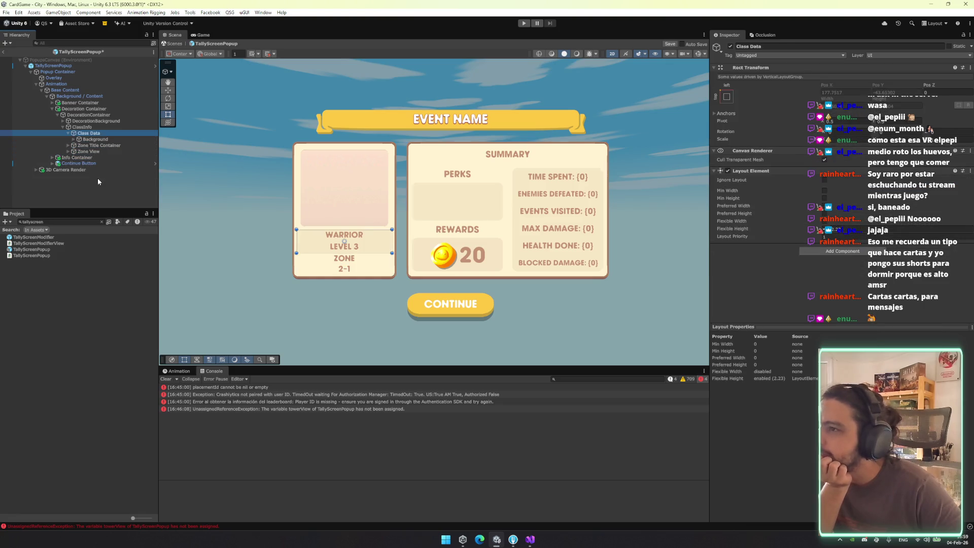
key("Down")
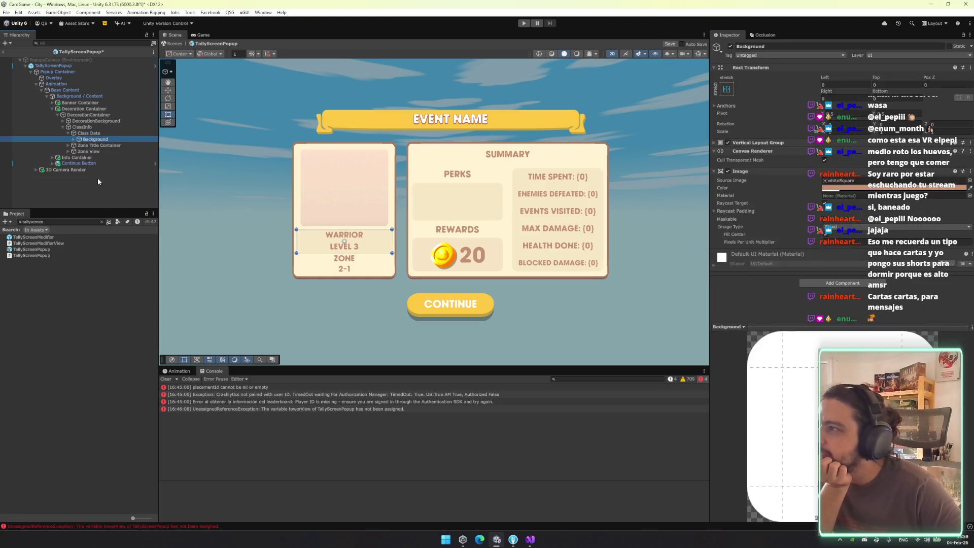
key("Down")
key("Down")
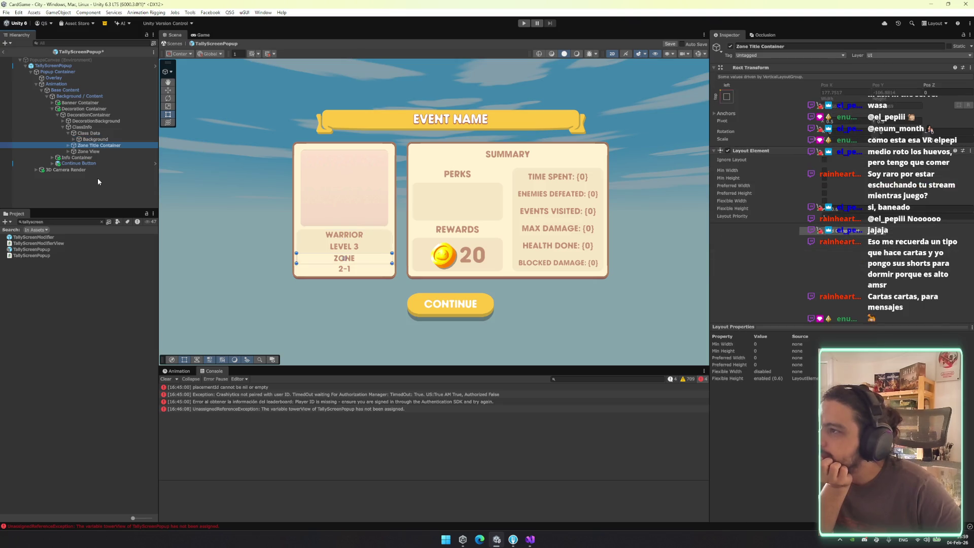
key("Down")
key("Up")
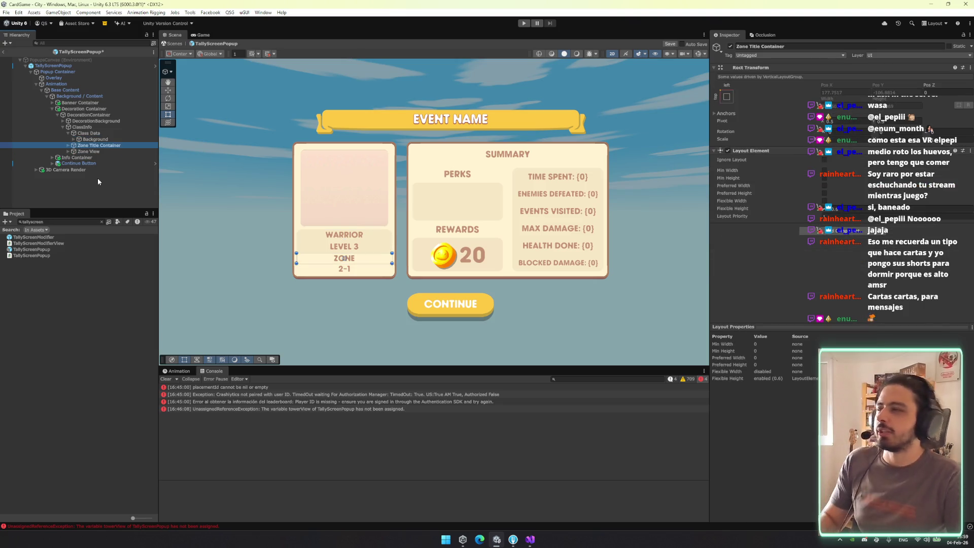
key("shift+Down")
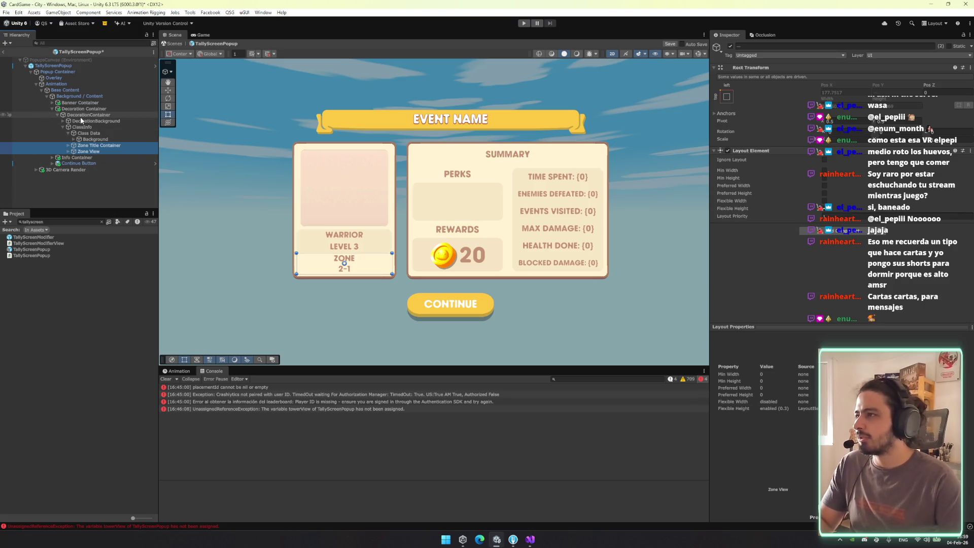
left_click(76, 157)
key("Right")
left_click(71, 163)
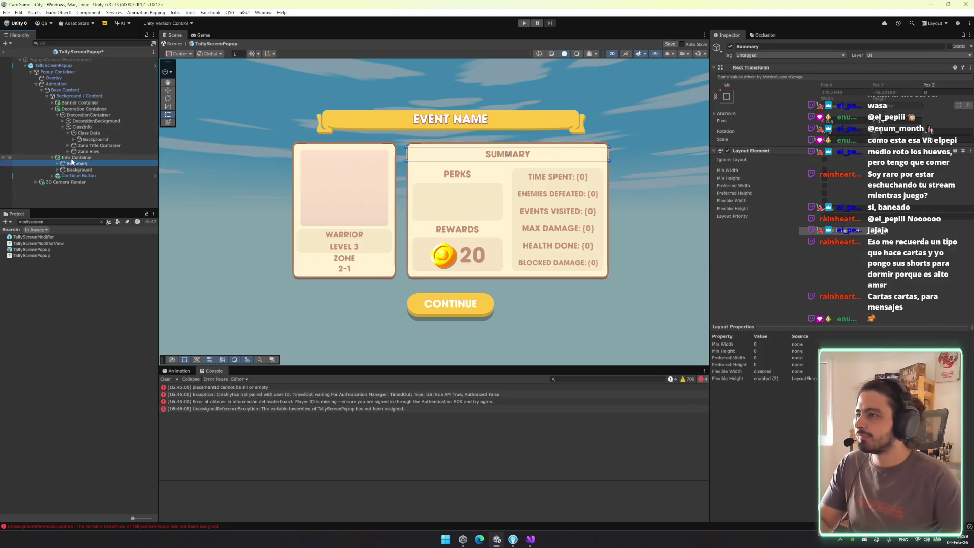
key("Right")
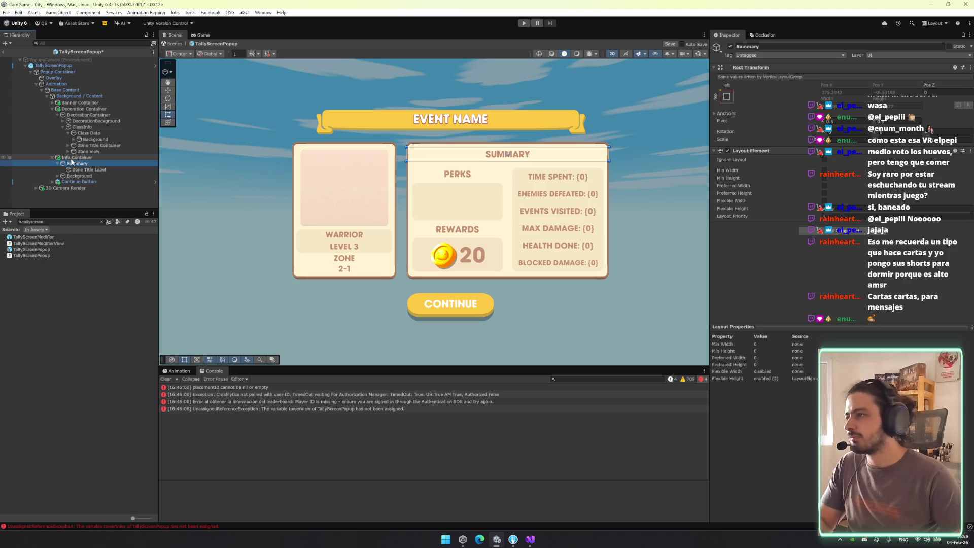
Move Zone Title Container and Zone View under Info Container > Background > Content
key("Down")
key("Left")
key("Left")
key("Down")
key("Right")
key("Down")
key("Right")
left_click(95, 146)
left_click(95, 151, "ctrl")
left_click_drag(94, 152, 87, 178)
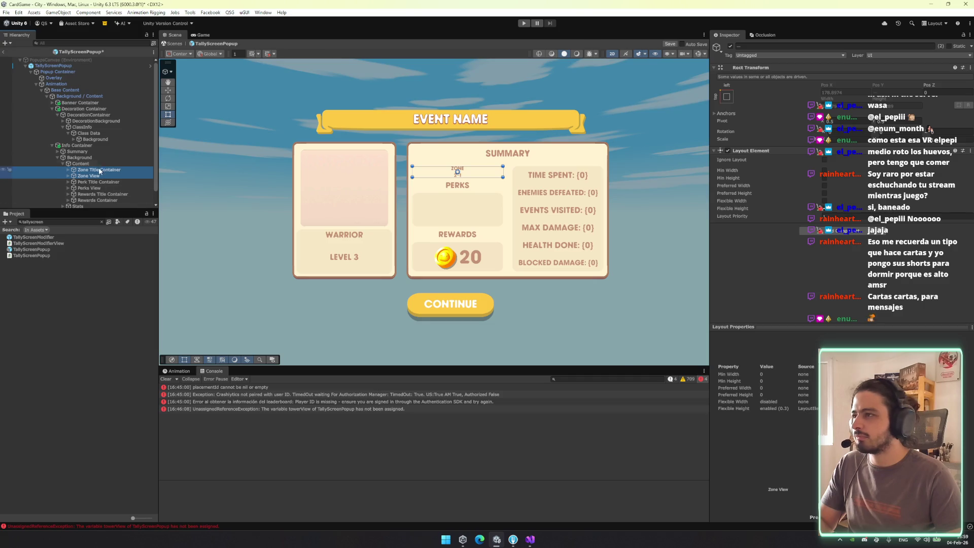
left_click(113, 133)
key("Right")
key("Right")
key("Right")
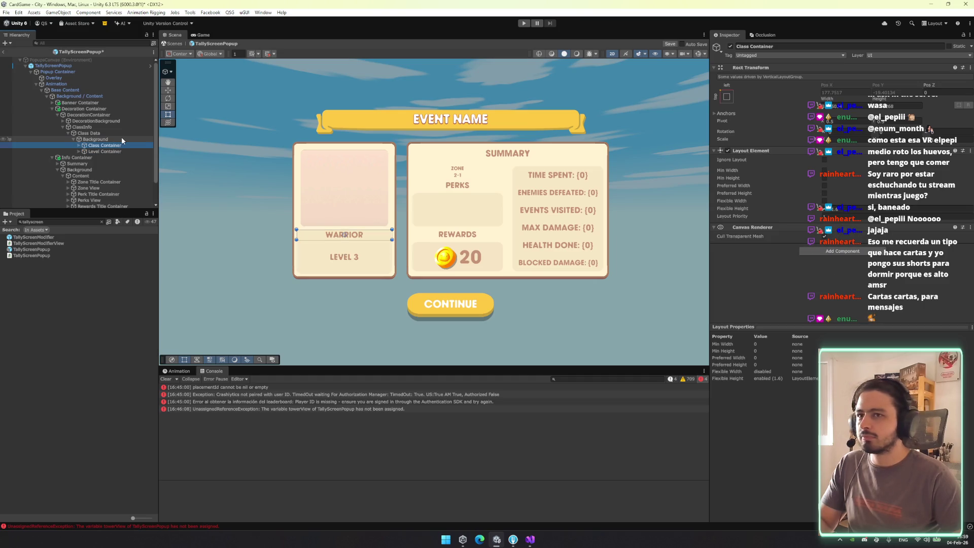
Let Background's vertical layout stretch child widths, adjust Level Container's flexible height, and undo a reparent
left_click(120, 138)
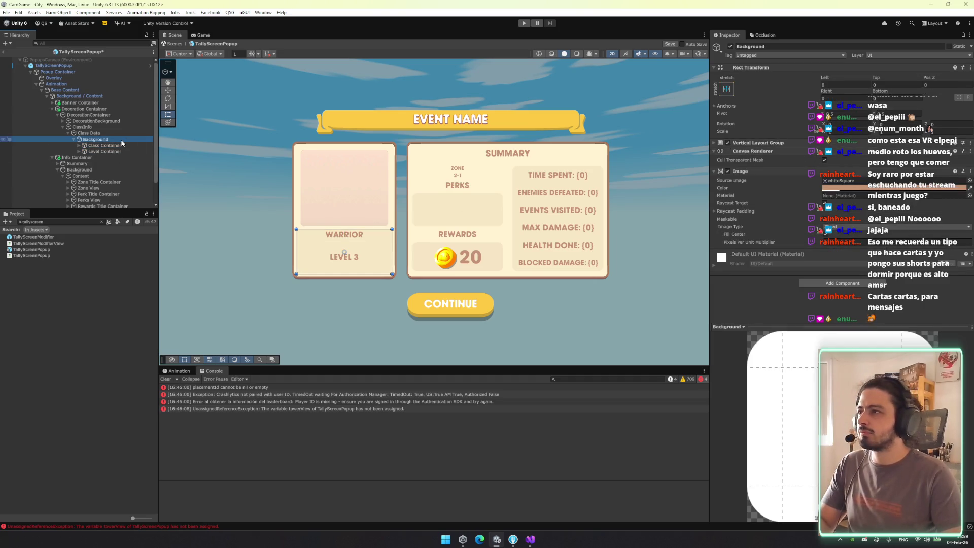
left_click(91, 135)
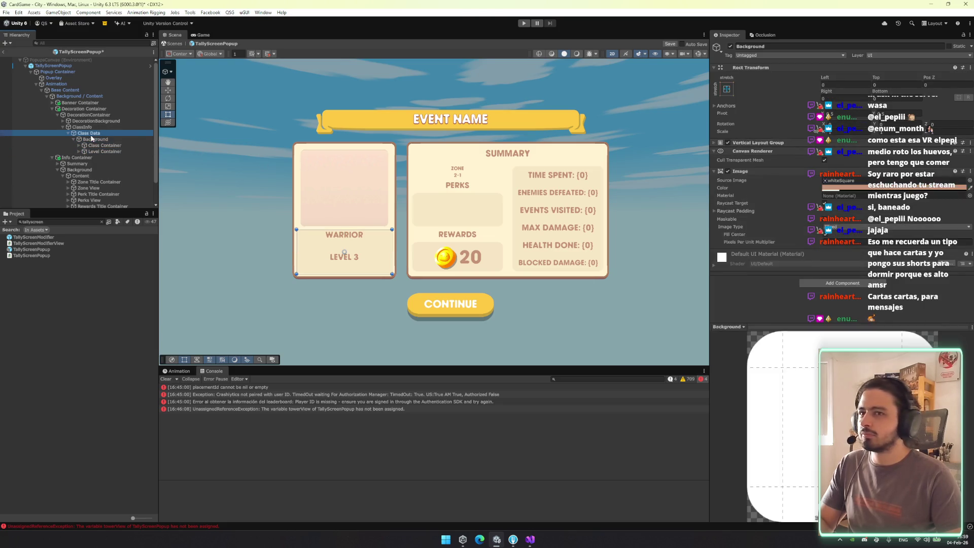
left_click(96, 139)
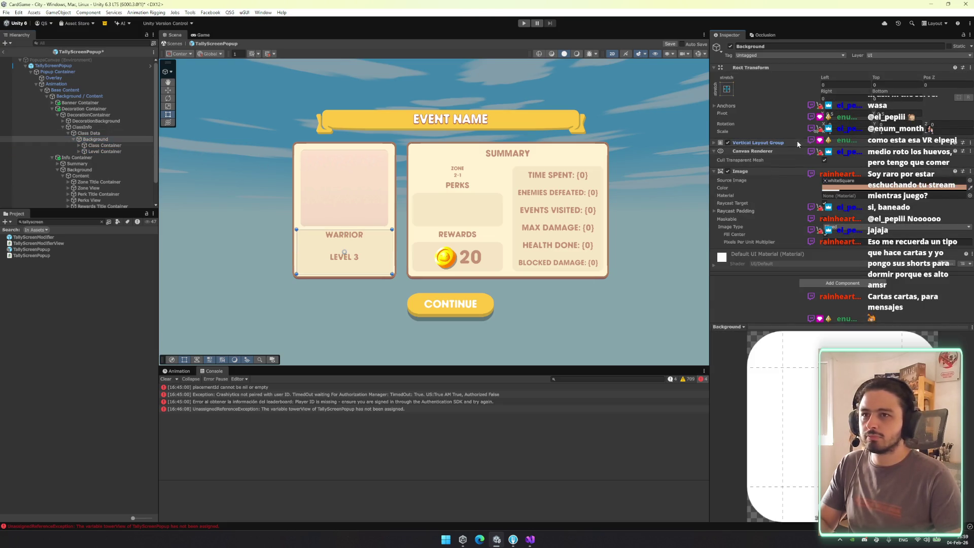
left_click(824, 212)
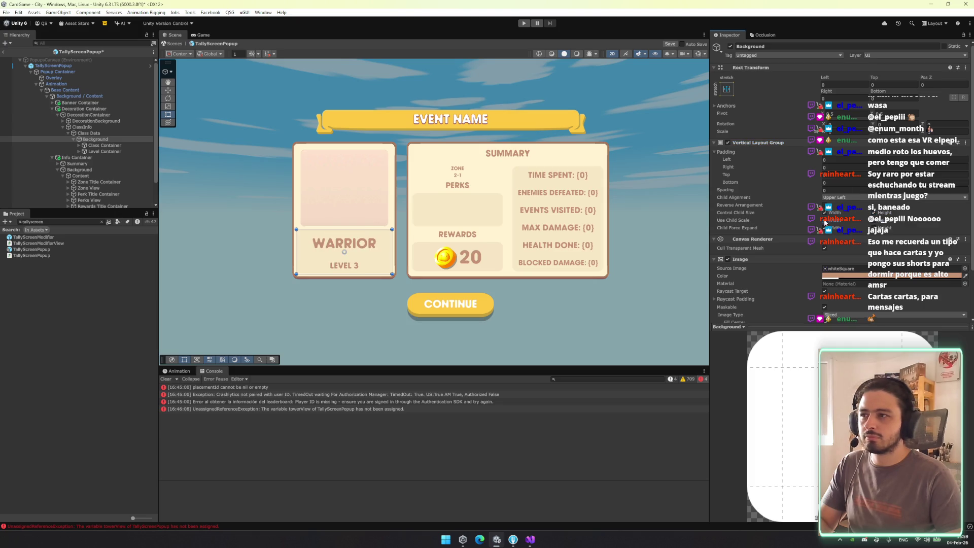
left_click(123, 152)
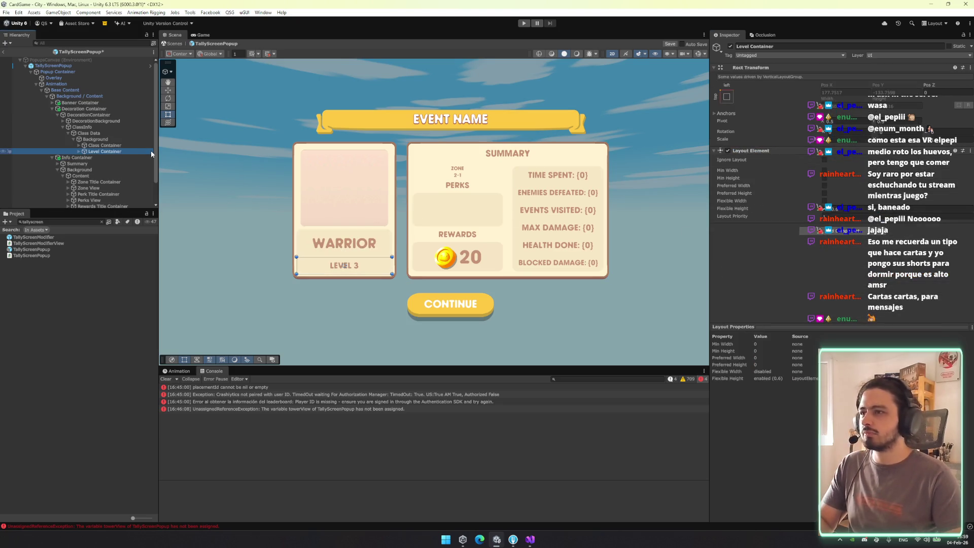
left_click(829, 213)
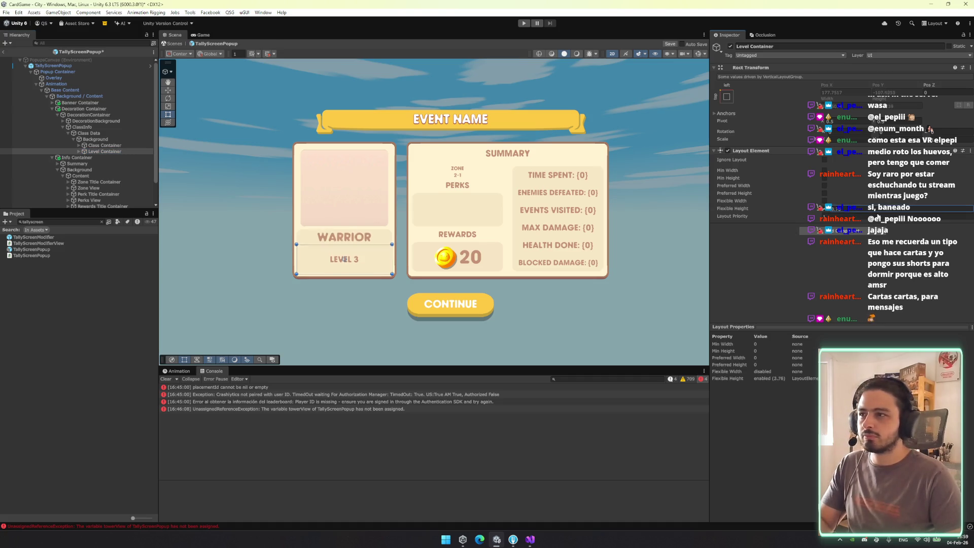
left_click(506, 332)
left_click(104, 151)
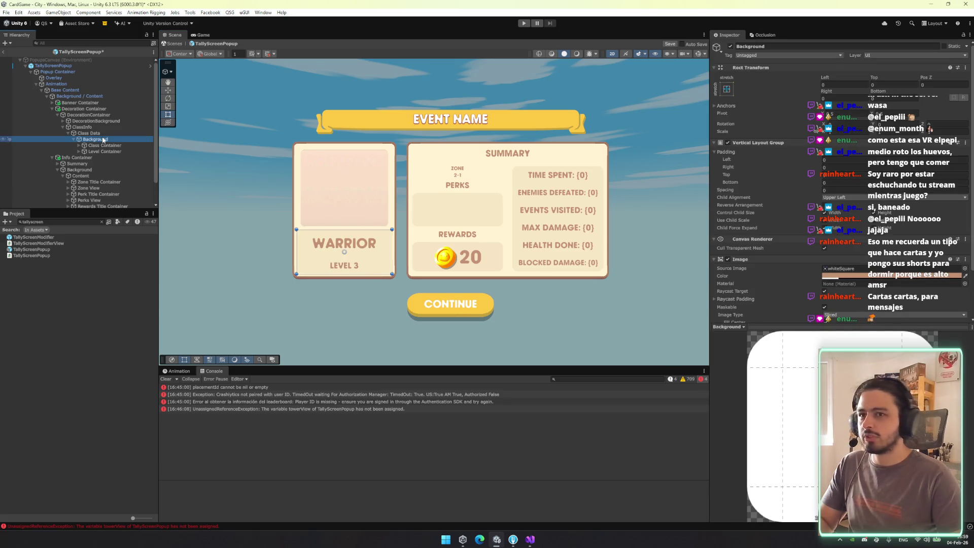
left_click(104, 145, "shift")
key("ctrl+z")
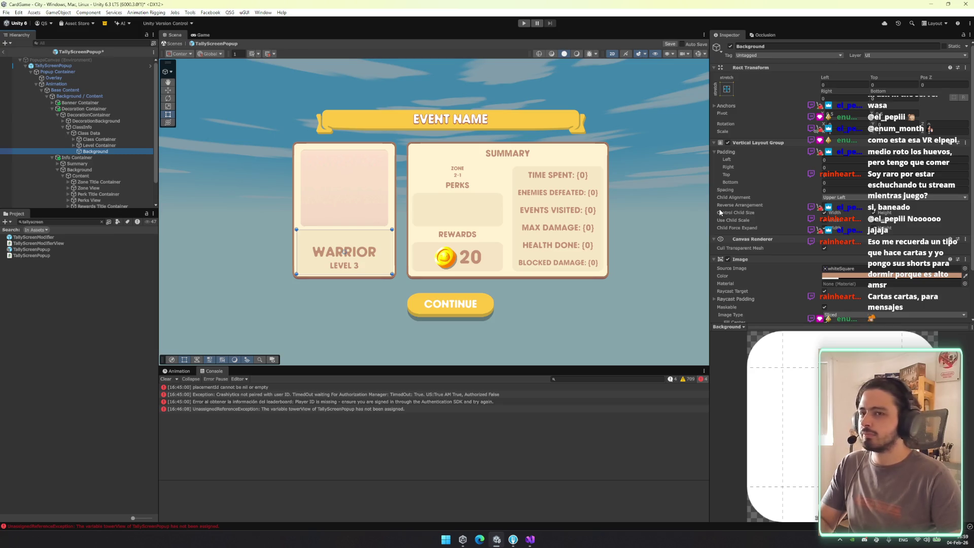
Move Background's Vertical Layout Group onto Class Data as a new component and delete Background
right_click(806, 144)
left_click(836, 233)
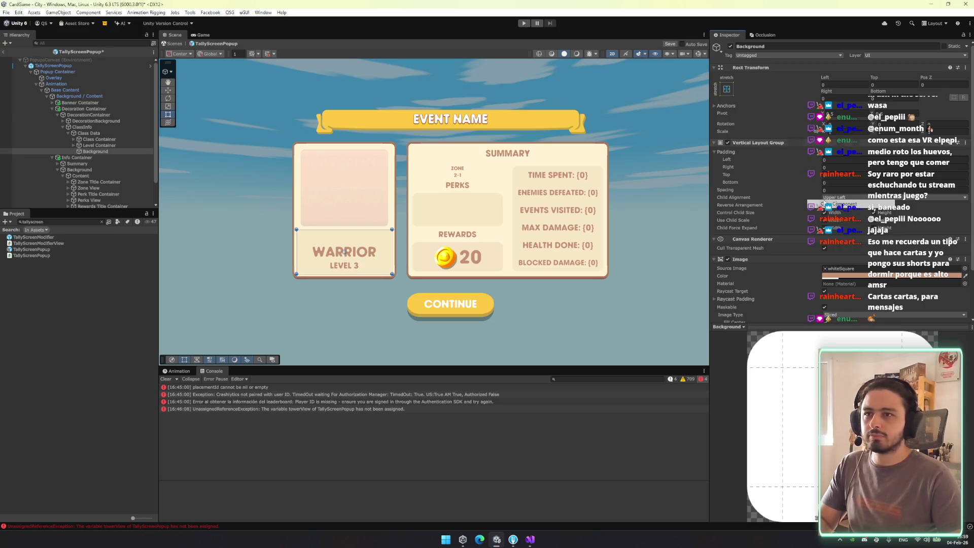
left_click(121, 158)
left_click(123, 151)
key("Delete")
left_click(110, 133)
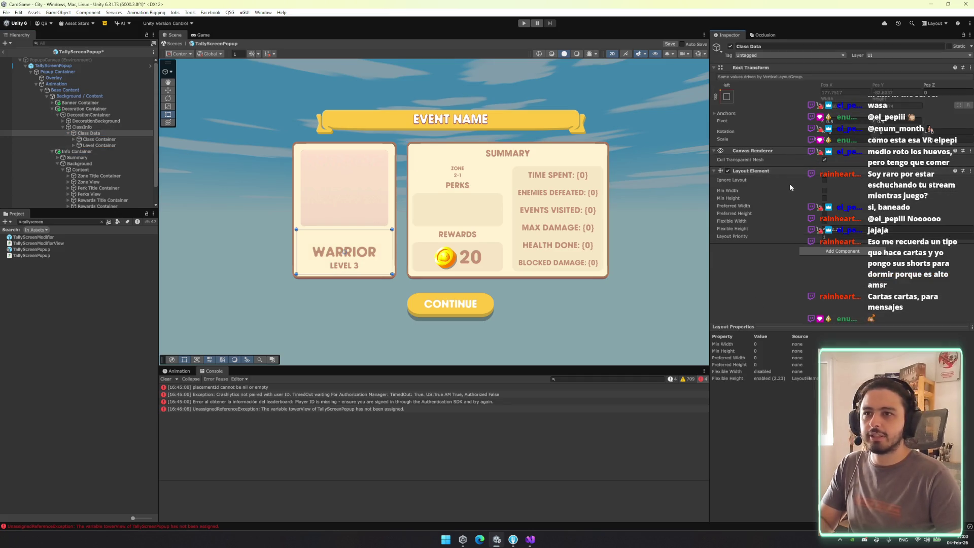
right_click(806, 171)
left_click(846, 237)
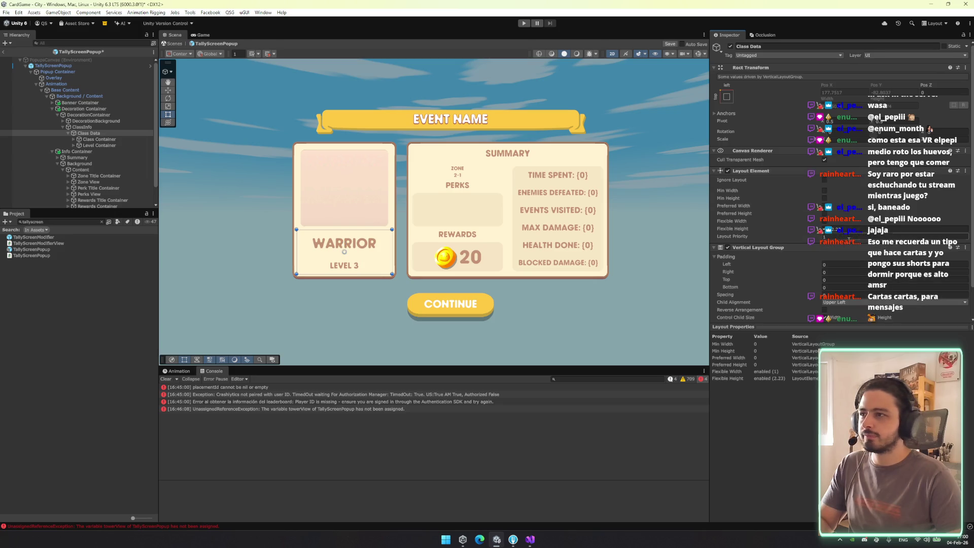
left_click(113, 127)
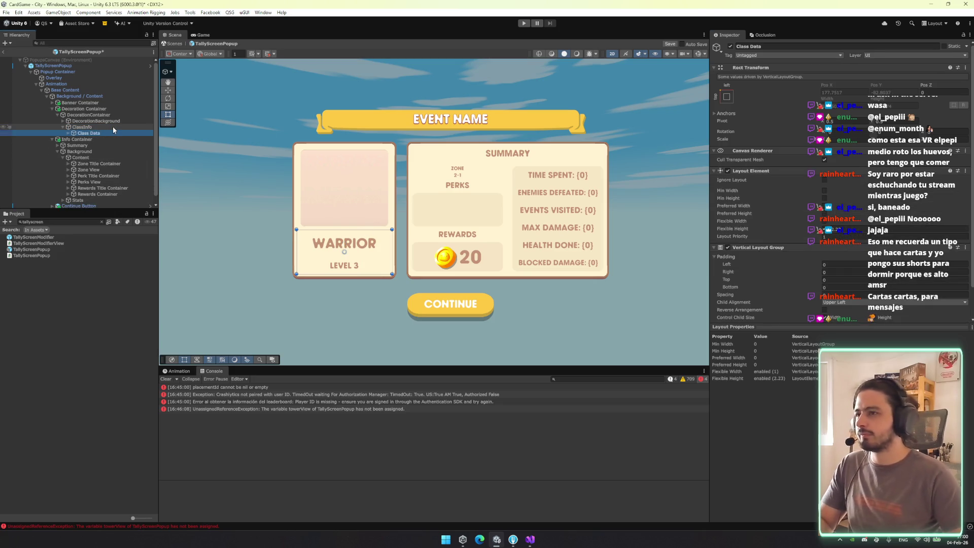
left_click_drag(562, 306, 470, 287)
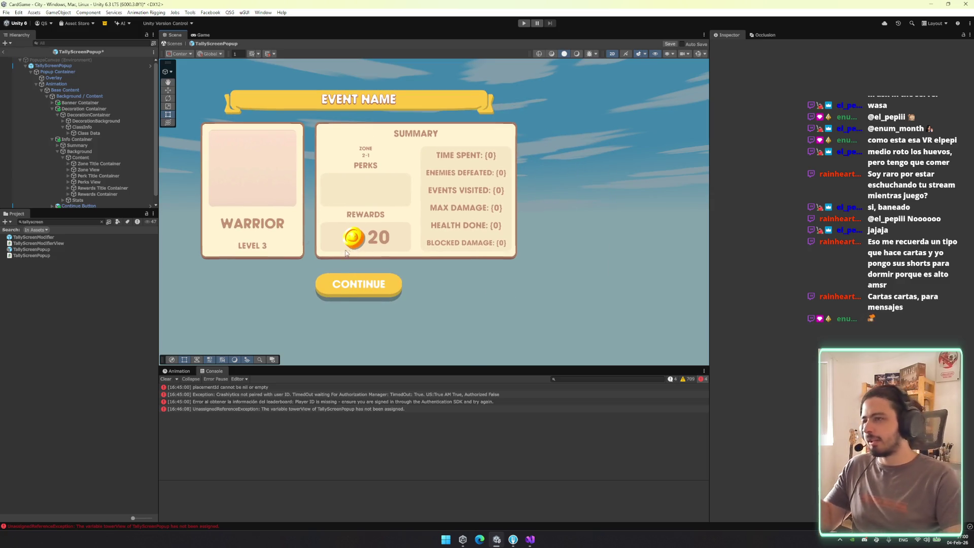
Change the text alignment of the LEVEL 3 LevelLabel in the Warrior card
left_click(118, 133)
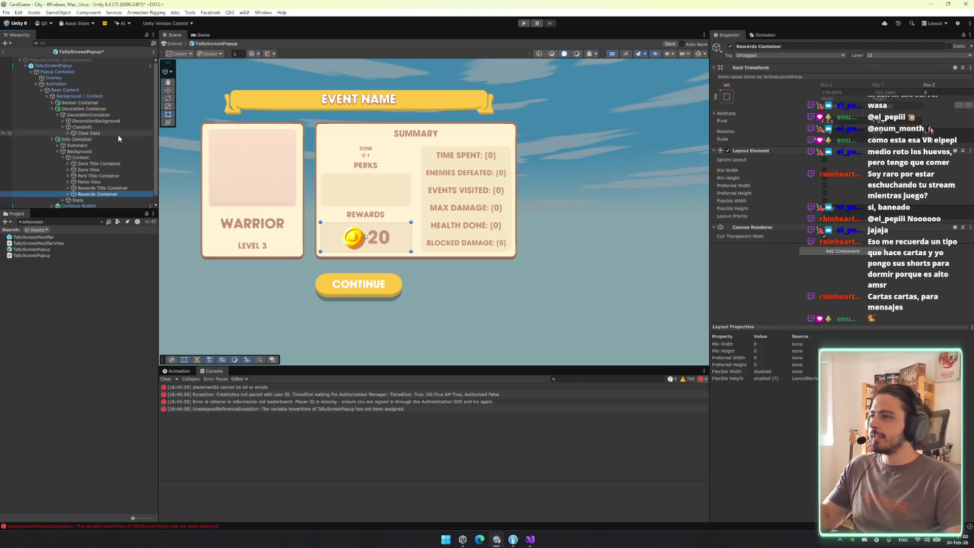
key("Right")
key("Down")
key("Down")
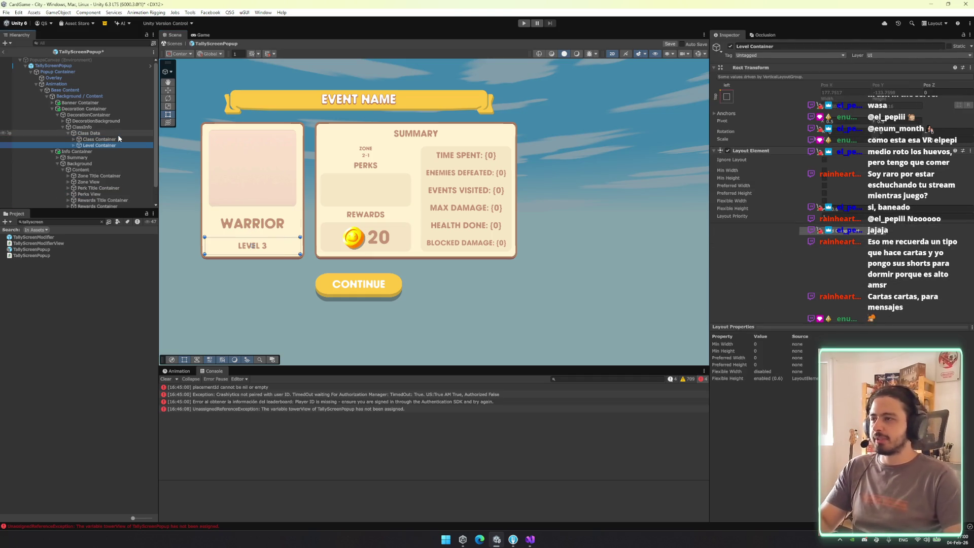
key("Right")
key("Down")
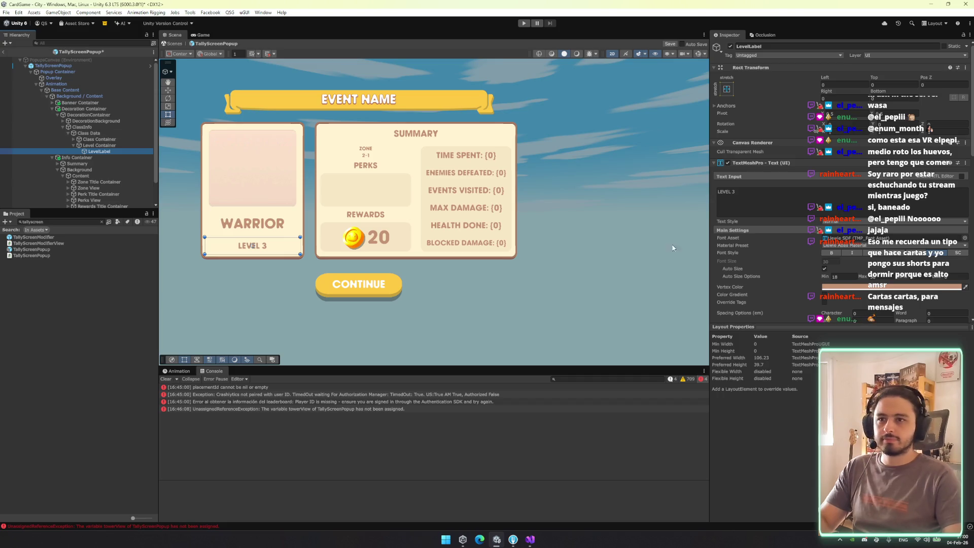
scroll(841, 288, "down", 2)
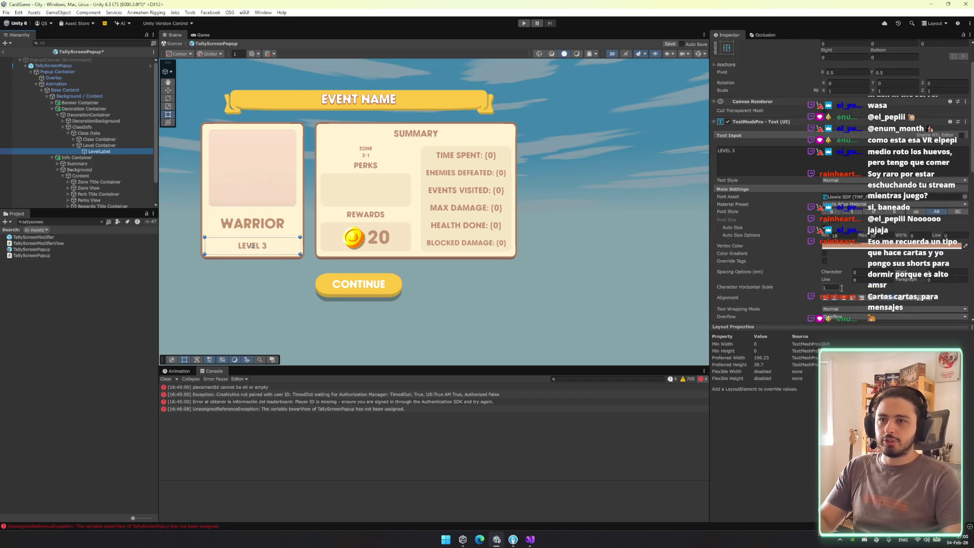
left_click(884, 300)
left_click(596, 272)
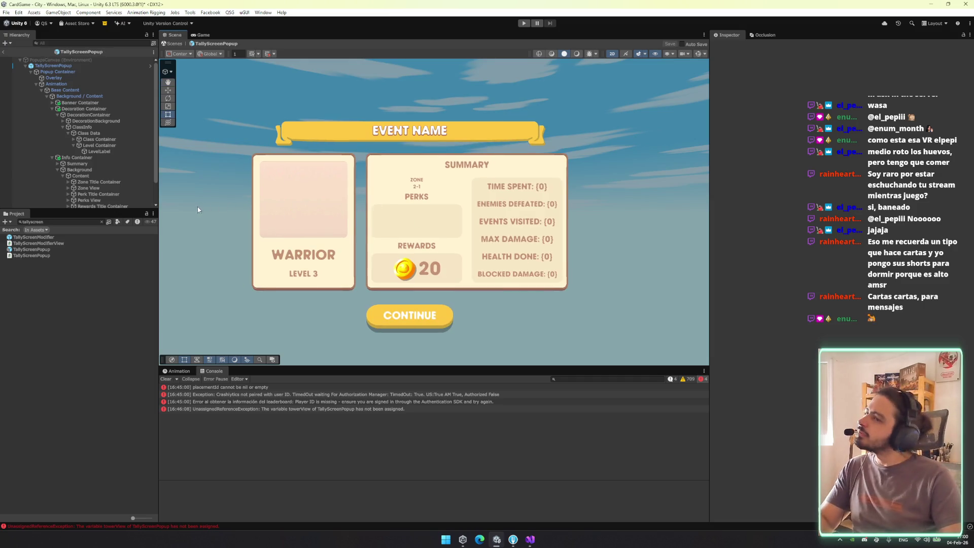
Set Zone View's Layout Element flexible height to about 2.66 to enlarge the 2-1 area
left_click(105, 126)
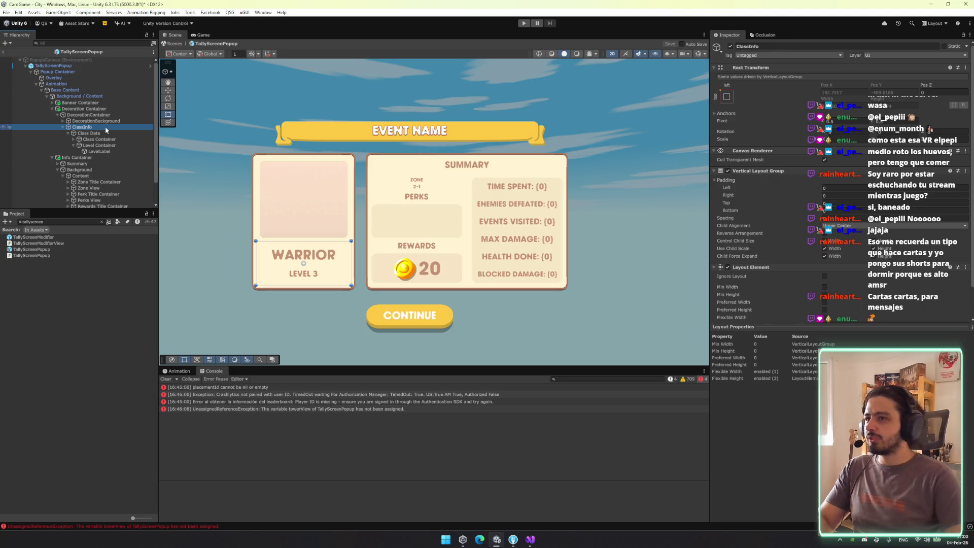
key("Left")
key("Down")
key("Down")
key("Down")
key("Down")
key("Down")
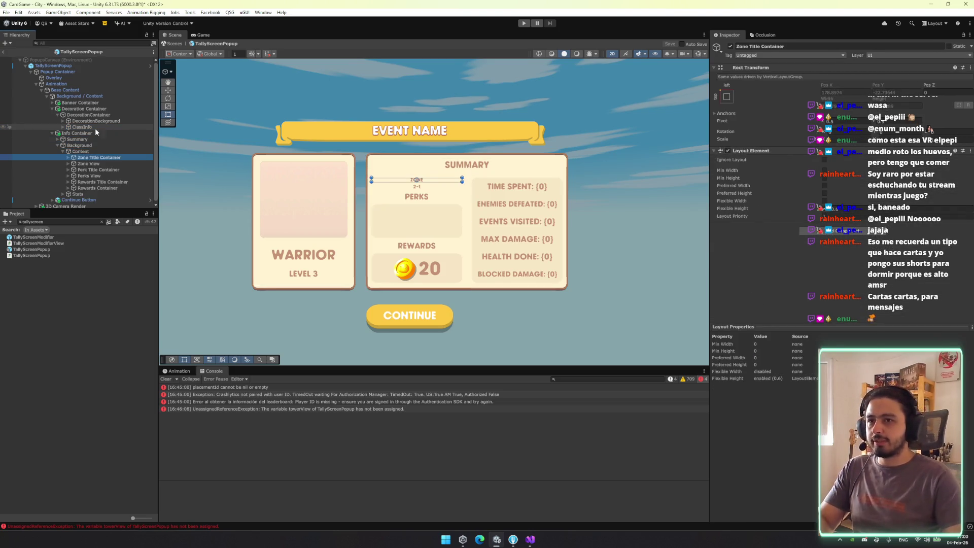
key("shift+Down")
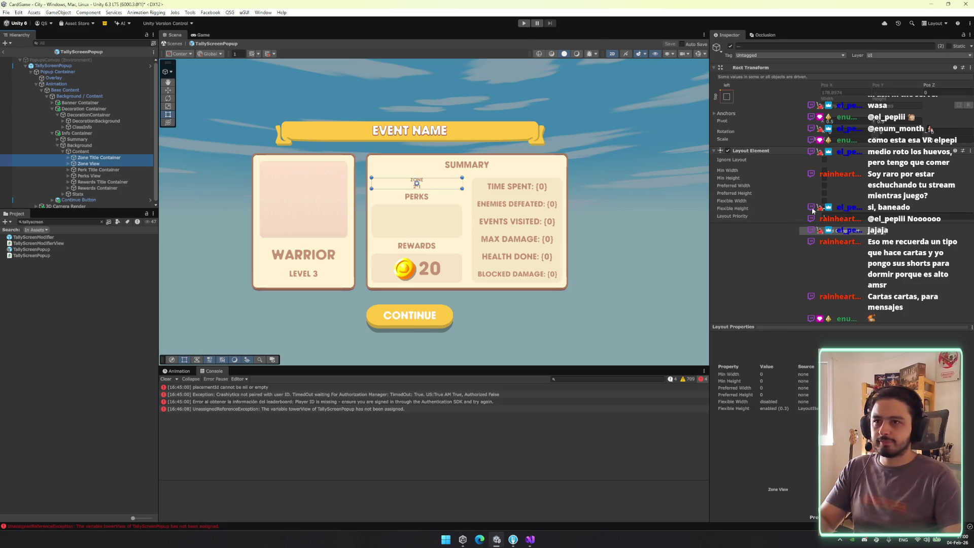
left_click(114, 164)
left_click_drag(830, 212, 864, 211)
left_click_drag(867, 211, 833, 208)
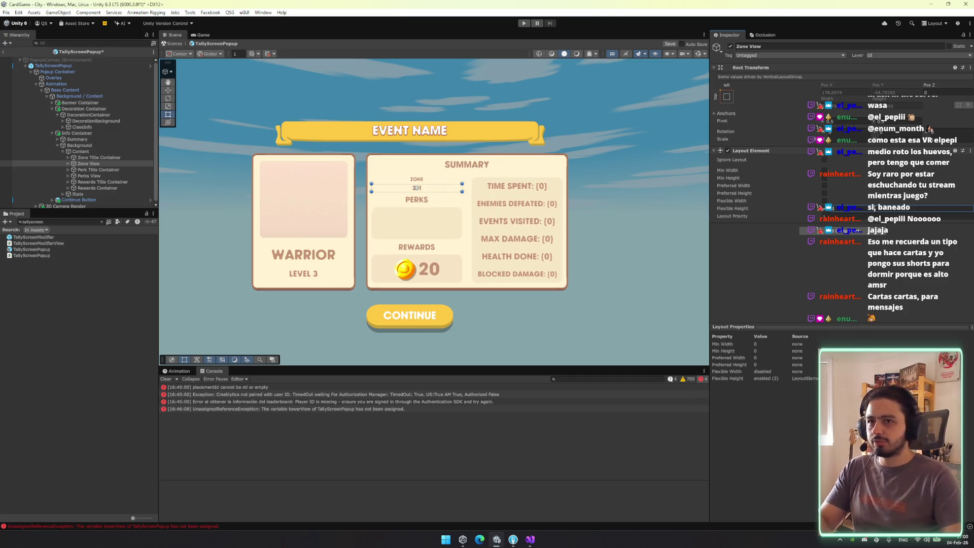
left_click(74, 158)
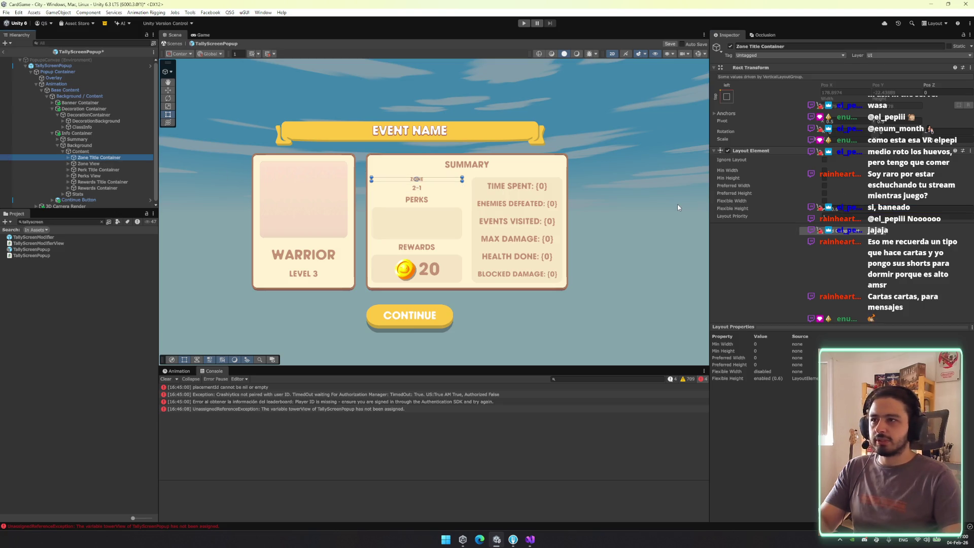
Set Zone Title Container's Layout Element flexible height to 2.5, comparing it with Perk Title Container
scroll(434, 198, "up", 3)
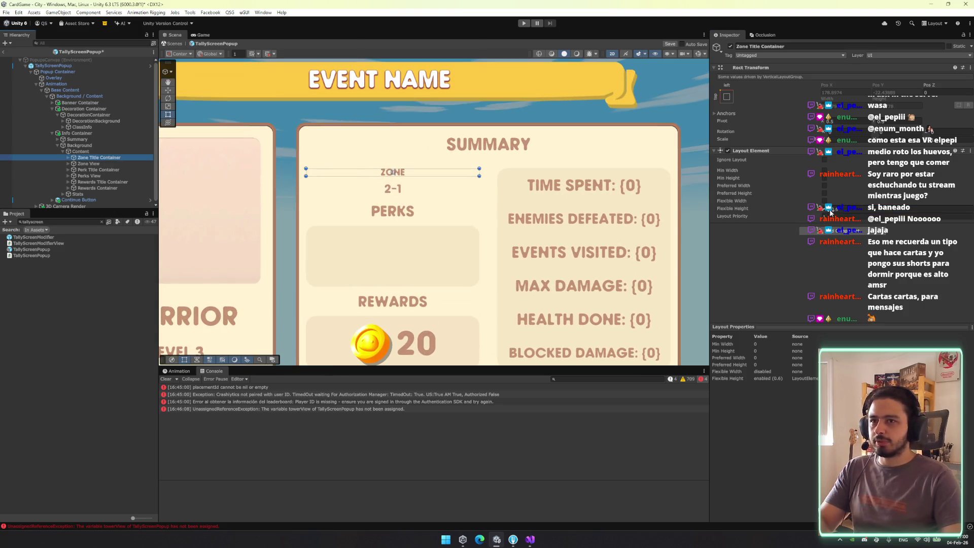
left_click(94, 170)
left_click(88, 159)
left_click(900, 208)
type("2.5")
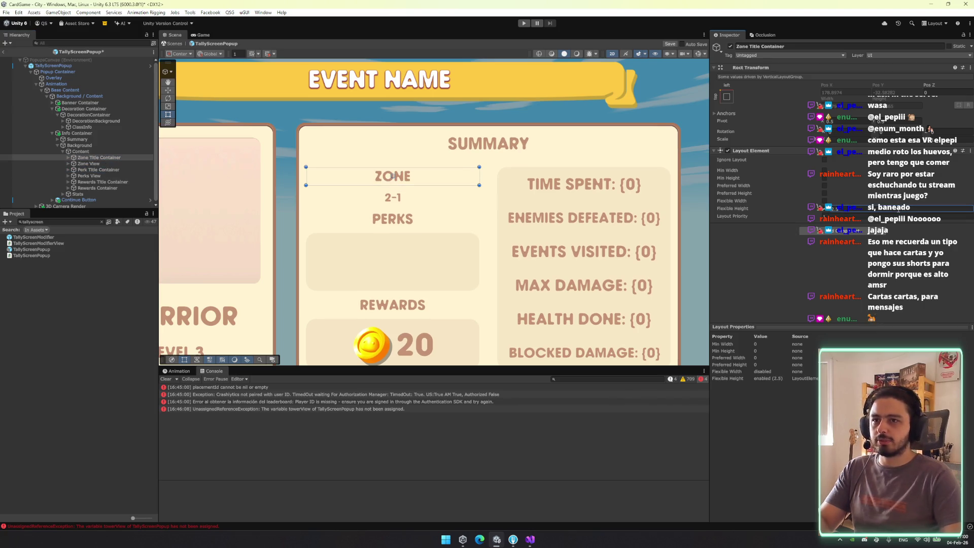
left_click_drag(407, 214, 391, 203)
left_click(110, 164)
left_click(102, 169)
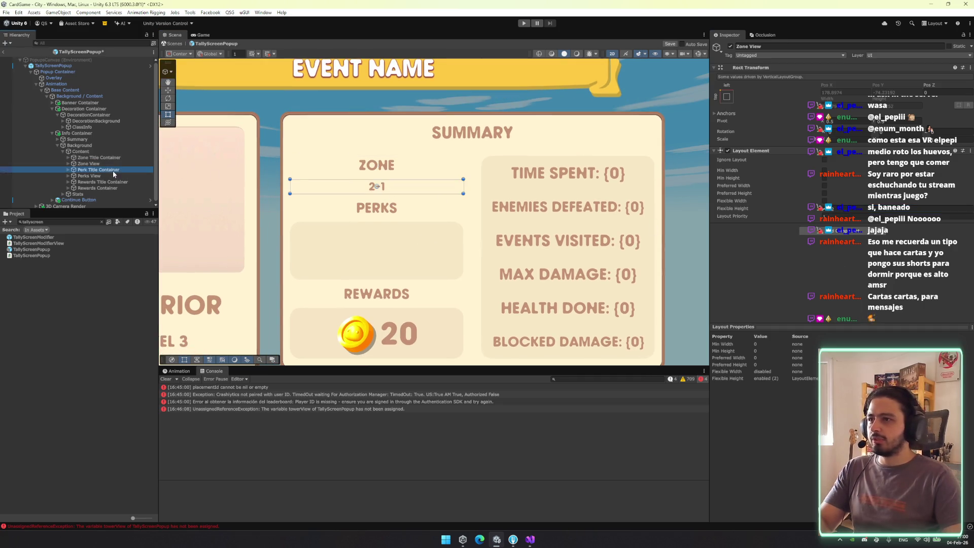
scroll(662, 295, "down", 3)
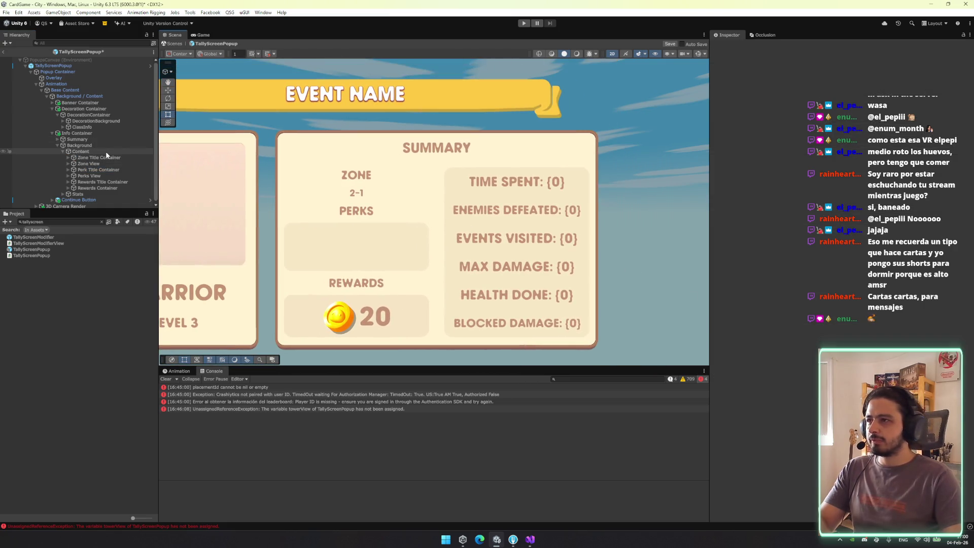
left_click_drag(566, 226, 646, 239)
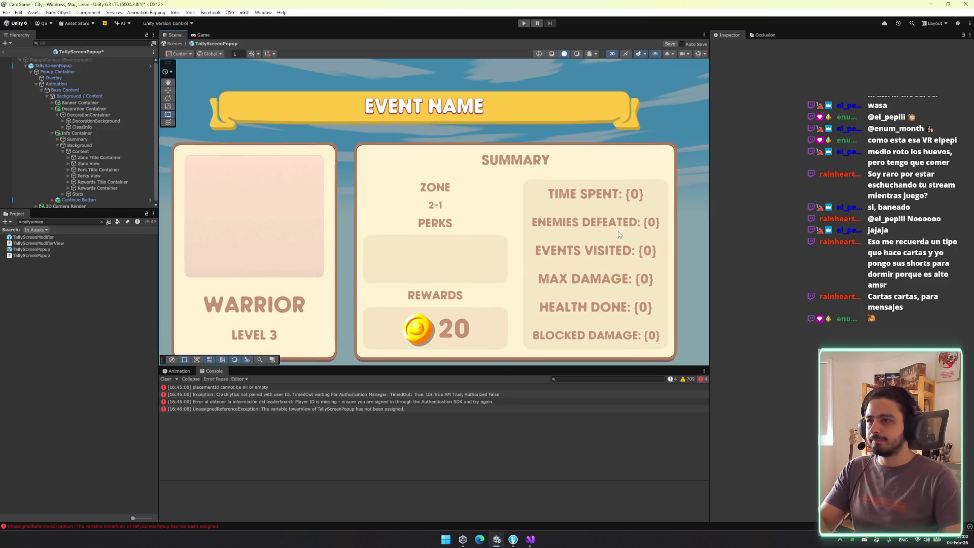
left_click(88, 164)
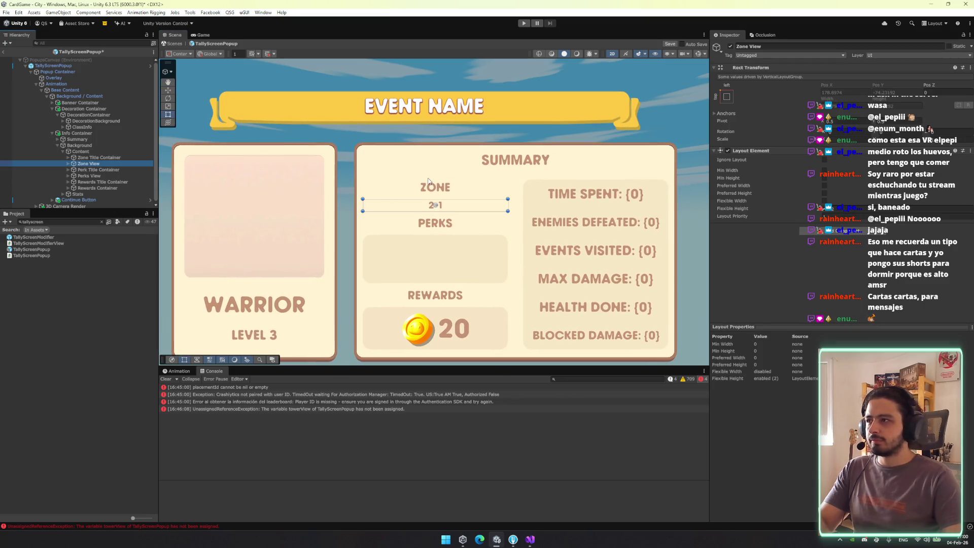
Add an Image component to Zone View's V Layout child and sample a tan colour
key("Right")
key("Down")
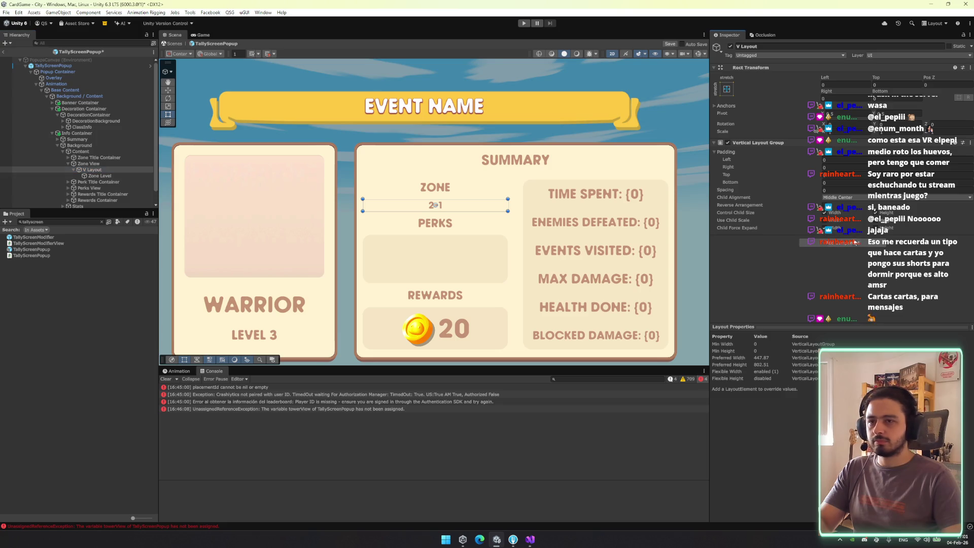
left_click(853, 243)
type("imag")
key("Return")
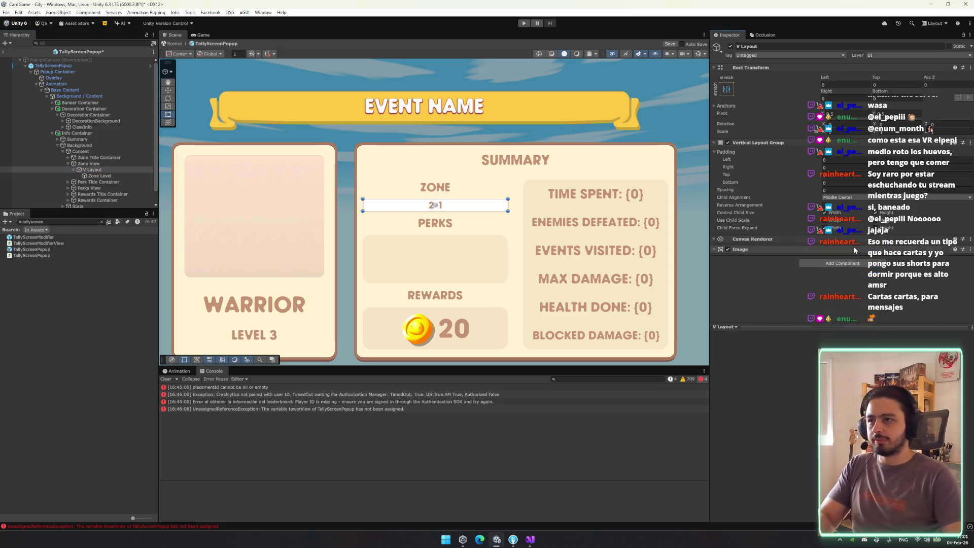
left_click(965, 275)
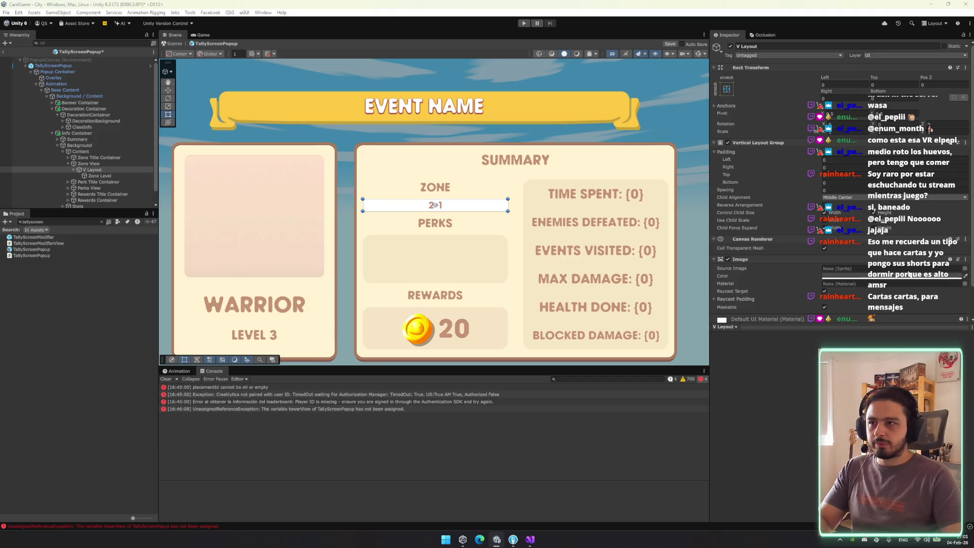
left_click(554, 252)
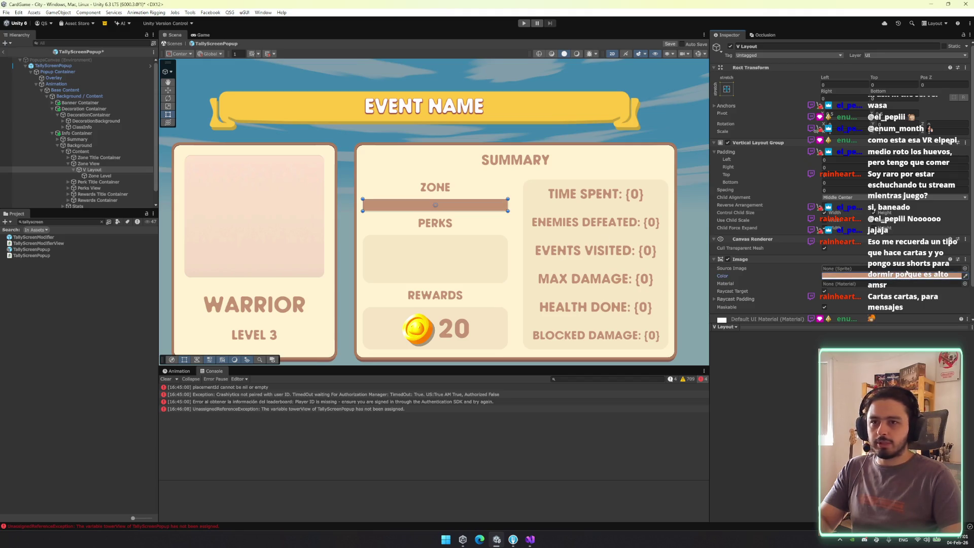
Give the zone bar image the whiteSquare sprite, pixels per unit multiplier 5, and a light colour
left_click(965, 269)
mouse_move(950, 256)
left_mouse_down()
mouse_move(943, 325)
mouse_move(836, 333)
left_mouse_up()
double_click(881, 301)
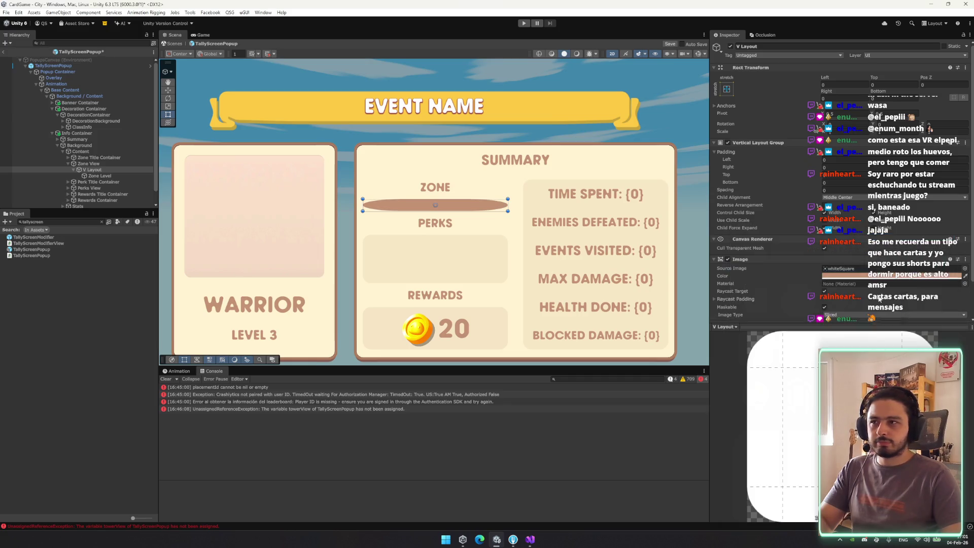
scroll(849, 299, "down", 2)
left_click(850, 289)
type("5")
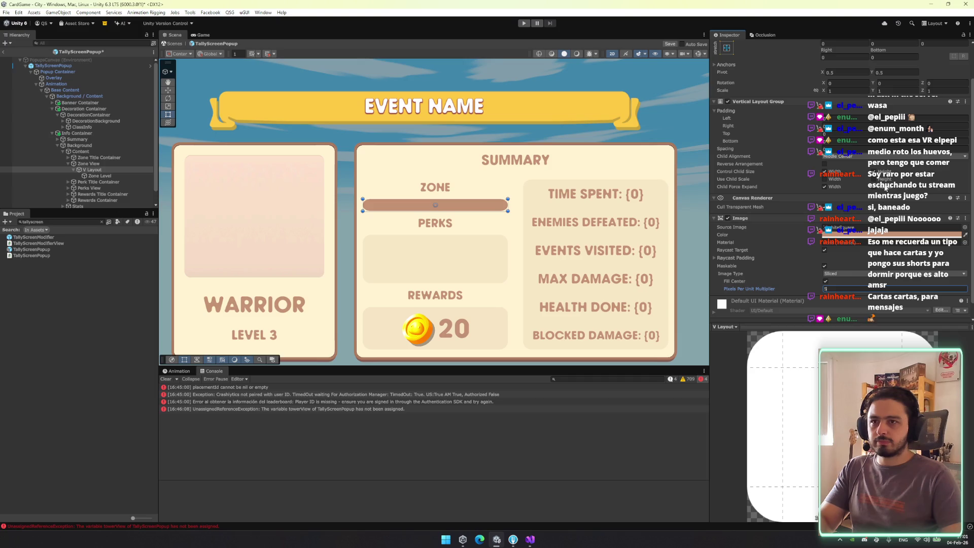
left_click(883, 235)
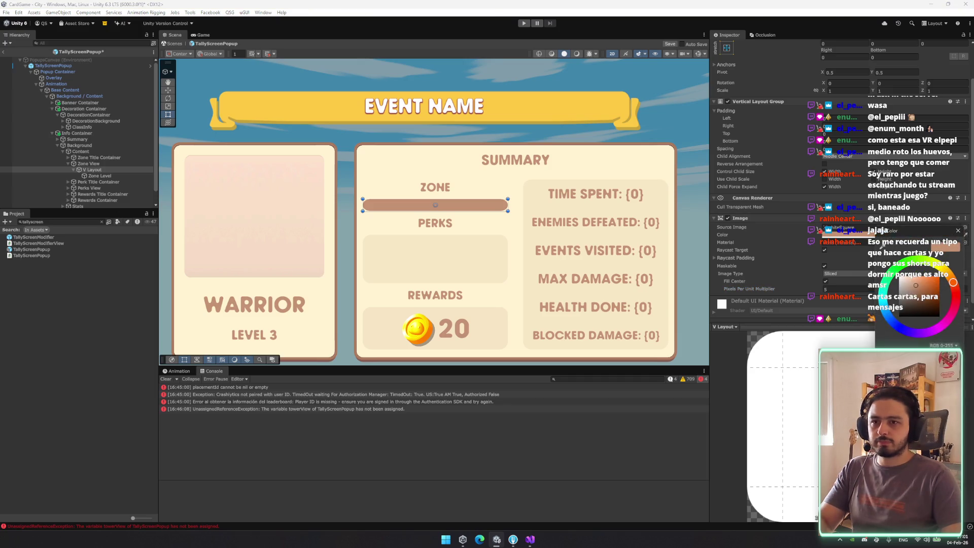
left_click(903, 284)
left_click(699, 306)
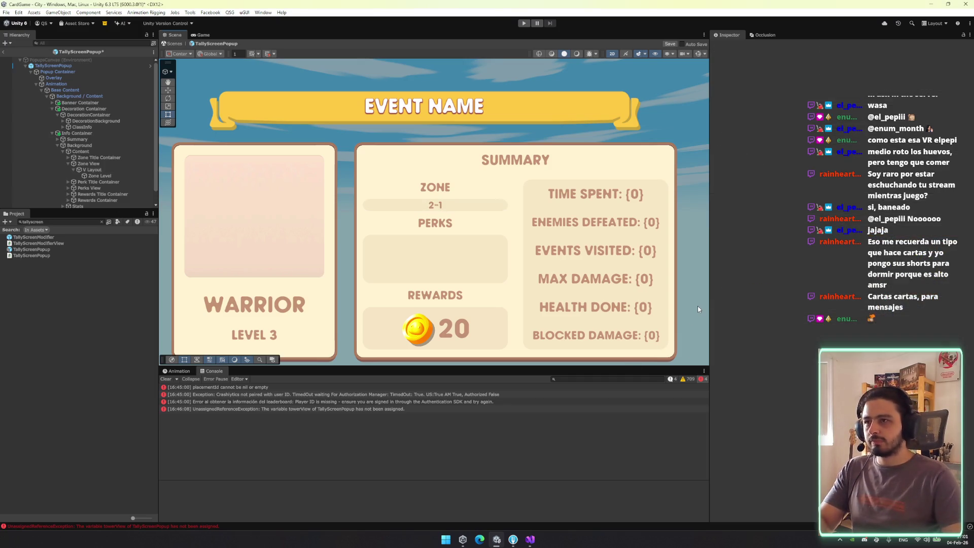
scroll(580, 320, "down", 5)
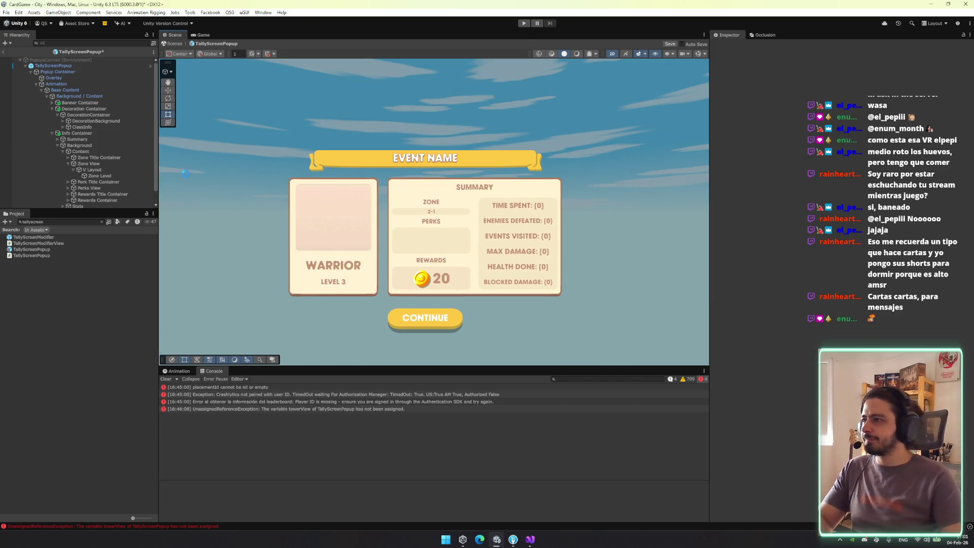
left_click(76, 66)
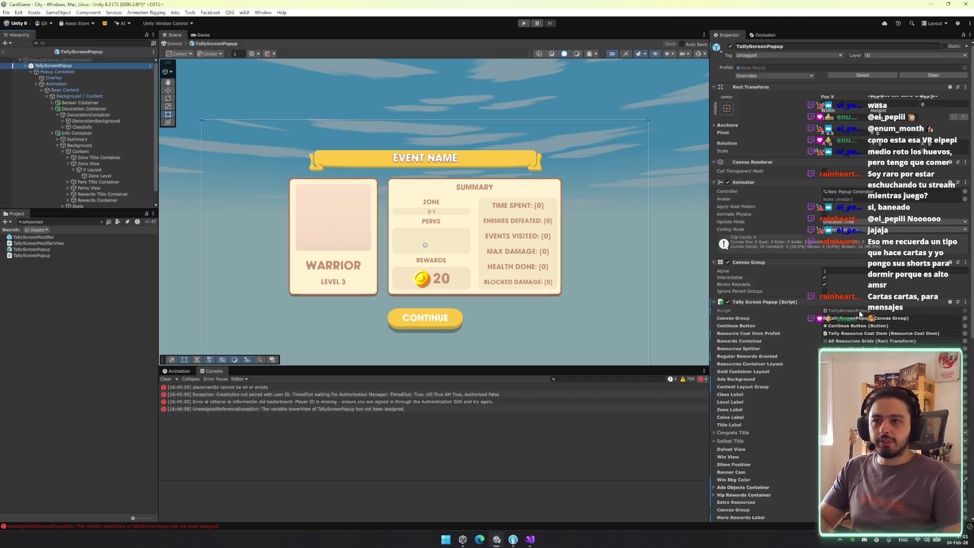
Bring up TallyScreenPopup.cs in Visual Studio, close the search box, and review the goldContainerLayout field
key("alt+Tab")
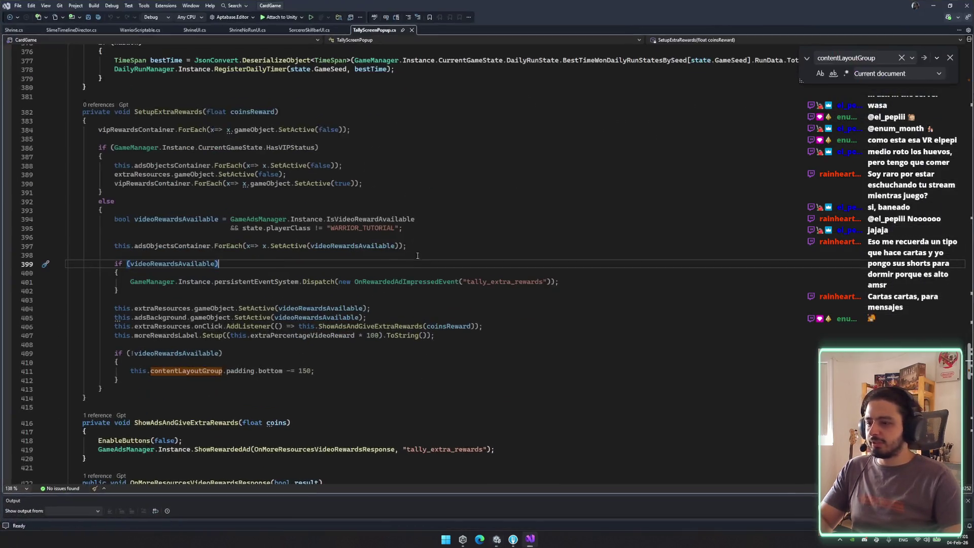
left_click_drag(969, 359, 954, 46)
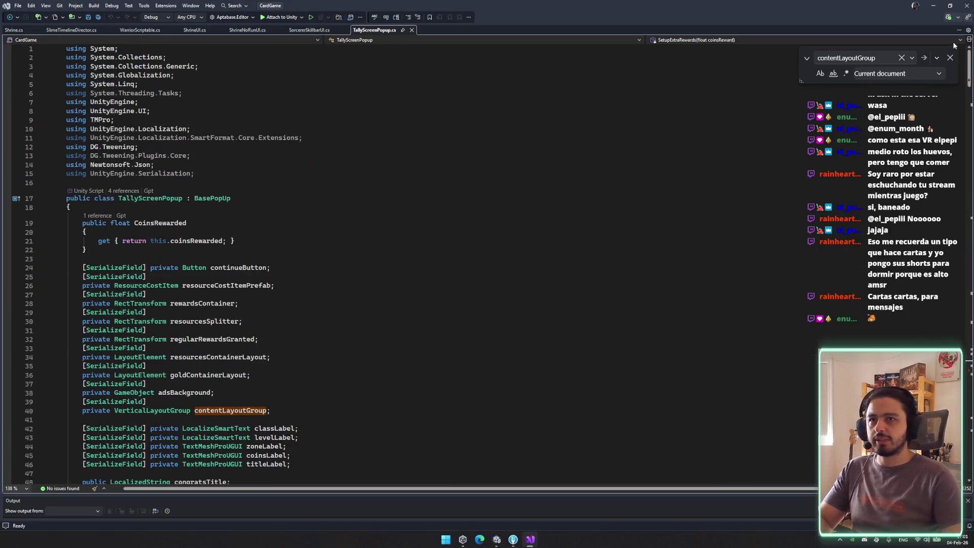
left_click(951, 58)
scroll(447, 271, "down", 7)
left_click(318, 187)
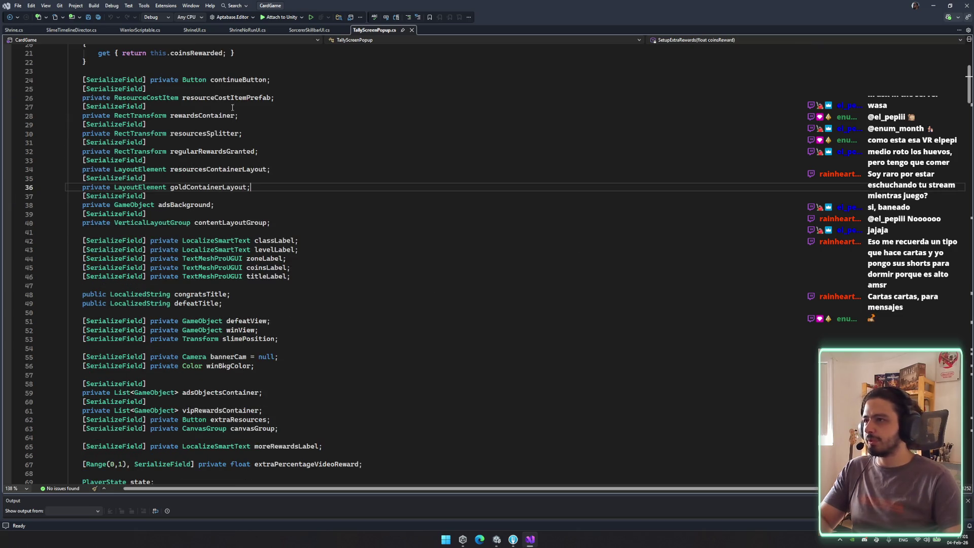
scroll(248, 192, "down", 6)
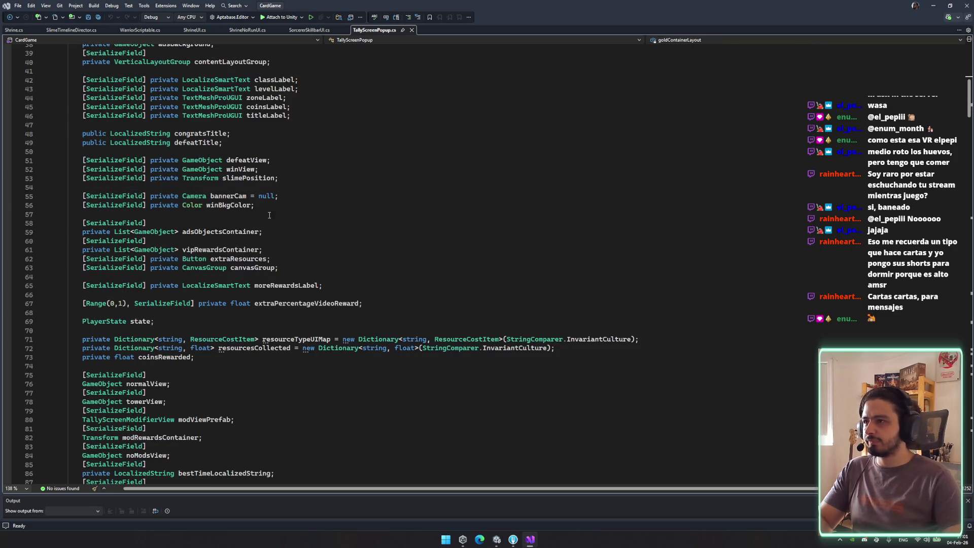
scroll(148, 334, "down", 13)
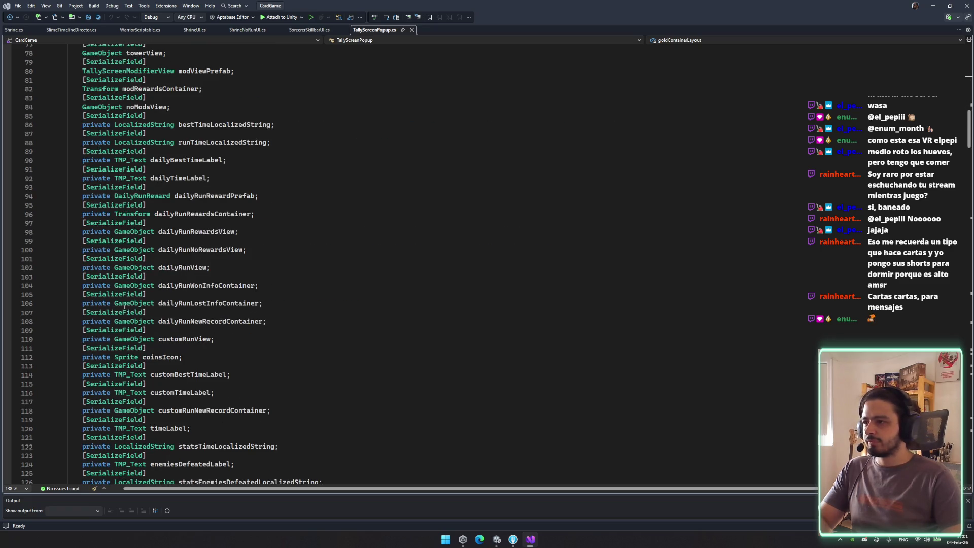
Review the daily run field declarations and scroll down toward the Setup method
left_click(152, 231)
left_click(213, 196)
mouse_move(63, 160)
left_mouse_down()
mouse_move(203, 325)
mouse_move(337, 341)
mouse_move(351, 330)
left_mouse_up()
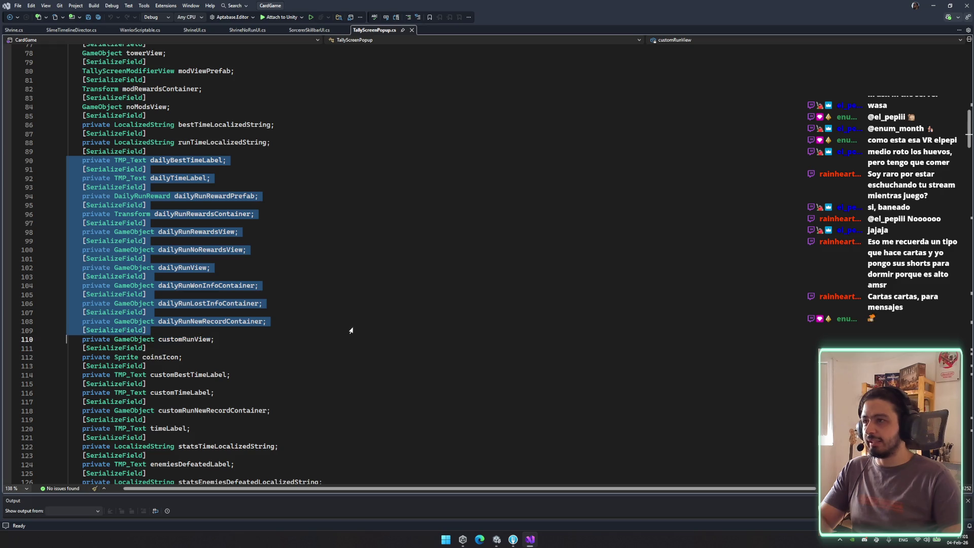
scroll(359, 328, "down", 5)
left_click(360, 337)
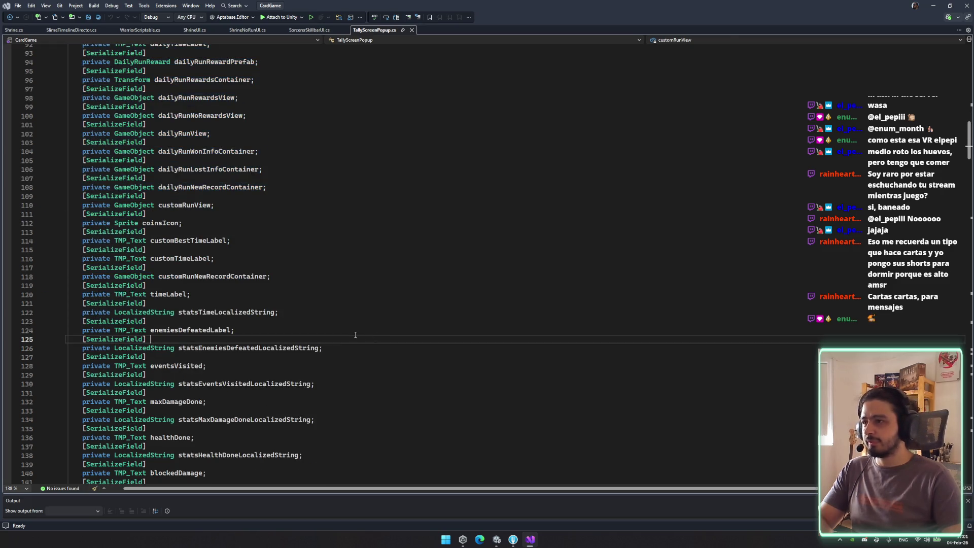
scroll(304, 315, "down", 16)
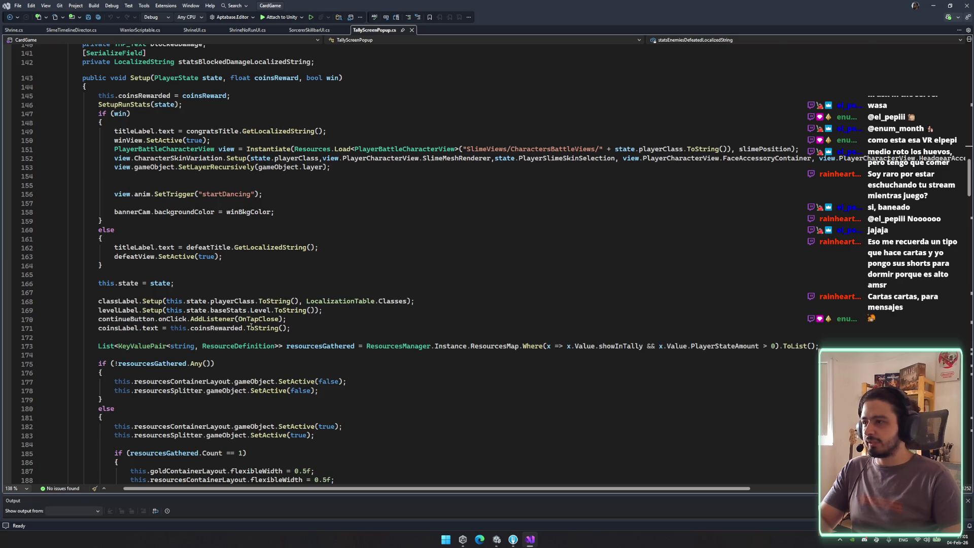
scroll(258, 325, "down", 11)
Comment out the towerView, dailyRunView and customRunView activation lines with Ctrl+K, Ctrl+C and save
left_click(88, 346)
key("ctrl+k")
key("ctrl+c")
left_click(96, 350)
key("ctrl+k")
key("ctrl+c")
key("Down")
key("ctrl+k")
key("ctrl+c")
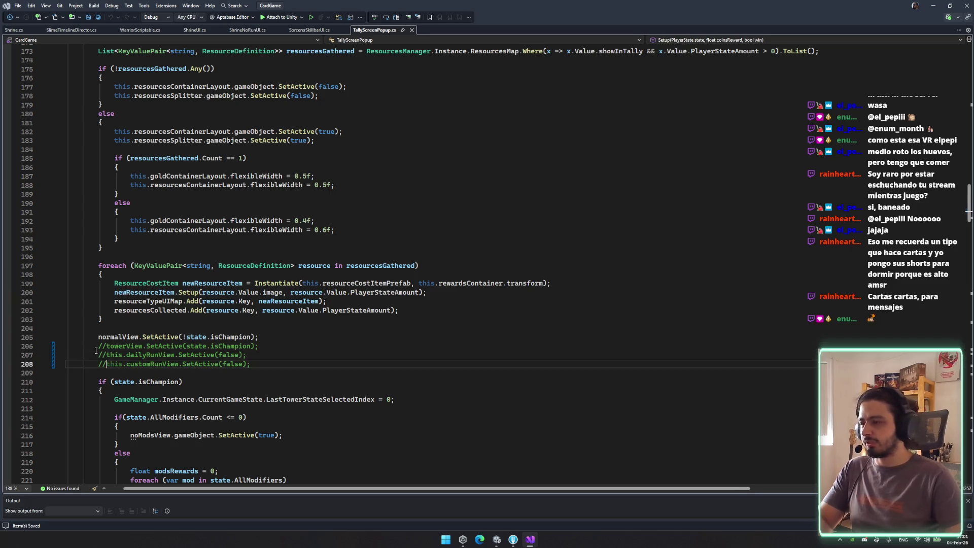
key("ctrl+s")
scroll(96, 350, "down", 5)
Search the file for towerView to find its other activation lines
left_click(135, 203)
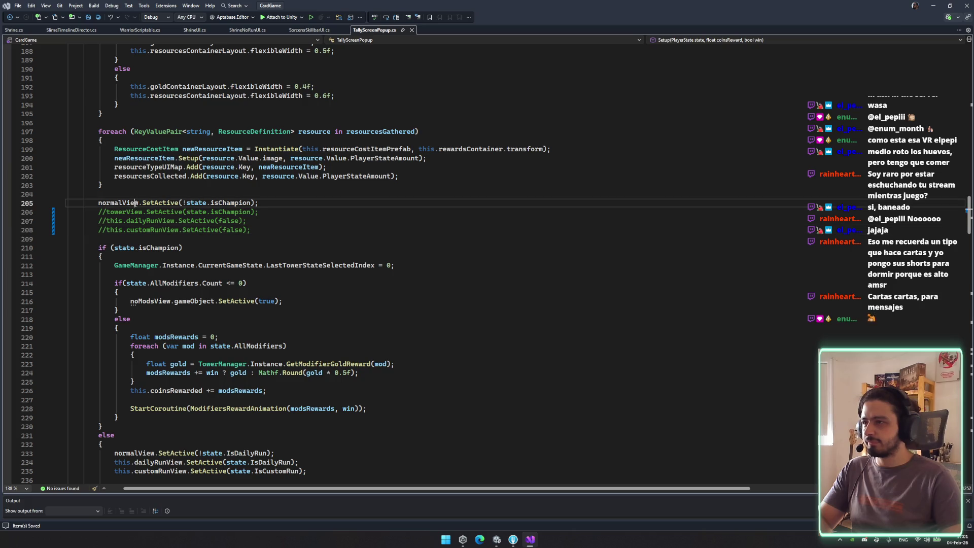
left_click(134, 222)
double_click(117, 212)
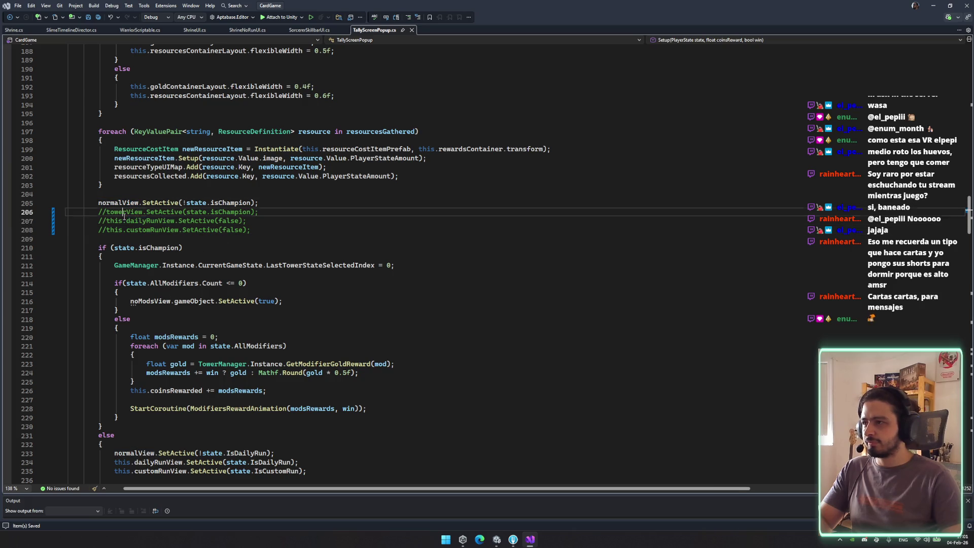
key("ctrl+f")
scroll(247, 295, "down", 8)
Prefix the dailyRunView, customRunView lines and the IsDailyRun/IsCustomRun if-block with // and save
left_click(247, 293)
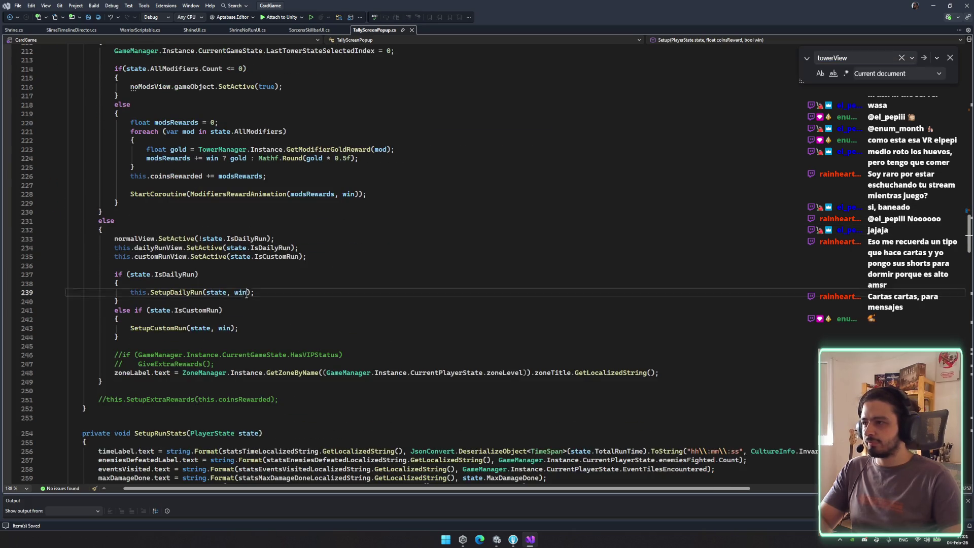
left_click(115, 249)
type("//")
left_click(123, 257)
type("//")
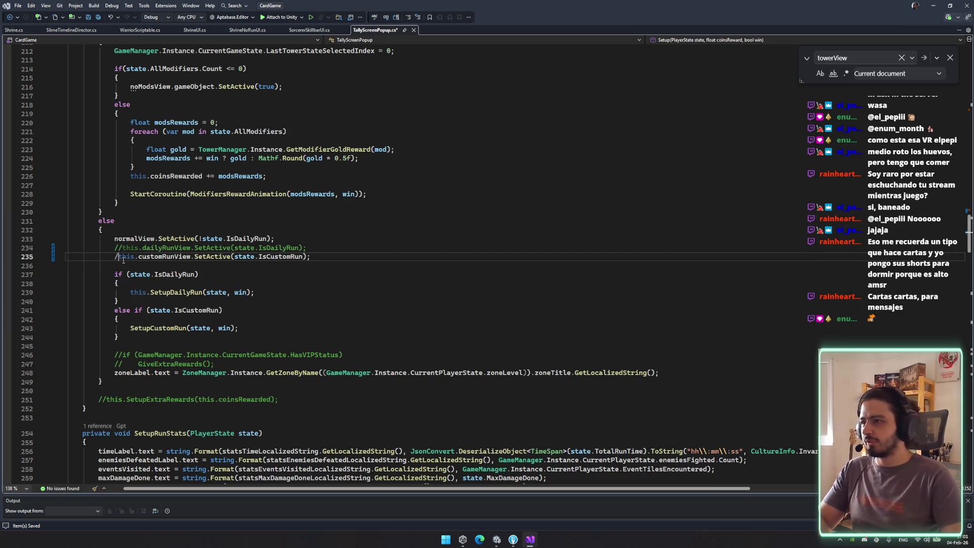
left_click(115, 274)
left_click(107, 341, "alt+shift")
type("//")
key("ctrl+s")
left_click(272, 354)
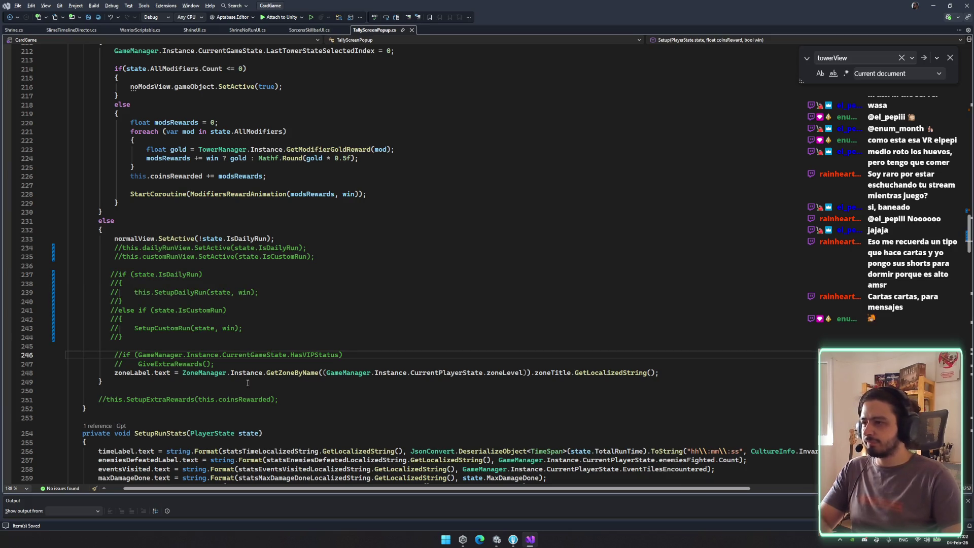
Review the commented towerView line and the isChampion check below it
scroll(497, 248, "up", 7)
left_click(134, 328)
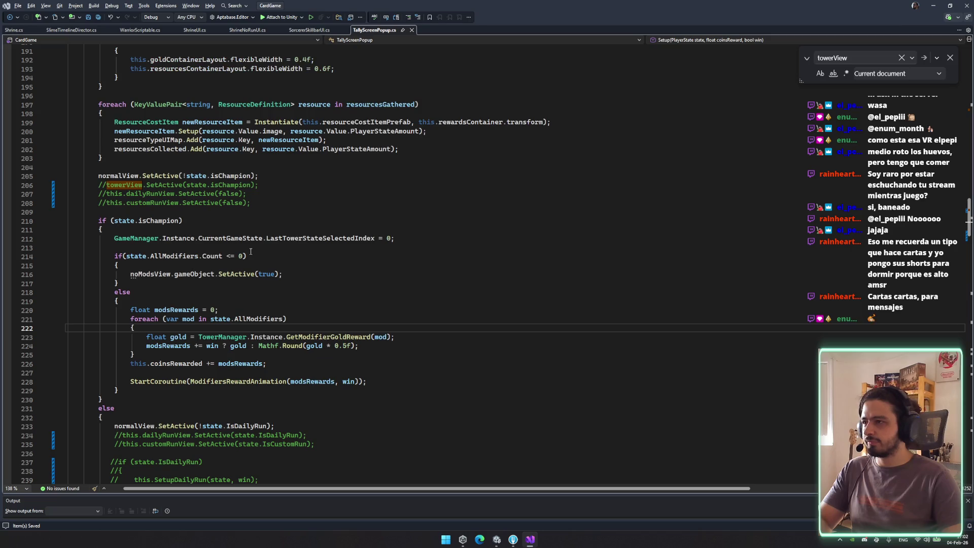
left_click(121, 301)
scroll(285, 266, "up", 9)
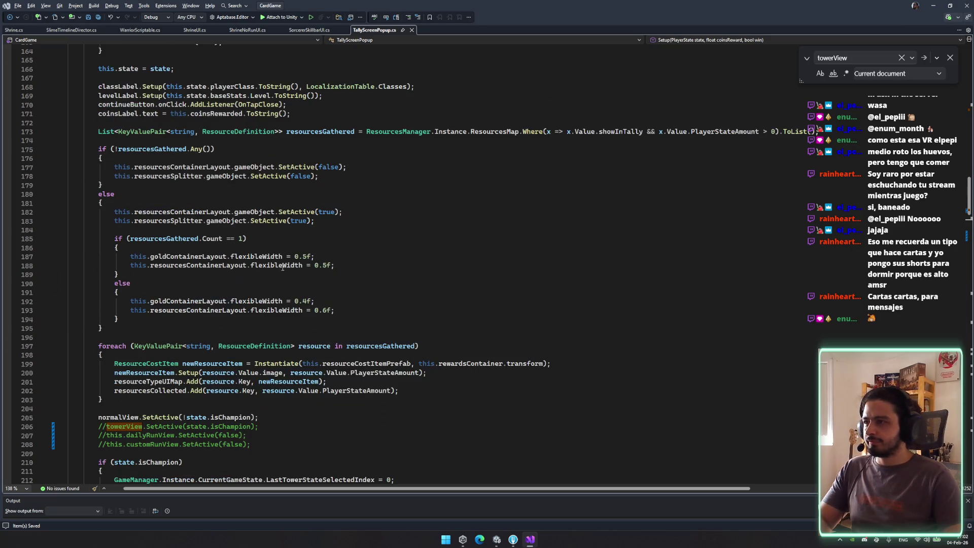
scroll(257, 278, "down", 5)
left_click(261, 293)
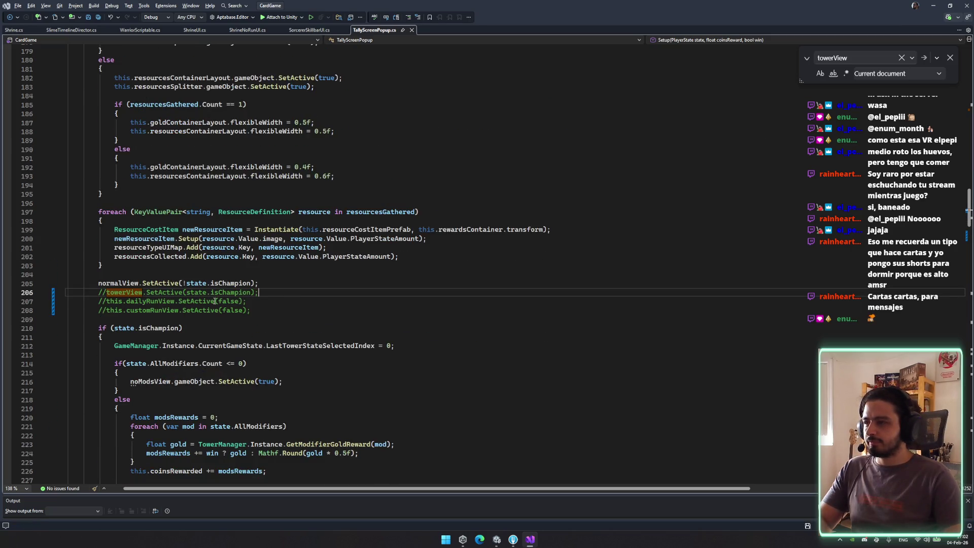
left_click(127, 327)
scroll(127, 325, "down", 5)
mouse_move(69, 185)
left_mouse_down()
mouse_move(213, 315)
mouse_move(213, 385)
left_mouse_up()
Comment out the isChampion branch through the else block's opening
left_click(213, 385)
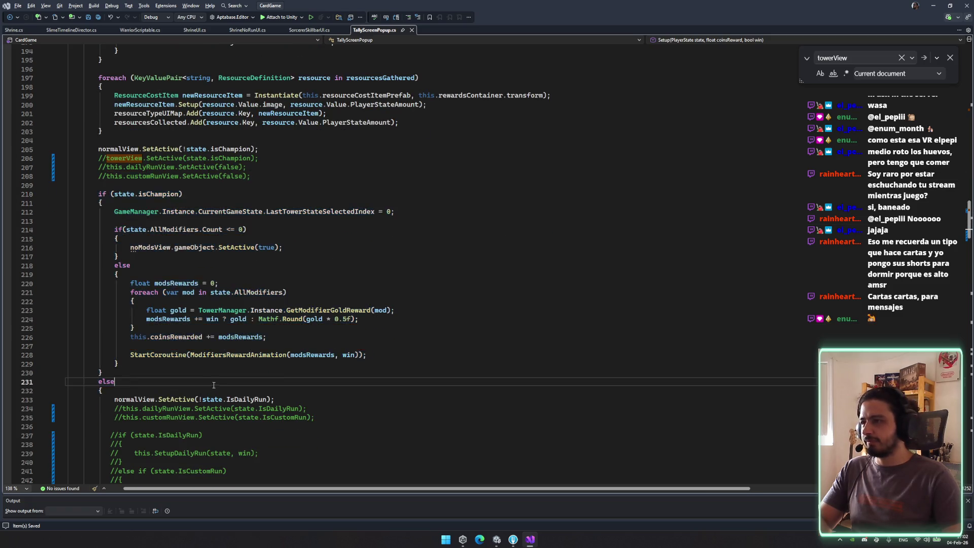
scroll(213, 385, "down", 8)
left_click(96, 327)
scroll(123, 230, "up", 2)
left_click(124, 230)
scroll(103, 130, "up", 3)
left_click(99, 113, "shift")
key("ctrl+k")
key("ctrl+c")
left_click(109, 122)
Review the coins label, winBkgColor and Classes localization table references in Setup
scroll(346, 258, "up", 6)
scroll(346, 257, "up", 12)
left_click(345, 247)
scroll(411, 265, "up", 3)
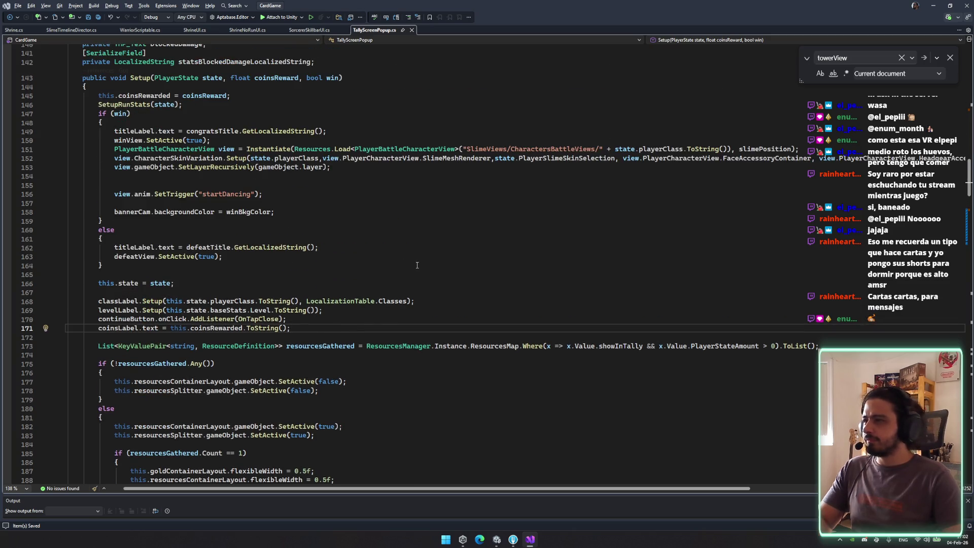
left_click(345, 222)
left_click(251, 213)
left_click(388, 301)
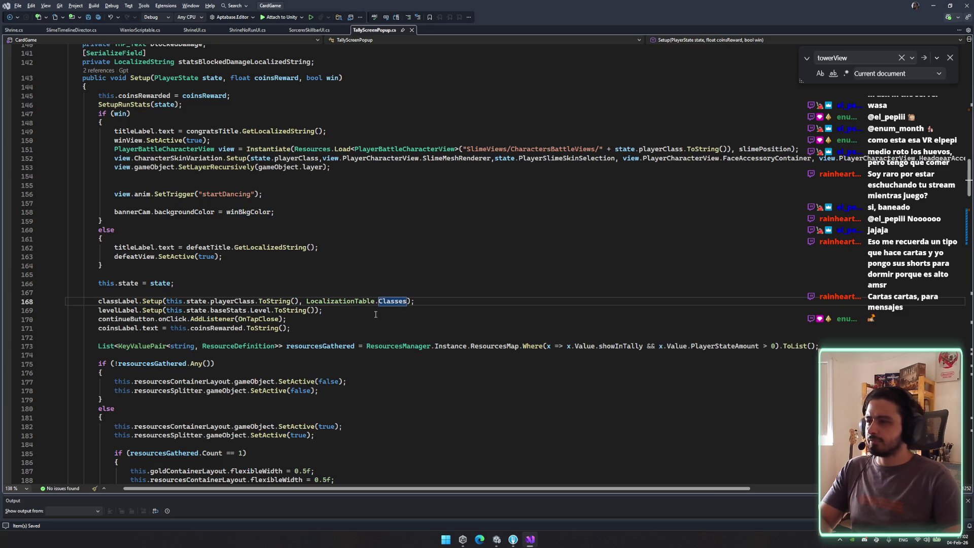
left_click(498, 539)
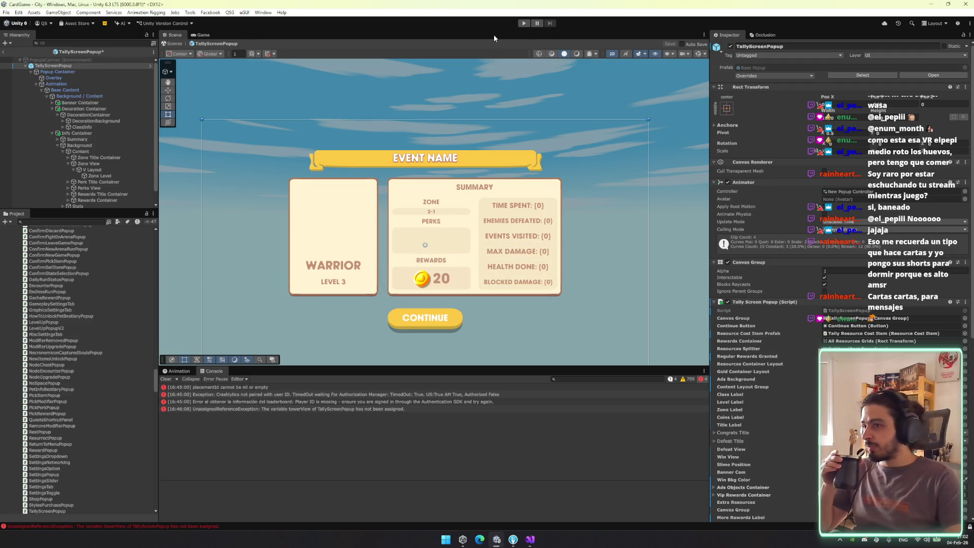
Close the six other script tabs, including Shrine, leaving only TallyScreenPopup.cs open
left_click(530, 539)
left_click(462, 158)
middle_click(309, 30)
middle_click(248, 30)
middle_click(194, 30)
middle_click(140, 29)
middle_click(71, 30)
middle_click(32, 32)
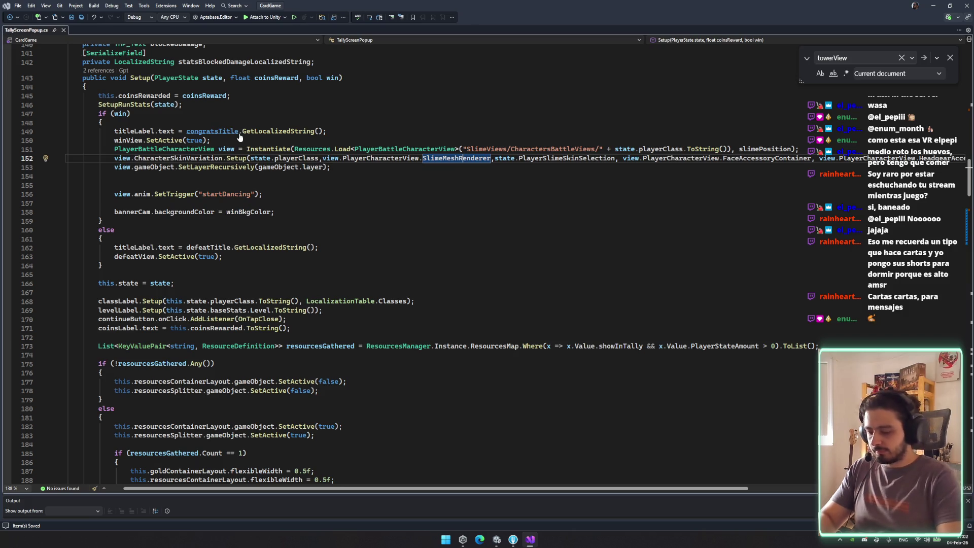
Open ShrineHasRunUI.cs via the 'shrinerun' search and select its perk container and perk view fields
key("ctrl+t")
type("shirne")
key("BackSpace")
key("BackSpace")
key("BackSpace")
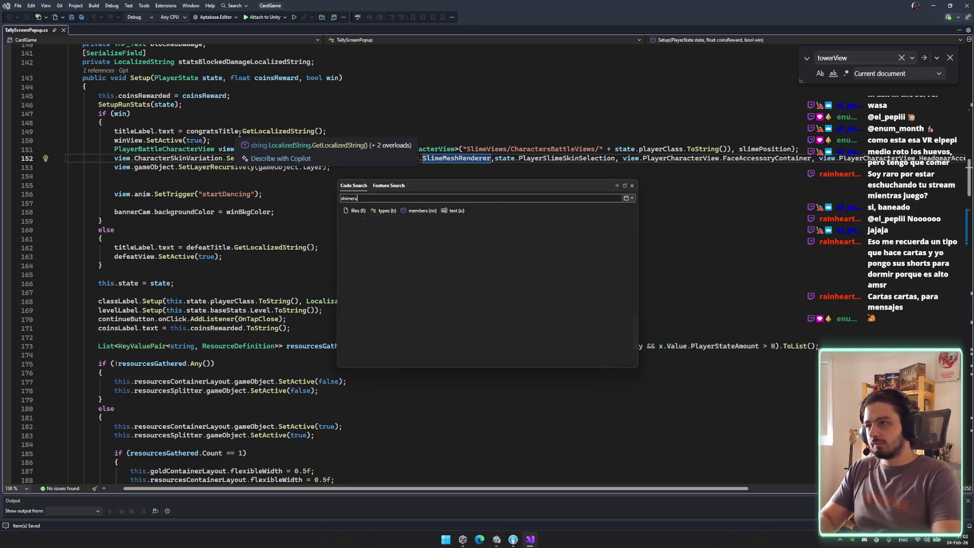
type("hrinerun")
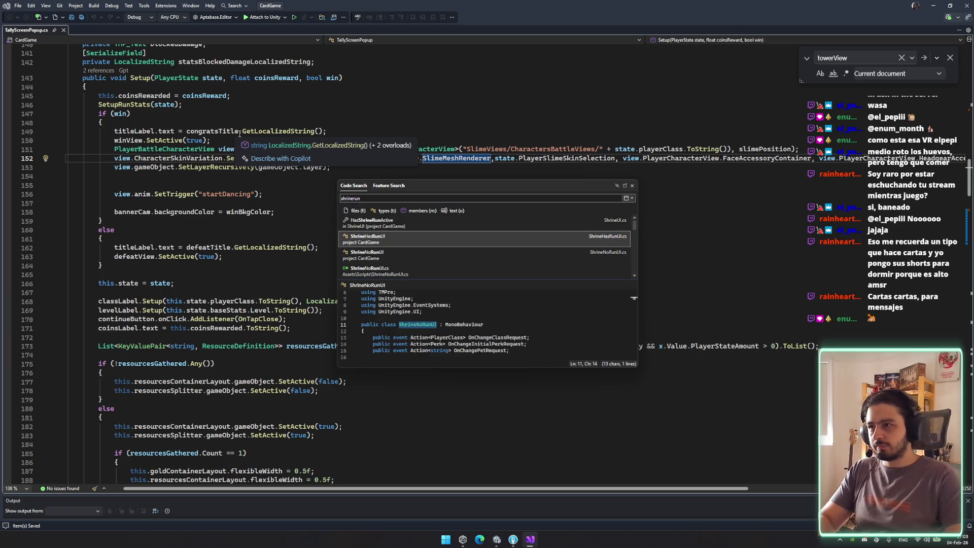
key("Return")
left_click(325, 256)
scroll(343, 293, "down", 5)
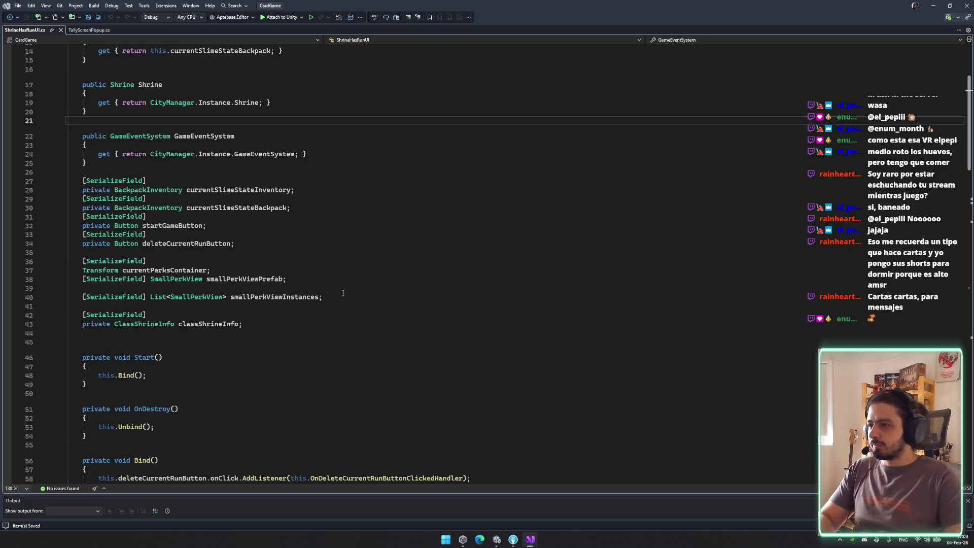
left_click_drag(375, 285, 361, 261)
left_click_drag(355, 296, 420, 250)
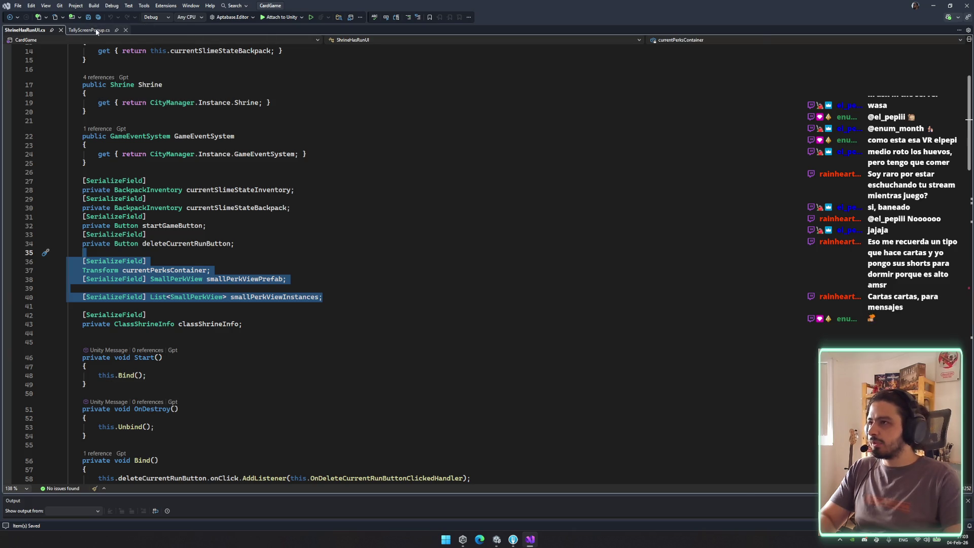
Paste the perk fields above Setup in TallyScreenPopup.cs and save
left_click(96, 30)
scroll(404, 197, "up", 3)
left_click(404, 197)
key("Return")
key("Return")
key("Return")
key("ctrl+v")
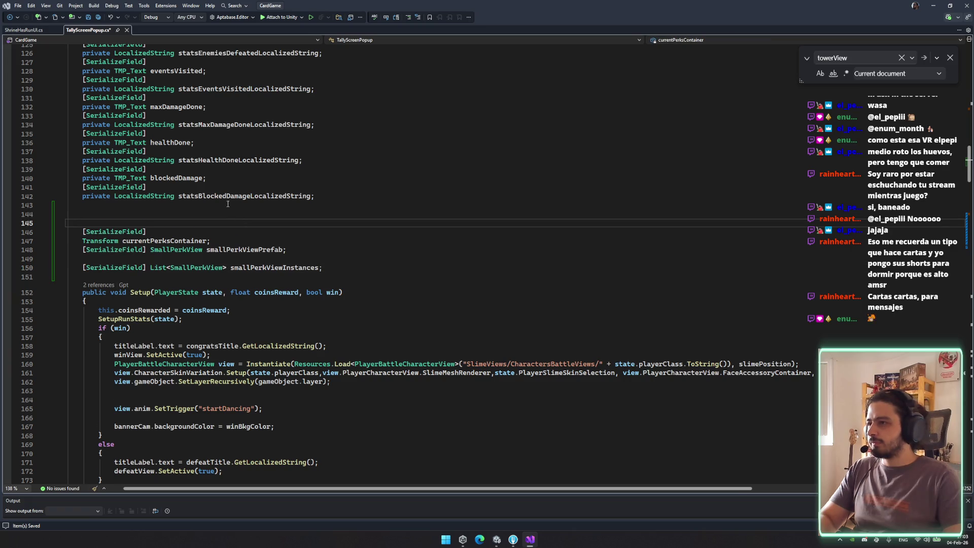
key("Delete")
key("ctrl+s")
Select the smallPerkViewInstances loop in ShrineHasRunUI that rebuilds the perk views
left_click(37, 31)
left_click(274, 295)
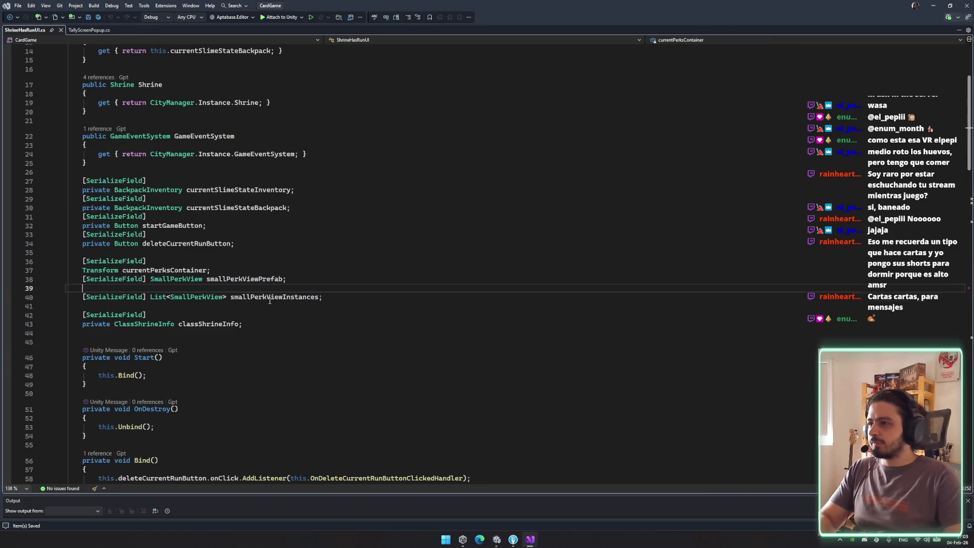
scroll(381, 280, "down", 5)
scroll(381, 280, "down", 18)
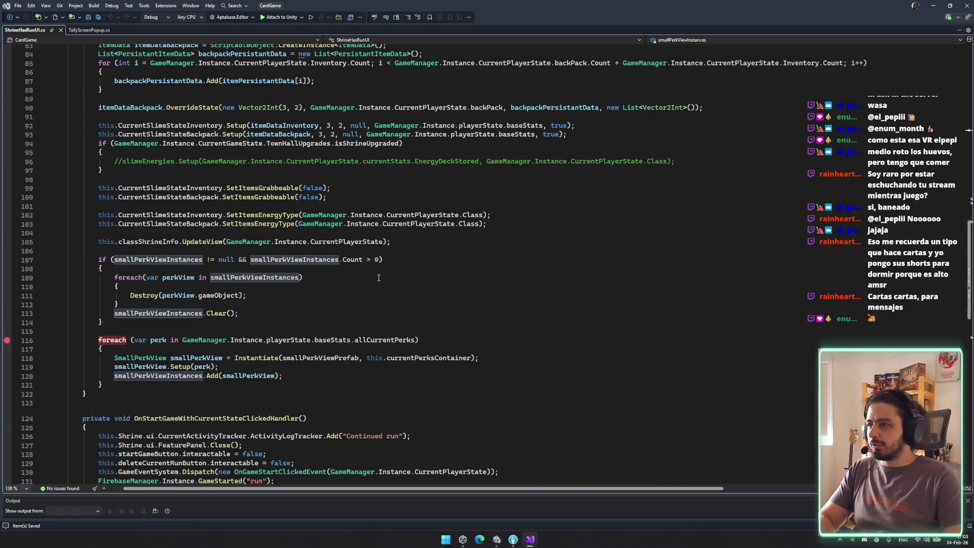
mouse_move(100, 249)
left_mouse_down()
mouse_move(127, 279)
mouse_move(304, 385)
mouse_move(342, 385)
left_mouse_up()
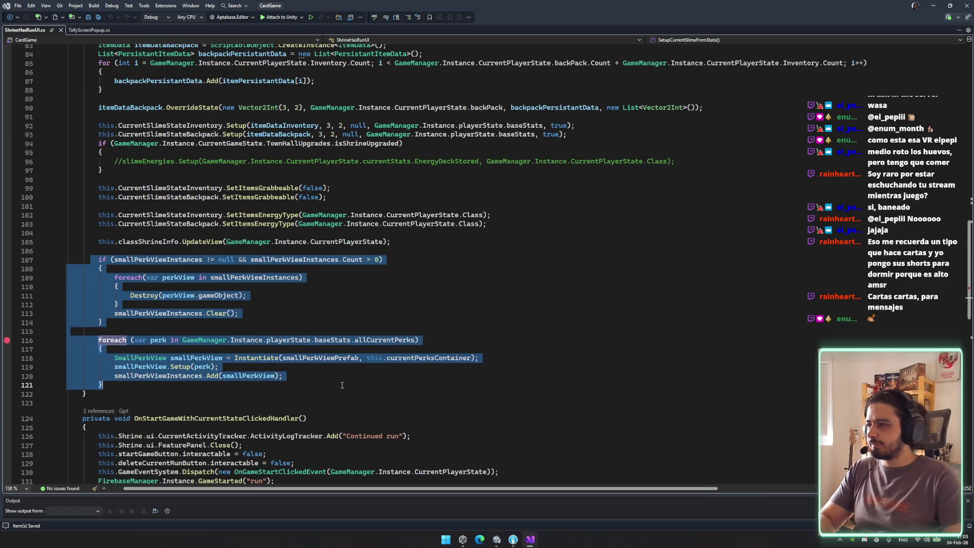
left_click(88, 30)
scroll(173, 293, "down", 4)
Jump from the SetupRunStats call in Setup to the SetupRunStats definition
left_click(127, 107)
key("Return")
key("Return")
key("Return")
key("ctrl+z")
key("ctrl+z")
key("ctrl+z")
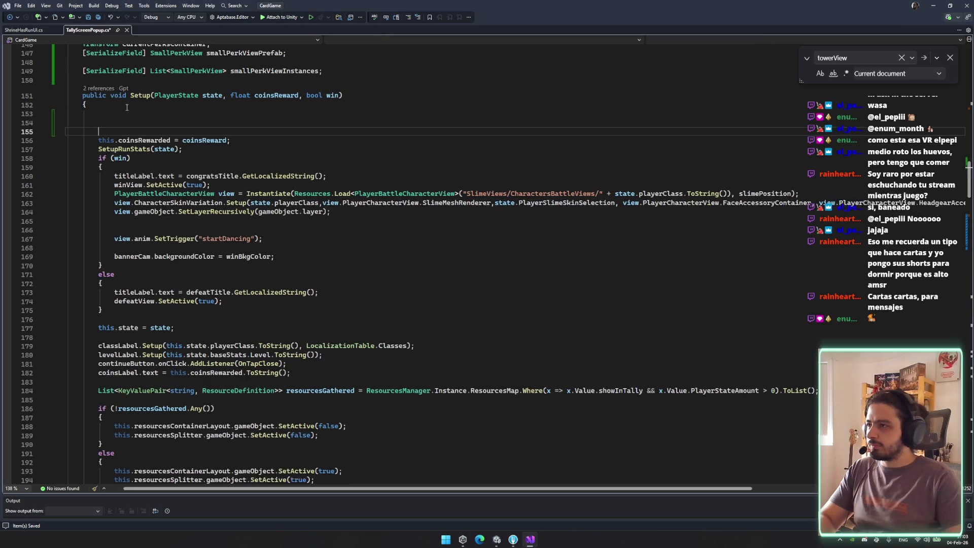
left_click(134, 122)
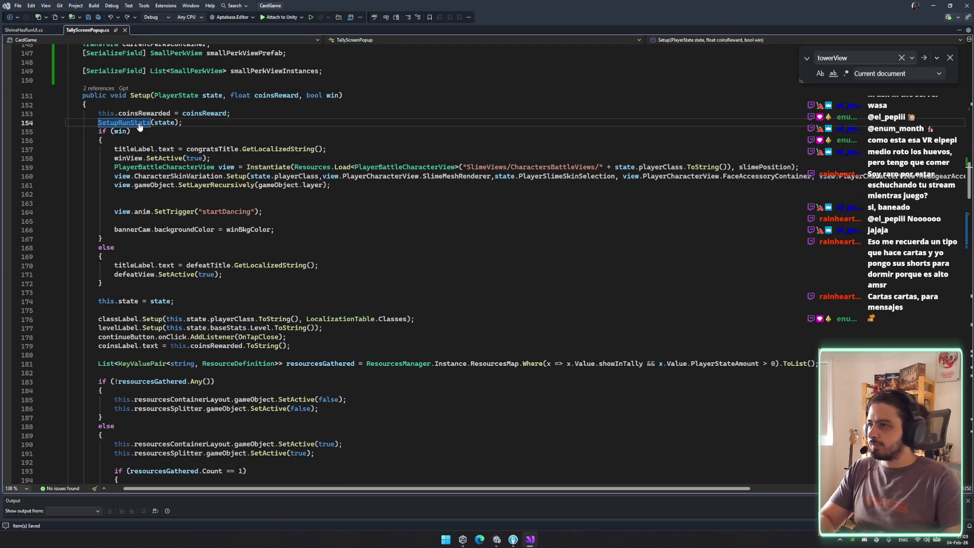
left_click(134, 122, "ctrl")
Paste the perk-view foreach at the top of SetupRunStats, drop the leftover cleanup block, and save
left_click(157, 219)
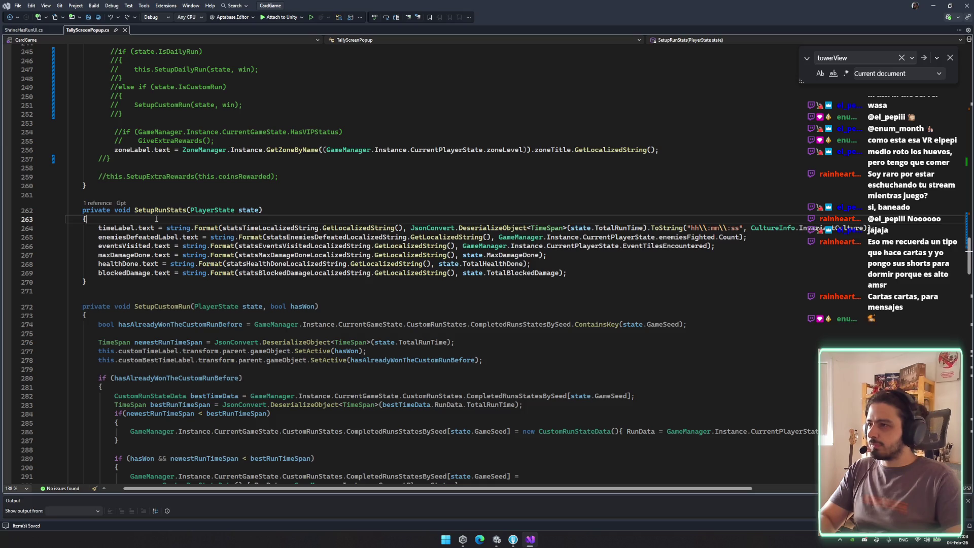
key("Return")
key("Return")
key("Return")
key("Up")
key("Up")
key("ctrl+v")
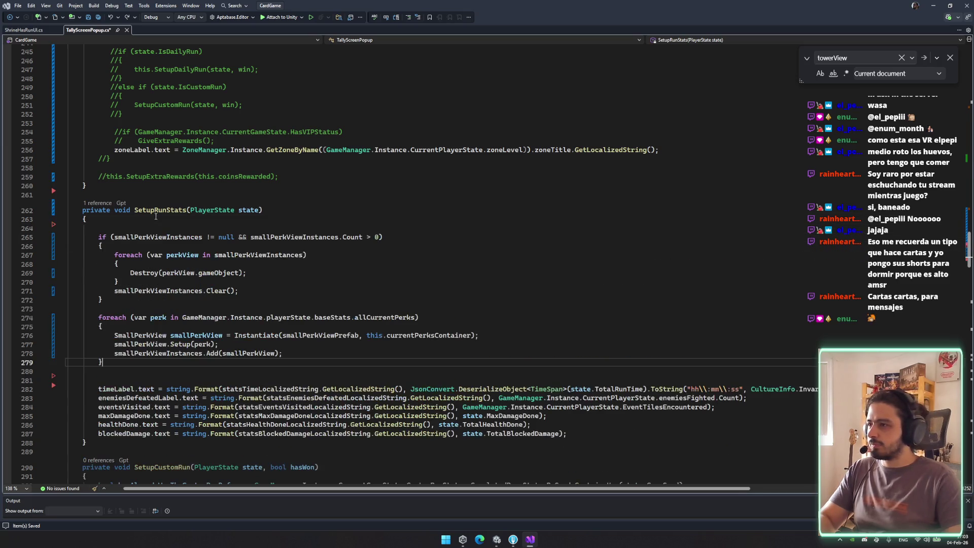
left_click_drag(99, 228, 167, 300)
key("Delete")
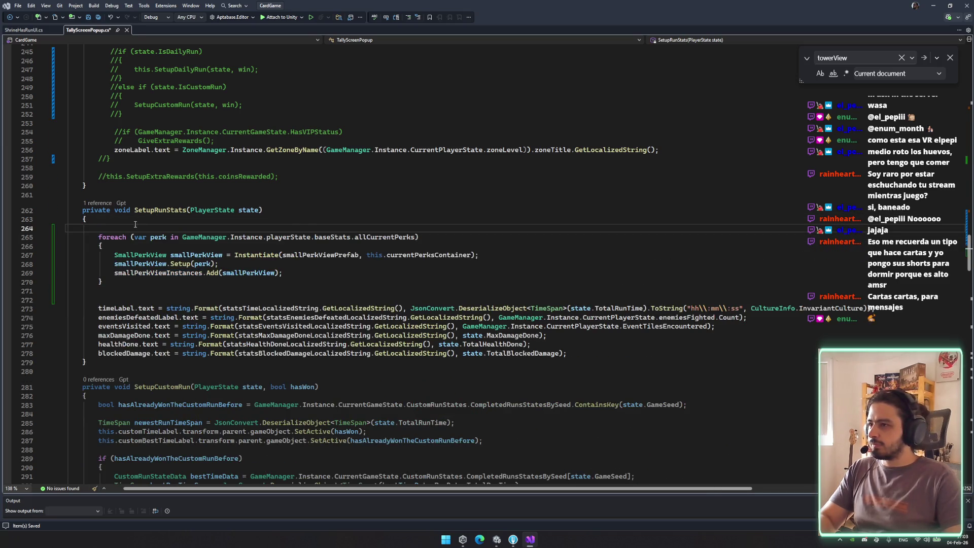
key("Delete")
key("Down")
key("Down")
key("Down")
key("End")
key("ctrl+s")
Replace GameManager.Instance.playerState in the loop header with the state parameter and save
key("Down")
double_click(241, 212)
key("ctrl+c")
double_click(203, 227)
left_click(310, 228, "shift")
key("ctrl+v")
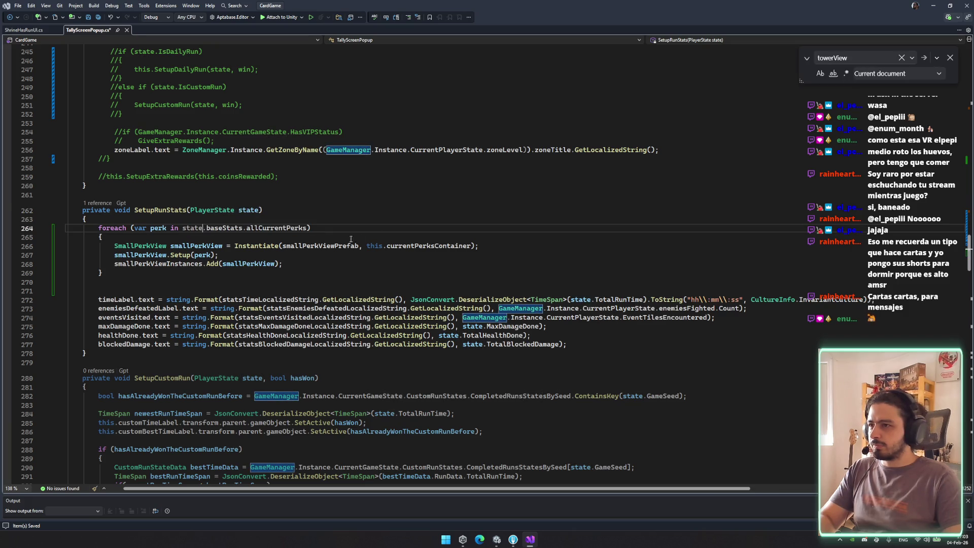
key("Down")
key("Down")
key("Down")
key("Delete")
key("ctrl+s")
Inspect the SmallPerkView class definition, then return to the Unity editor
double_click(141, 246)
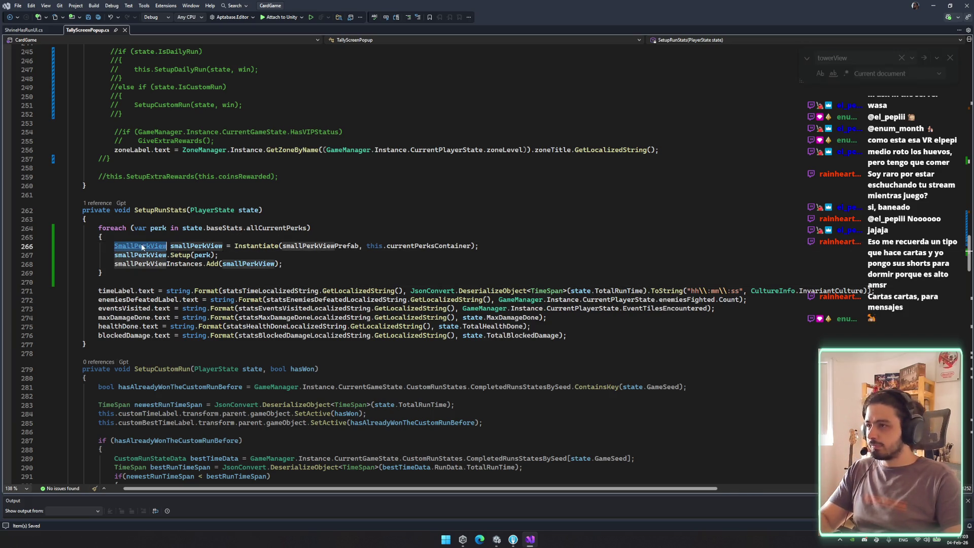
key("F12")
key("ctrl+minus")
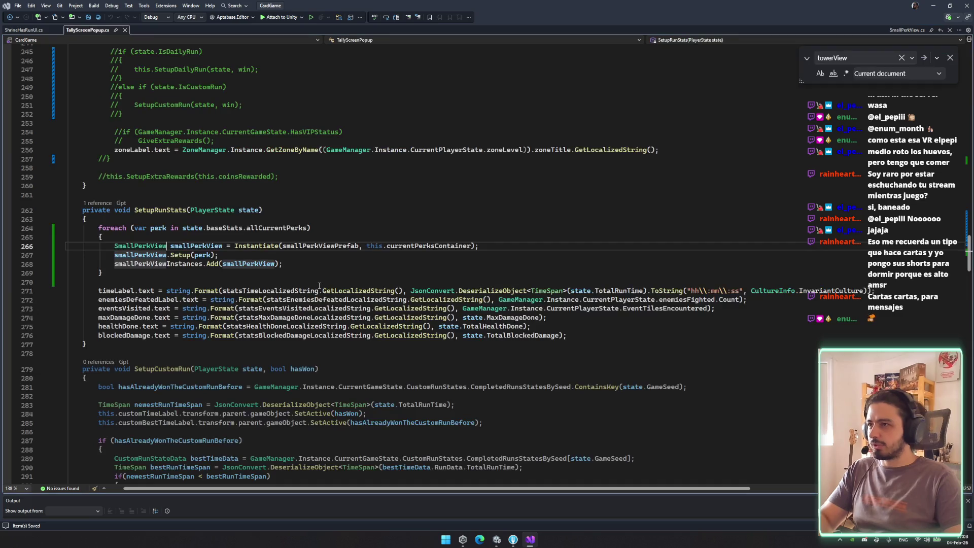
mouse_move(497, 539)
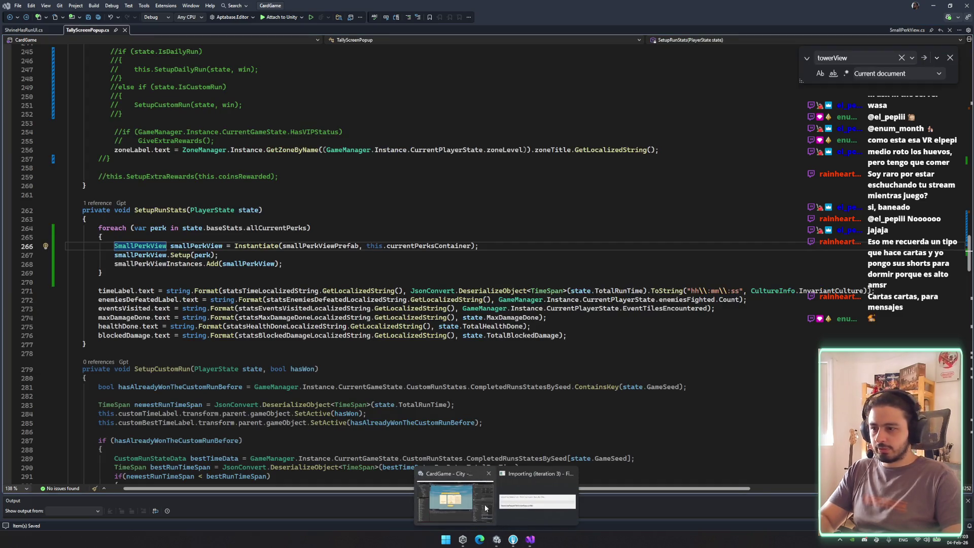
left_click(486, 509)
key("alt+Tab")
key("alt+Tab")
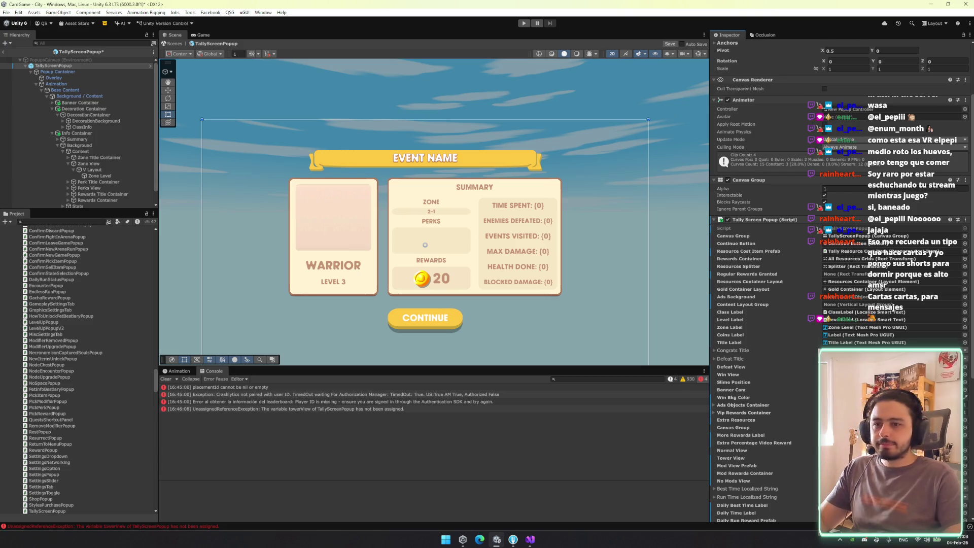
Check the Small Perk View Prefab field's choices and search the Project for smallperk assets
scroll(837, 279, "down", 3)
scroll(761, 279, "down", 5)
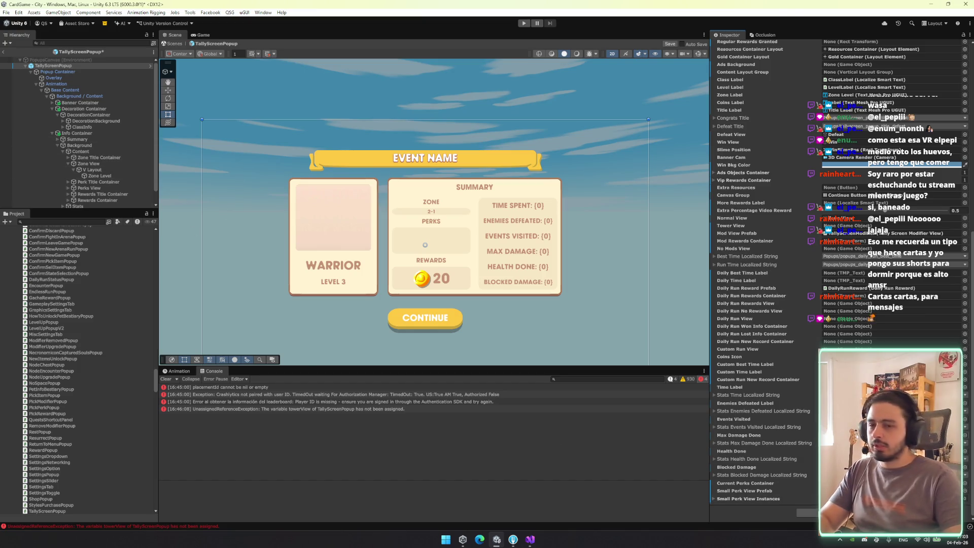
left_click(965, 491)
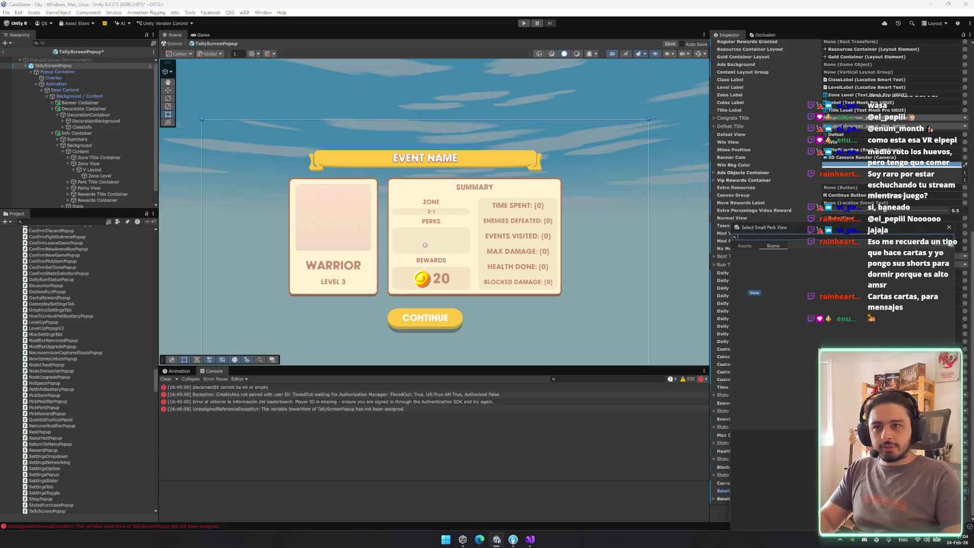
key("Escape")
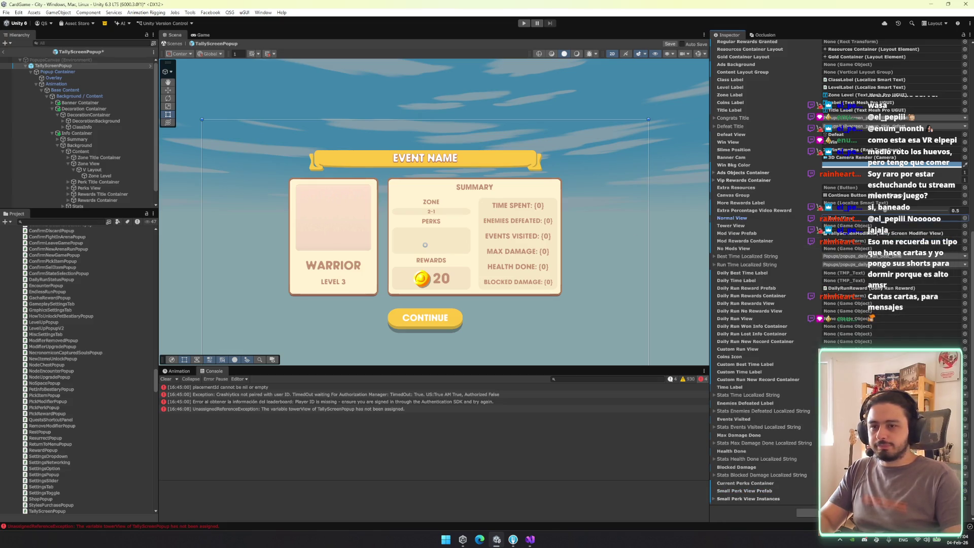
left_click(41, 225)
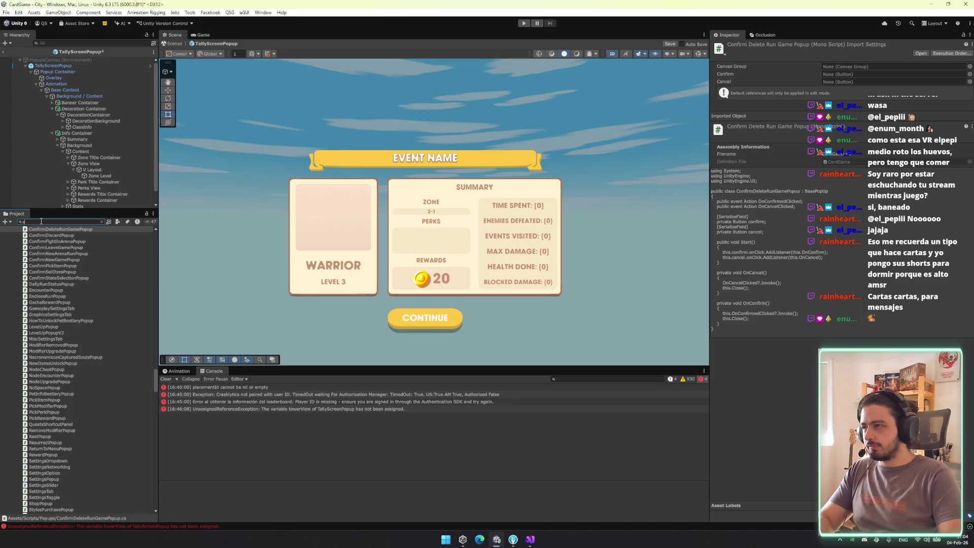
type("mallperk")
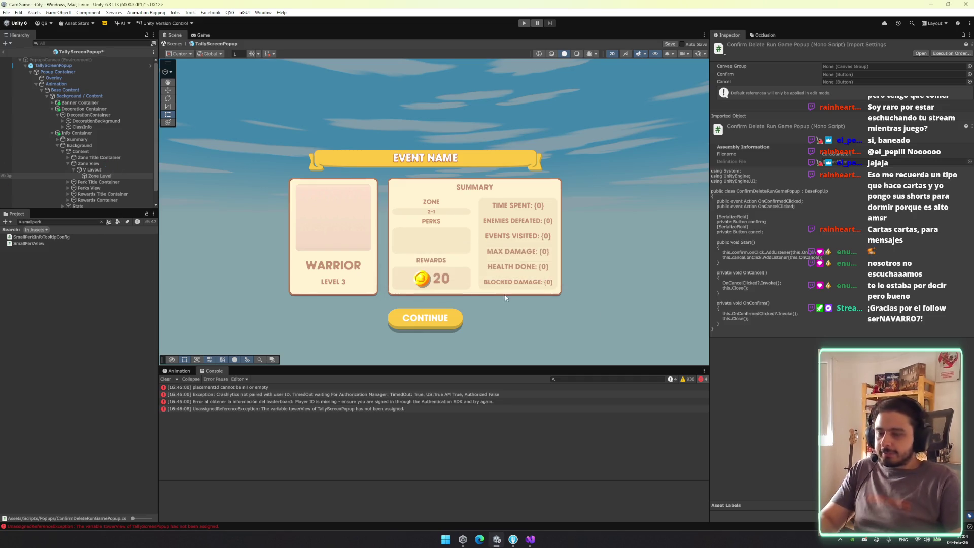
Inspect the Summary panel and Zone View's V Layout, then save the TallyScreenPopup prefab
left_click(75, 139)
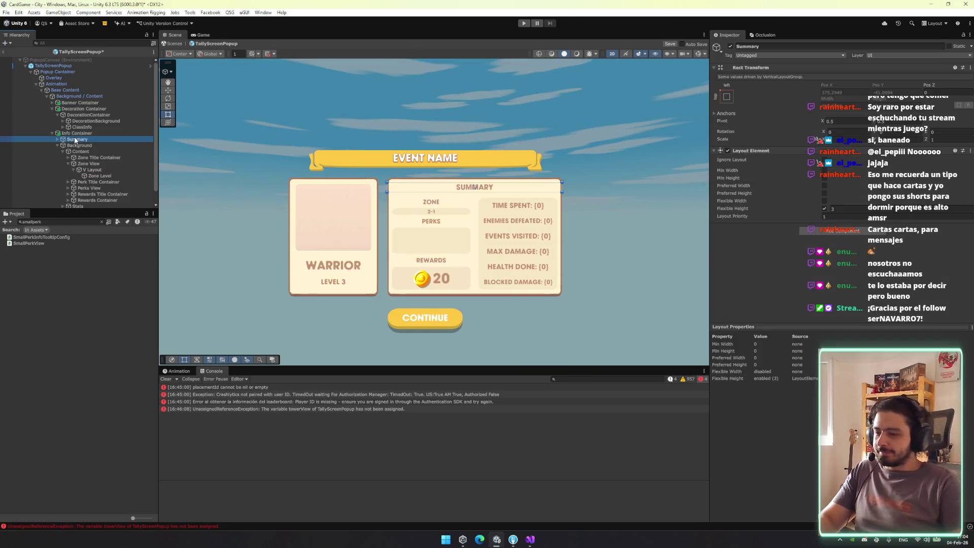
left_click(94, 169)
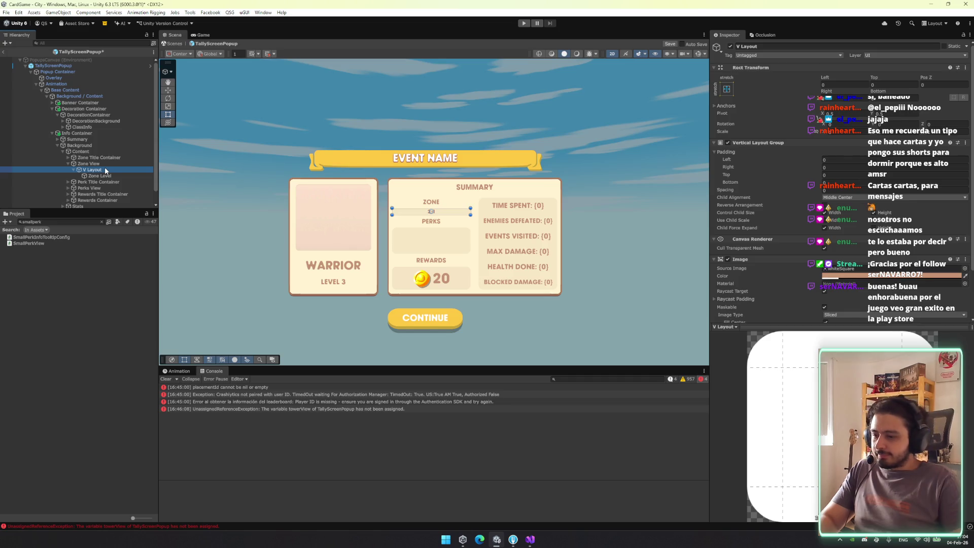
key("Left")
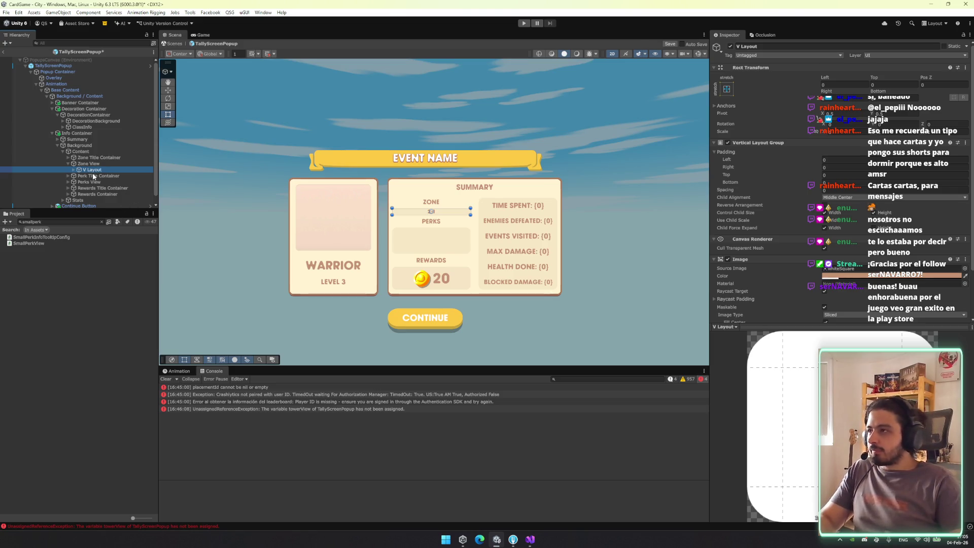
key("Left")
key("Left")
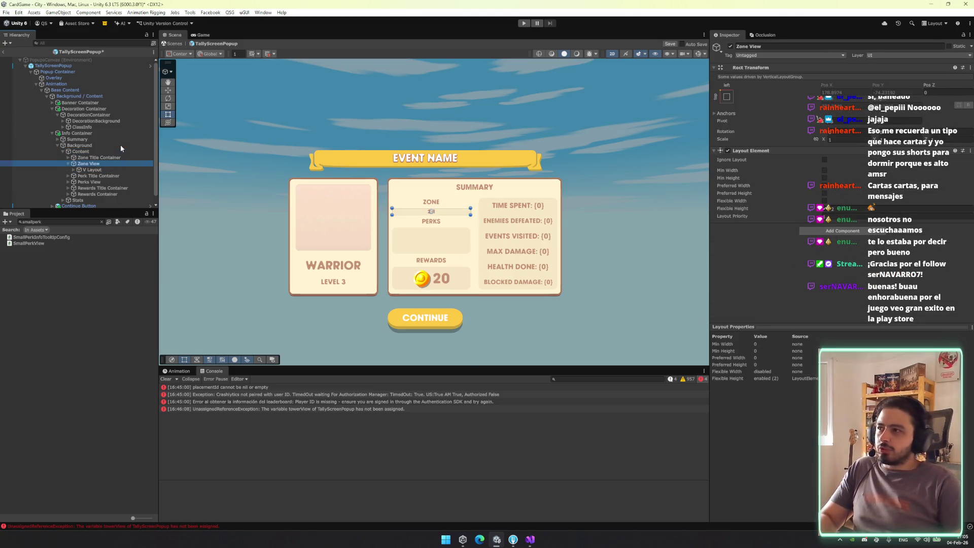
key("Up")
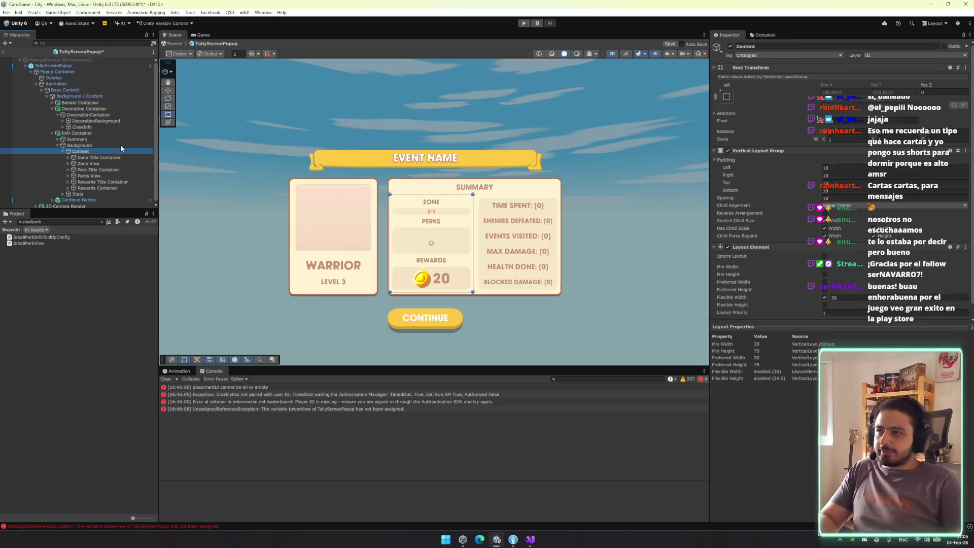
key("ctrl+s")
Inspect Perks View, its Perks Content child, and the Rewards containers in the Hierarchy
key("Down")
key("Down")
key("Down")
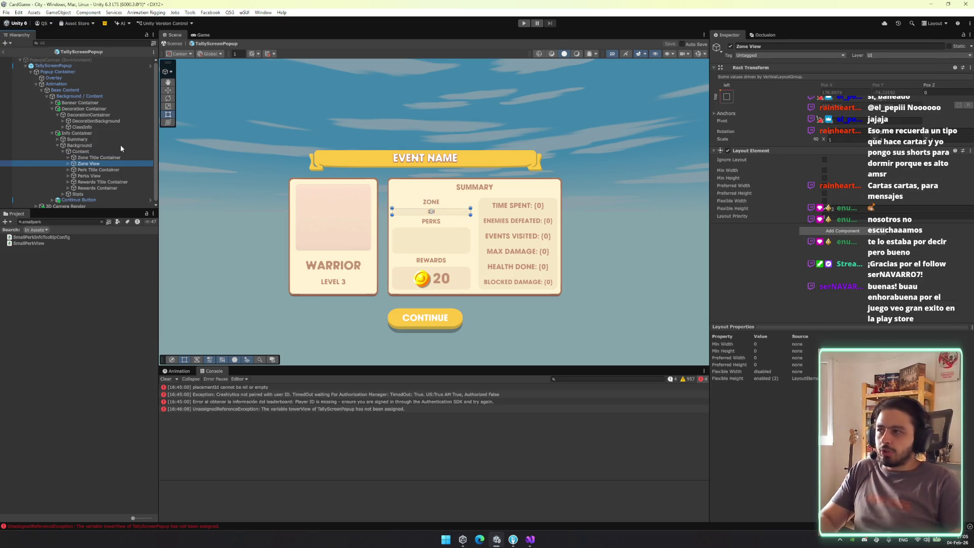
key("Down")
key("Down")
key("Up")
key("Up")
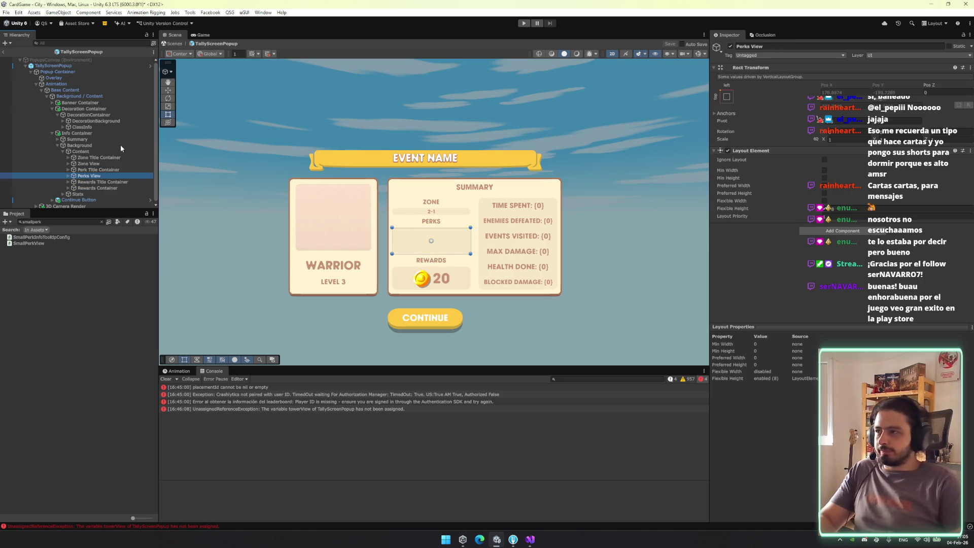
key("Right")
key("Down")
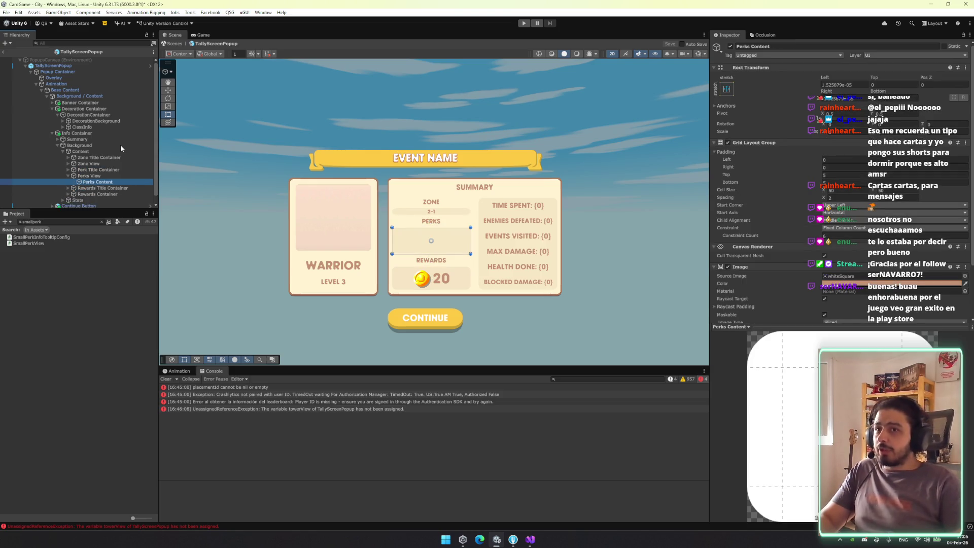
key("Up")
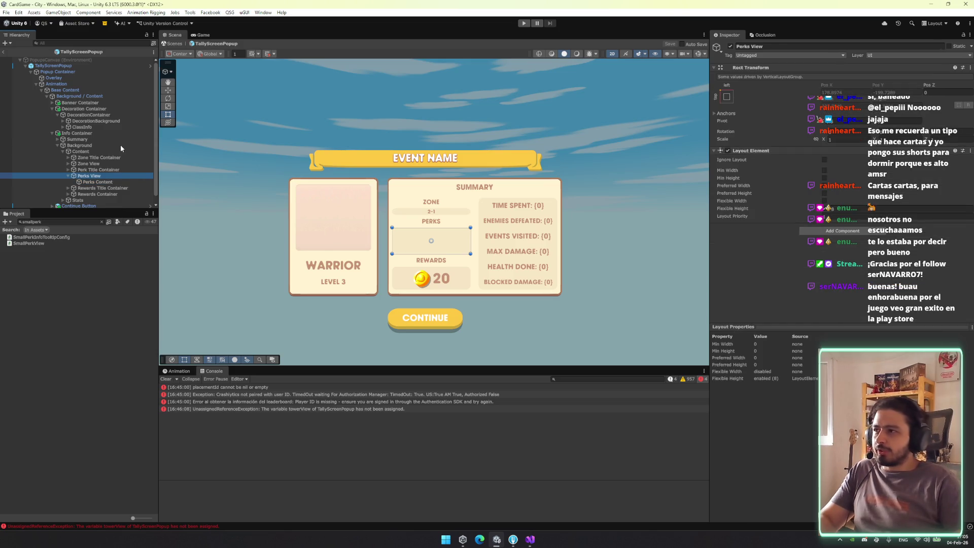
key("Down")
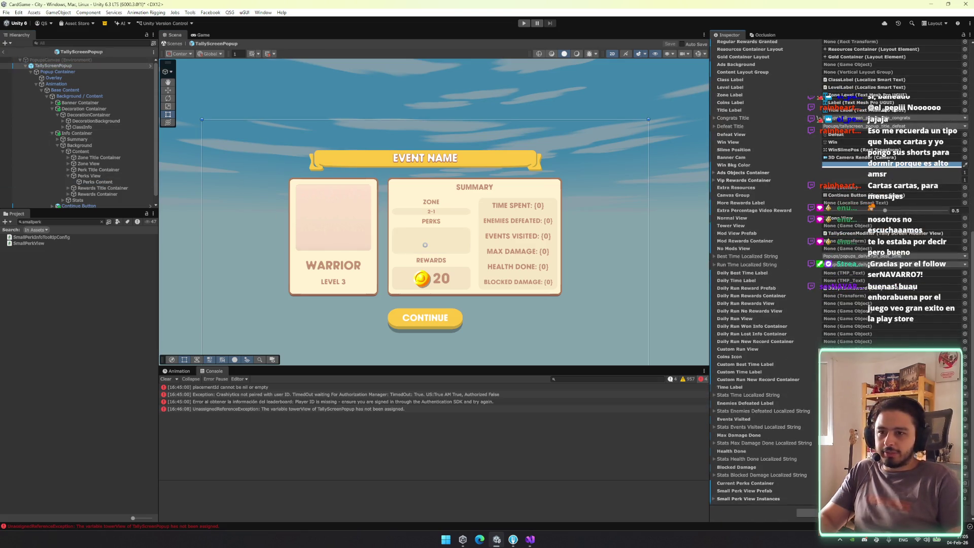
left_click(57, 223)
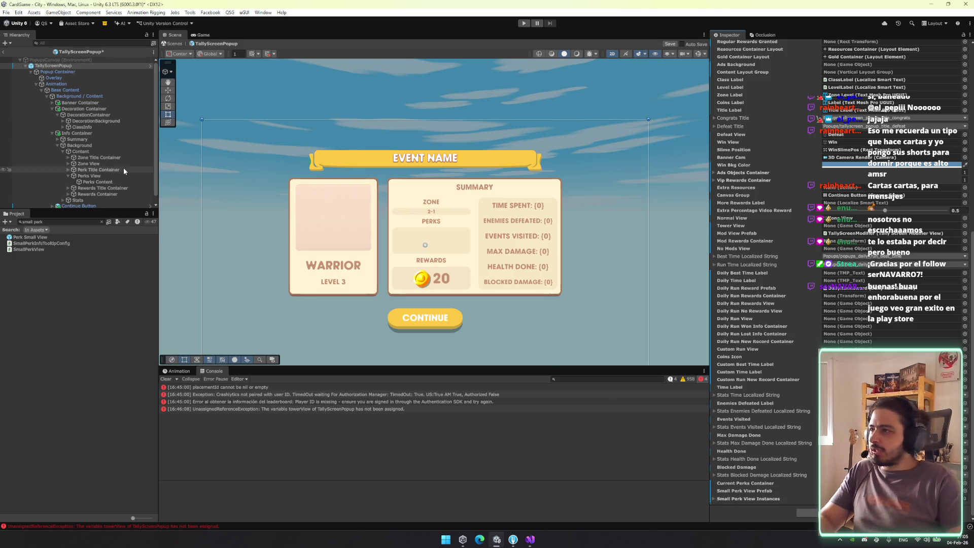
mouse_move(41, 238)
left_mouse_down()
mouse_move(86, 175)
mouse_move(96, 181)
left_mouse_up()
key("ctrl+d")
key("ctrl+d")
key("ctrl+d")
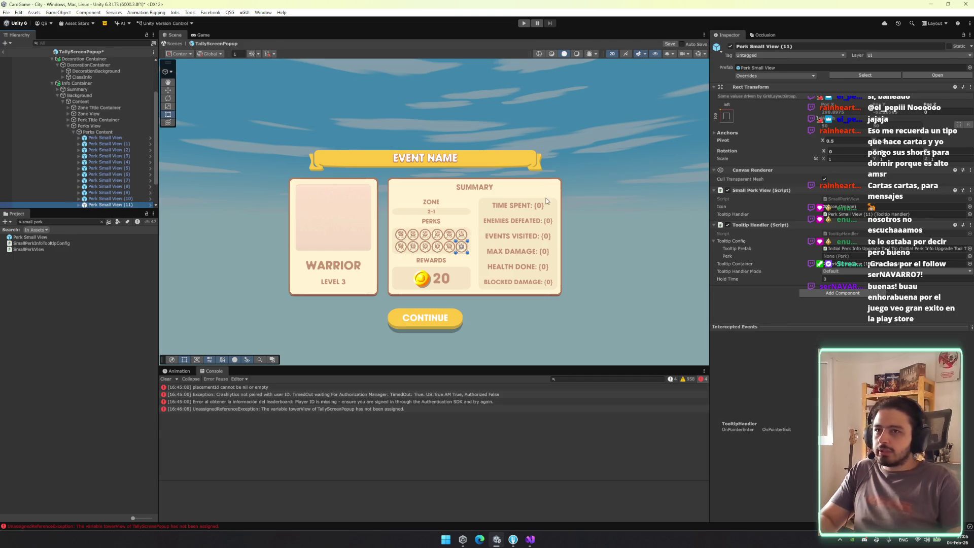
scroll(485, 231, "up", 3)
key("ctrl+d")
key("ctrl+d")
key("ctrl+d")
key("ctrl+d")
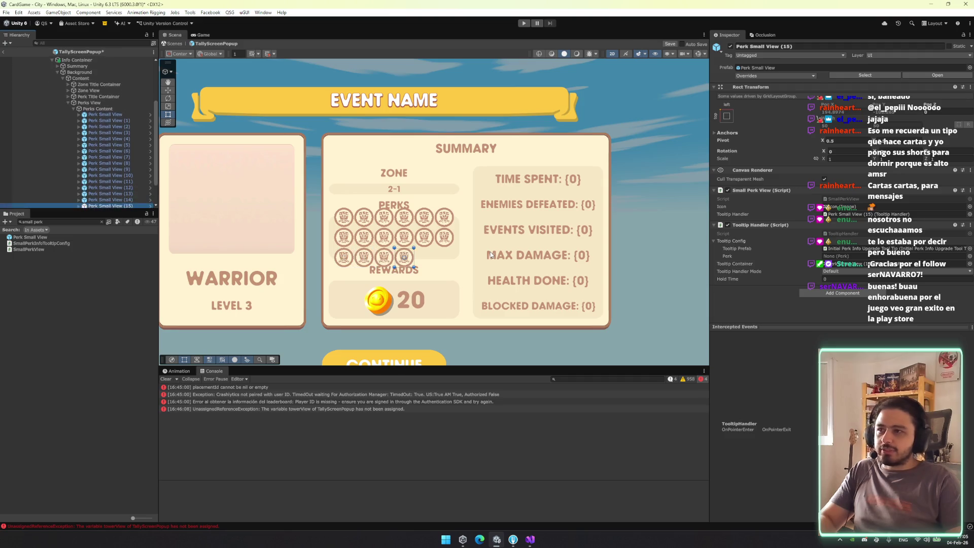
key("ctrl+z")
key("ctrl+z")
key("ctrl+z")
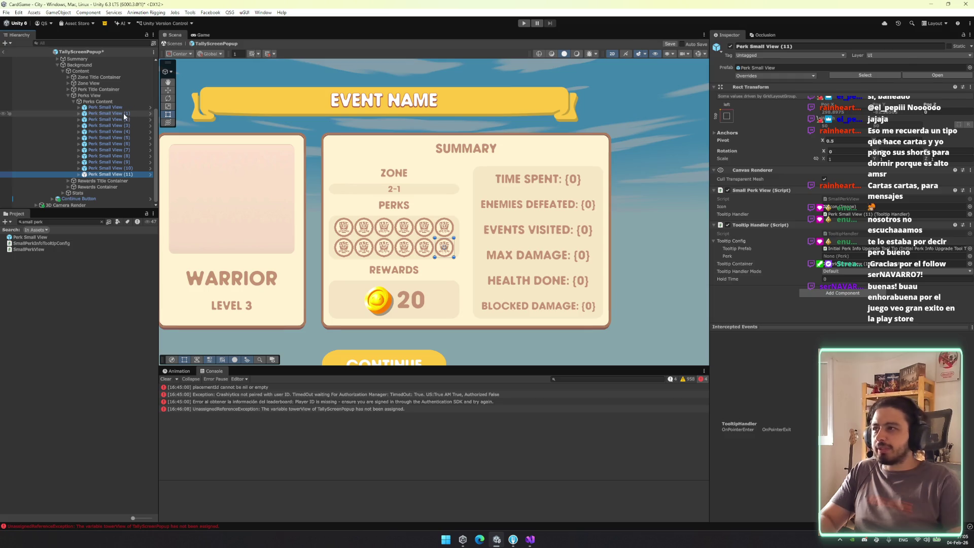
left_click(123, 108, "shift")
key("Delete")
key("ctrl+s")
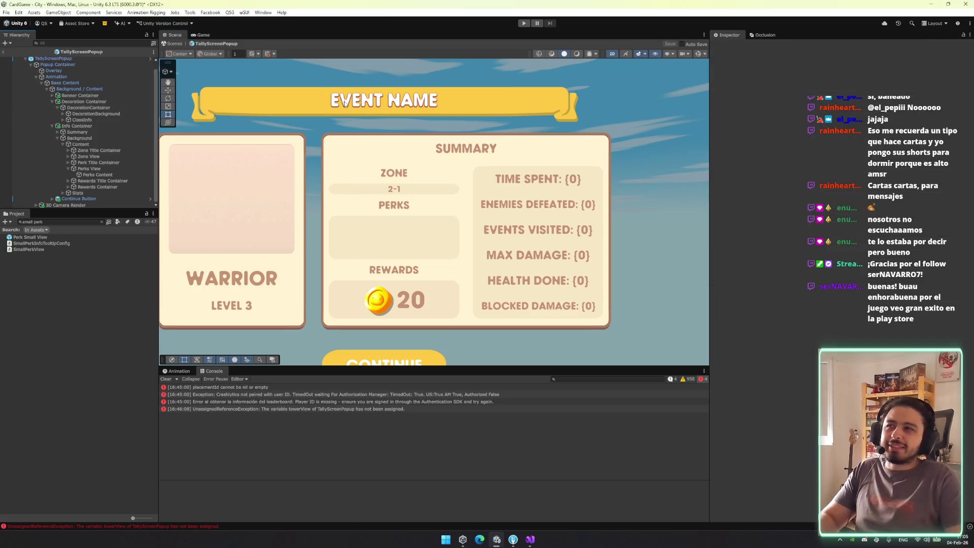
Leave prefab mode for the City scene and enter Play mode, dismissing the modified-scenes prompt
left_click(174, 44)
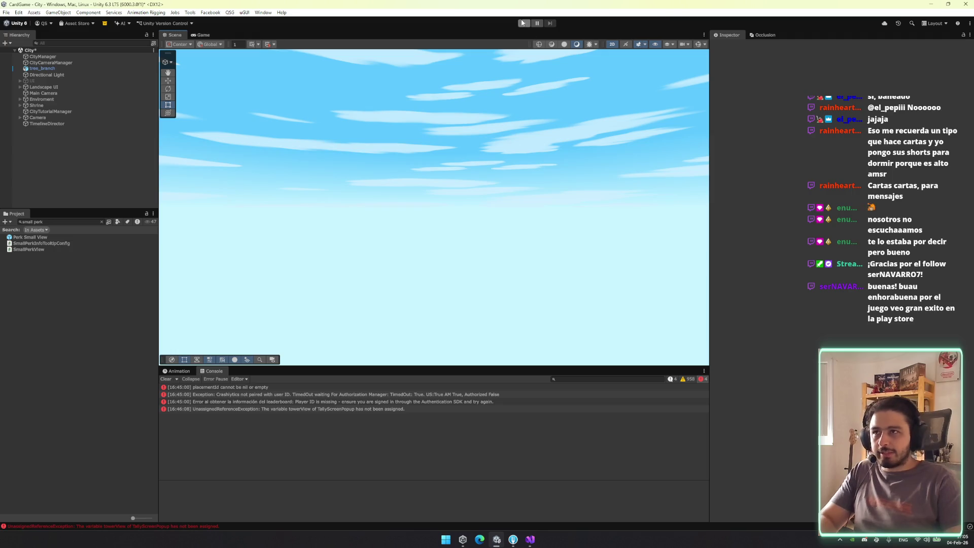
left_click(523, 23)
left_click(469, 286)
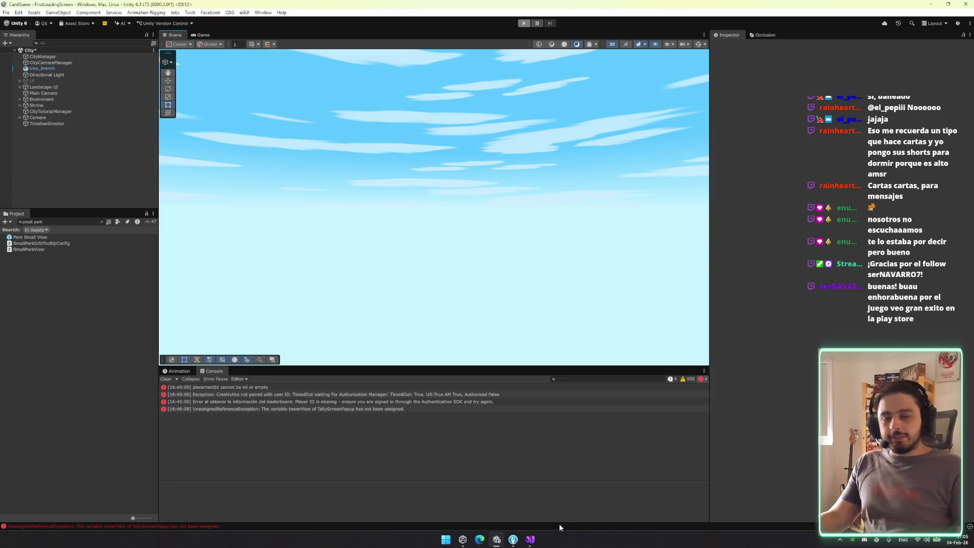
mouse_move(529, 538)
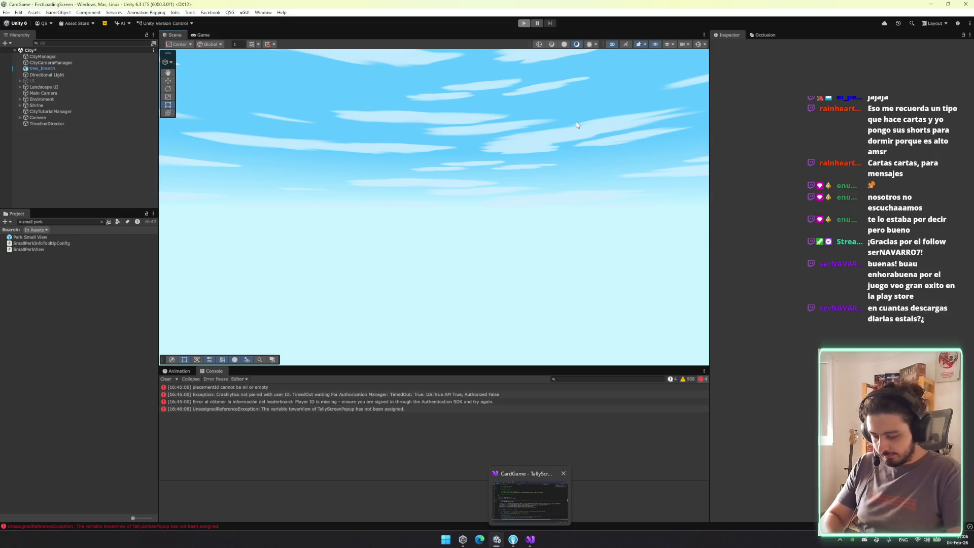
key("ctrl+p")
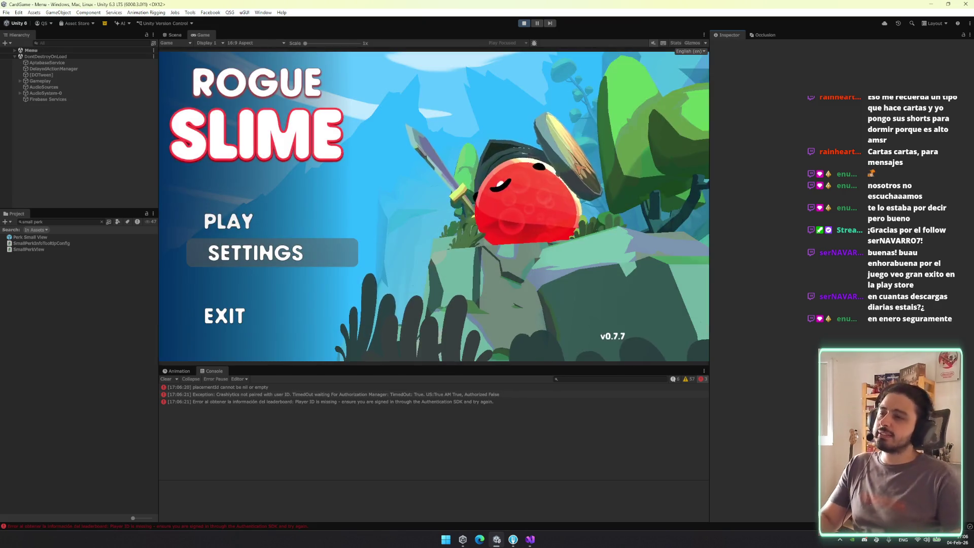
Start a Warrior run from the main menu and continue past the inventory screen to the Dark Ruins map
left_click(243, 218)
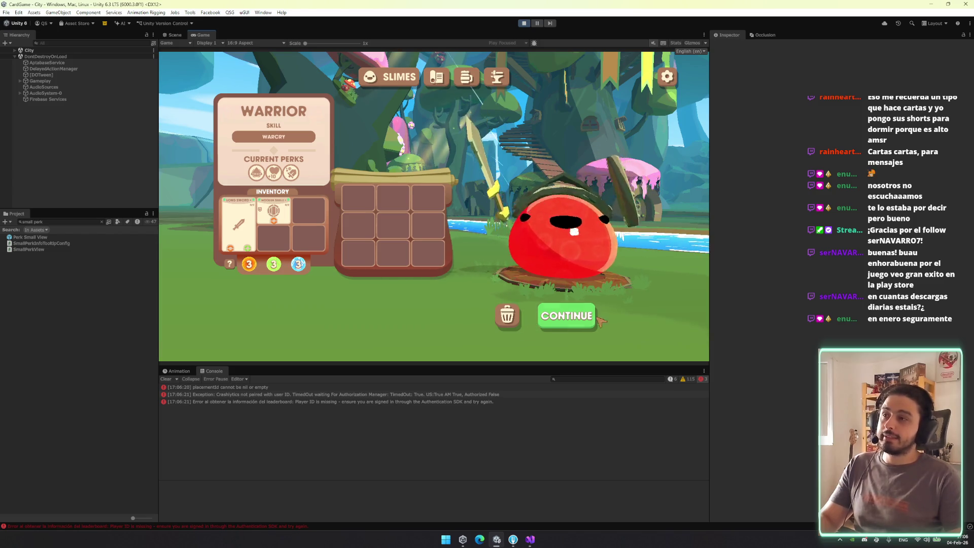
mouse_move(291, 175)
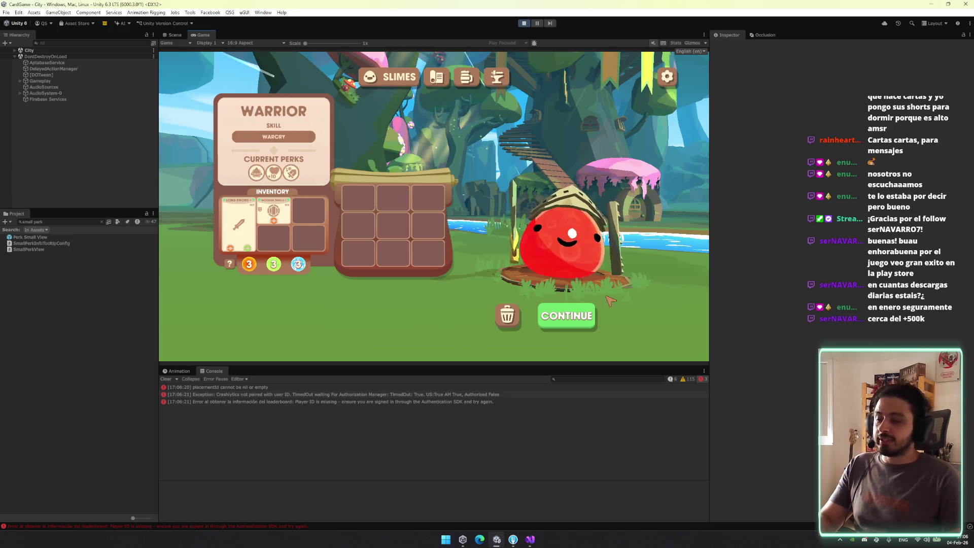
left_click(575, 315)
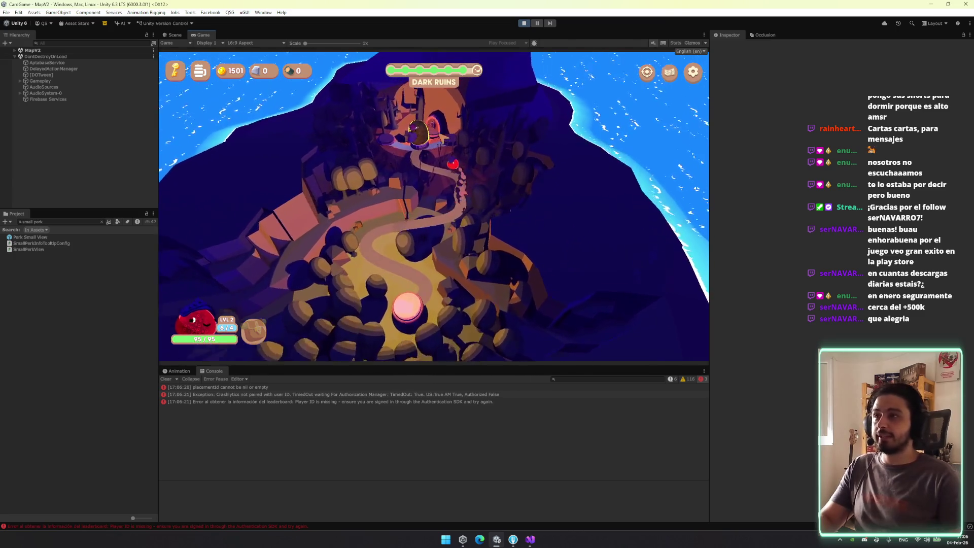
Find DebugManager in the Hierarchy, use its DEBUG panel's Battle page, then deactivate DebugManager
left_click(91, 43)
type("deb")
left_click(65, 56)
left_click(76, 42)
type("ug")
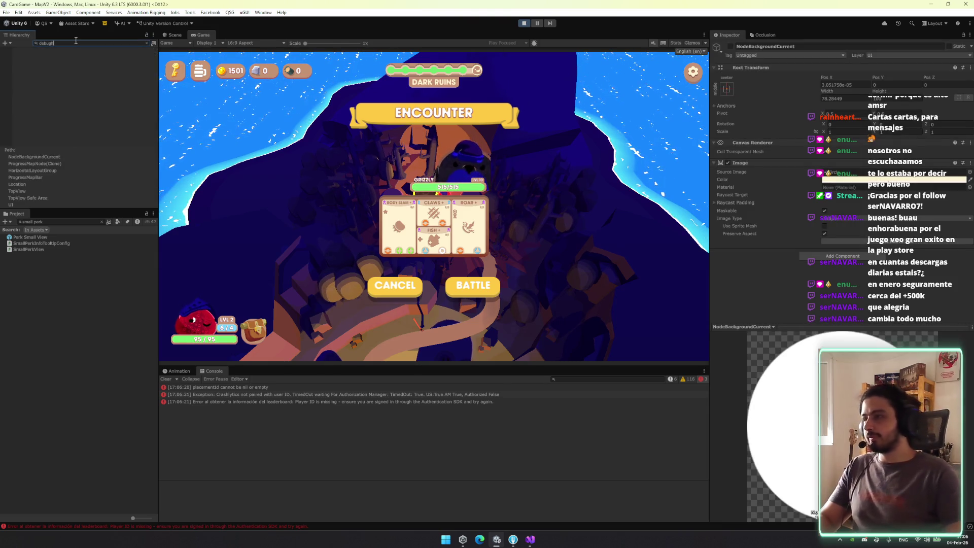
left_click(61, 57)
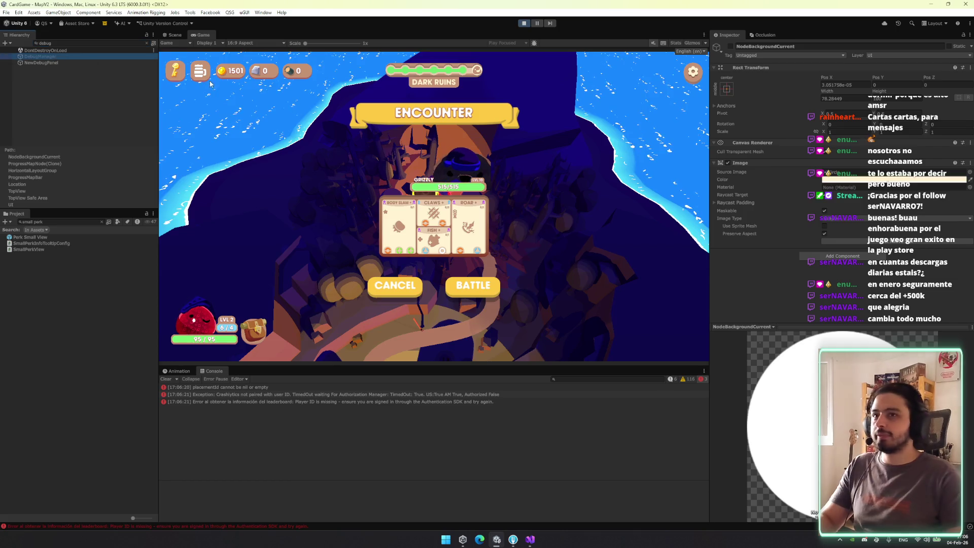
left_click(413, 97)
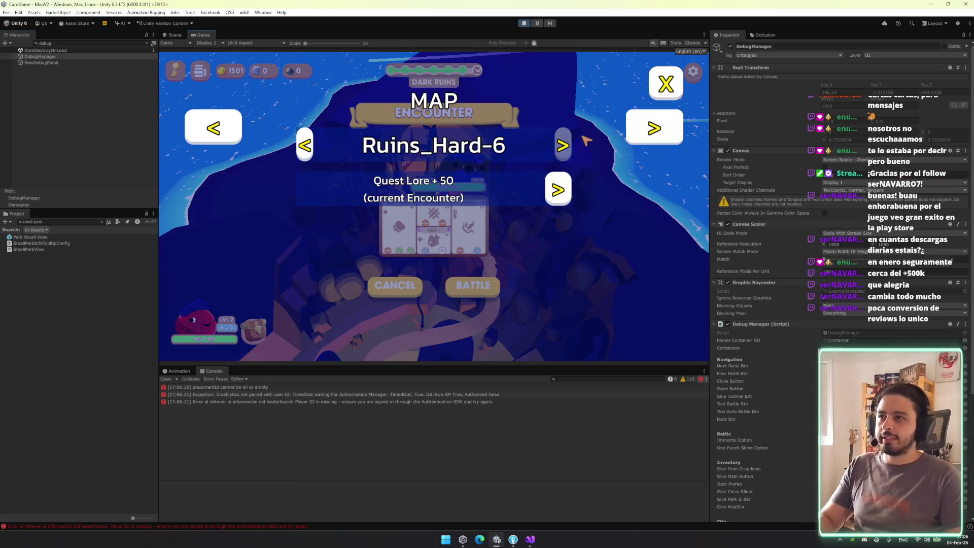
left_click(641, 129)
left_click(668, 84)
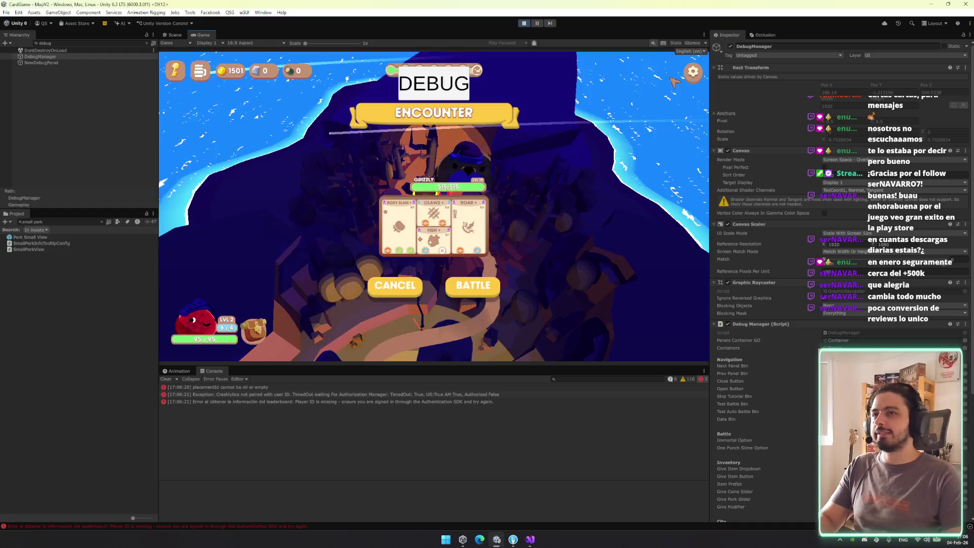
left_click(731, 46)
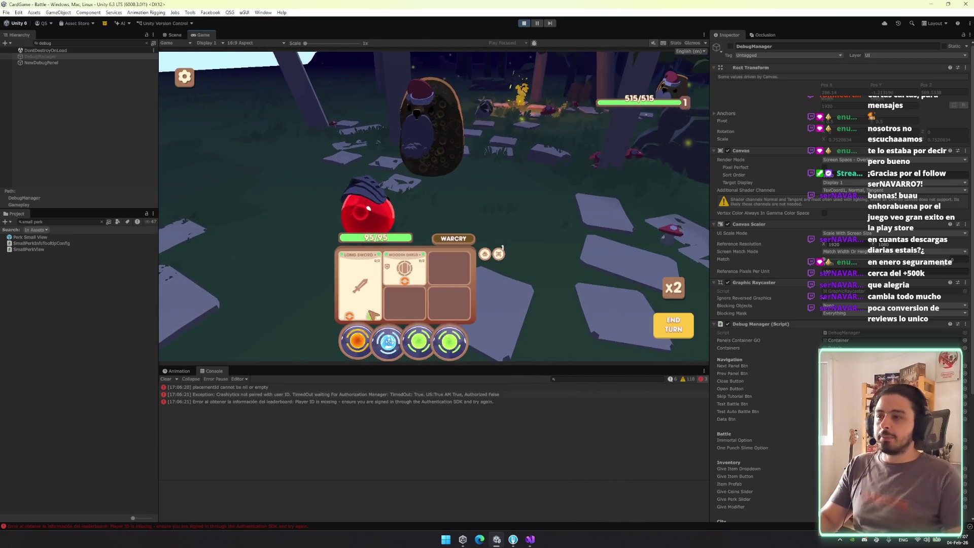
Advance through the Level Up, energy, perk and Victory screens, then finish the zone
mouse_move(373, 306)
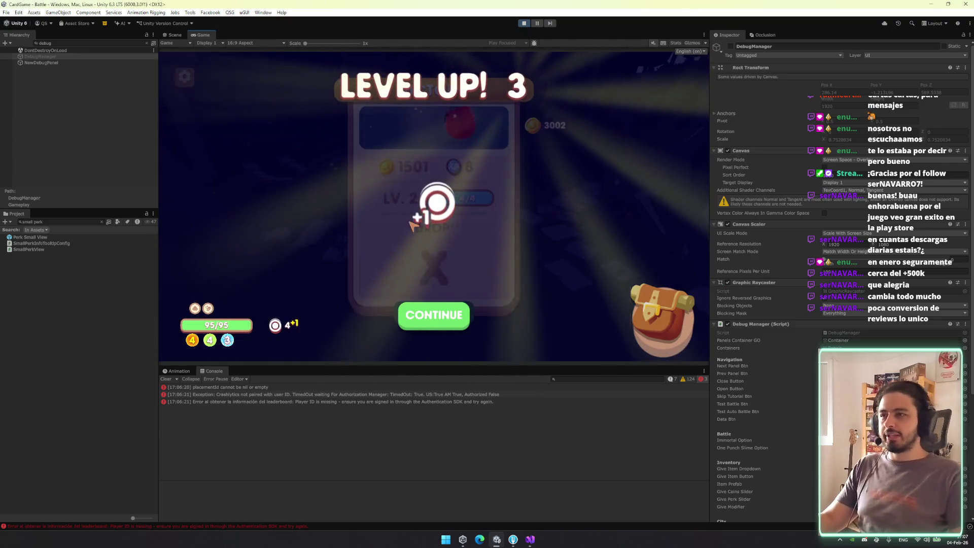
left_click(455, 321)
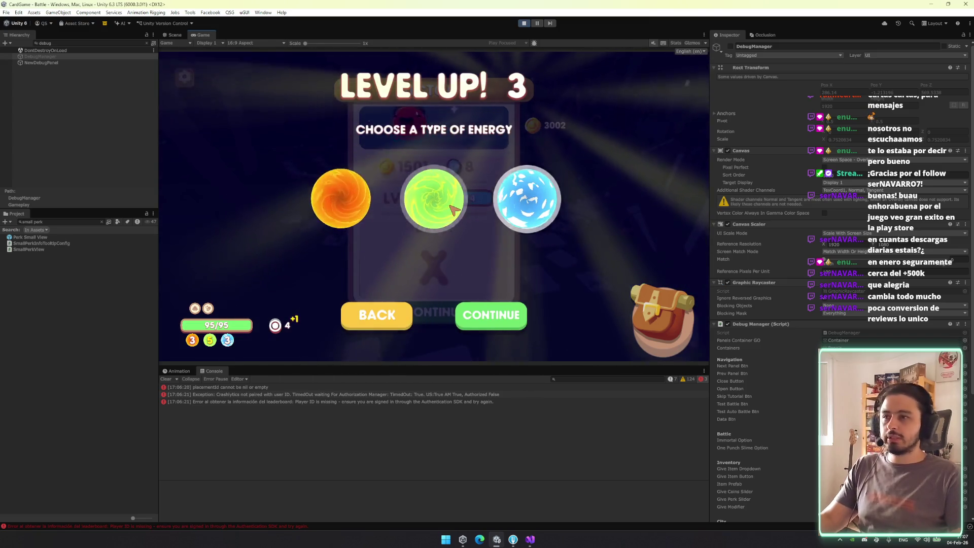
left_click(512, 319)
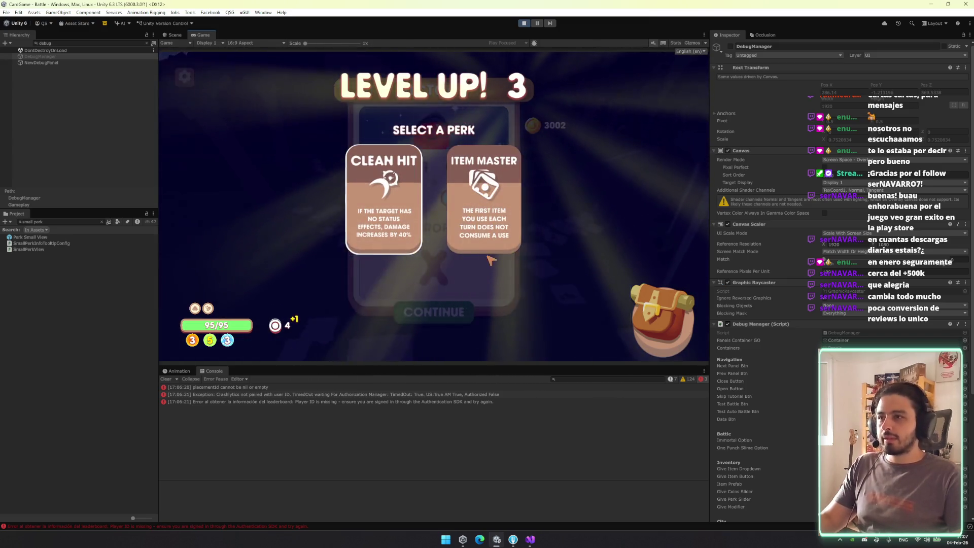
left_click(502, 315)
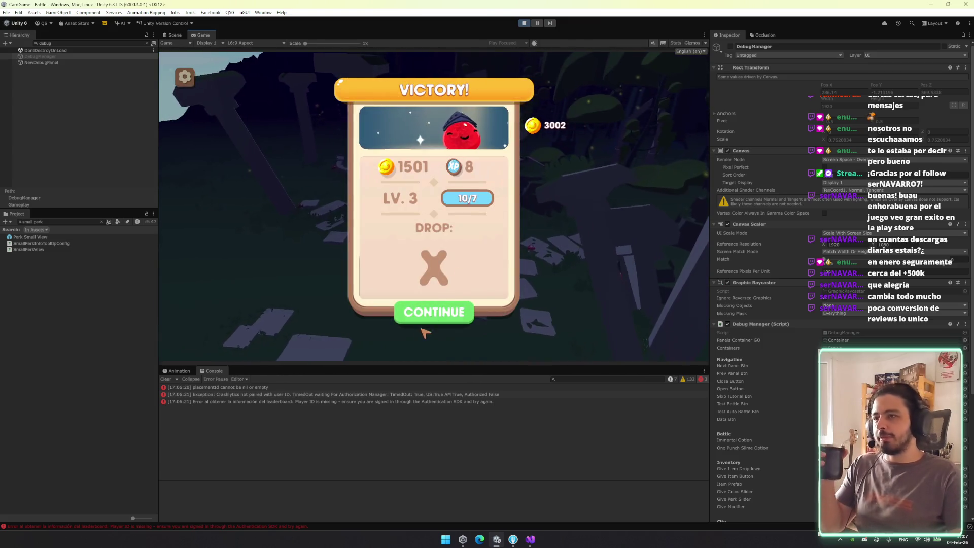
left_click(430, 311)
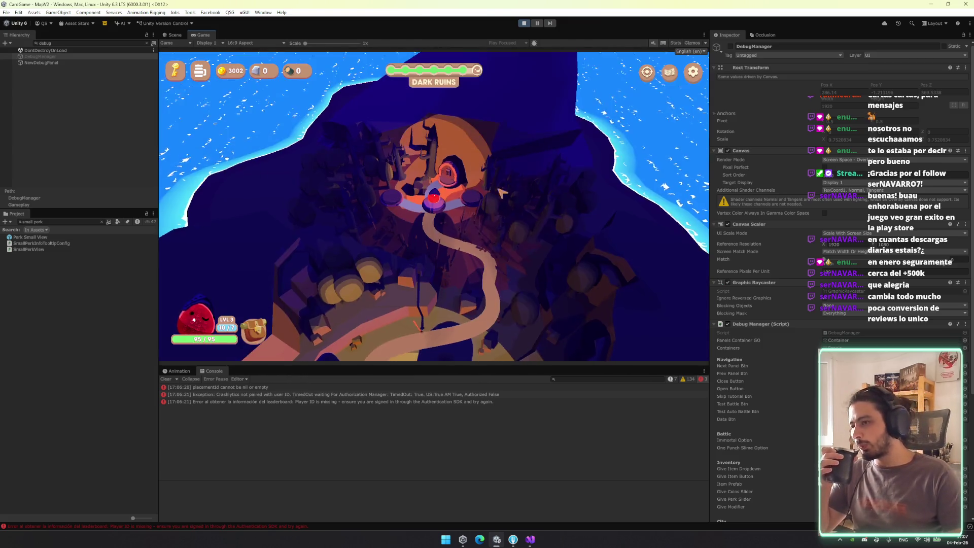
left_click(166, 379)
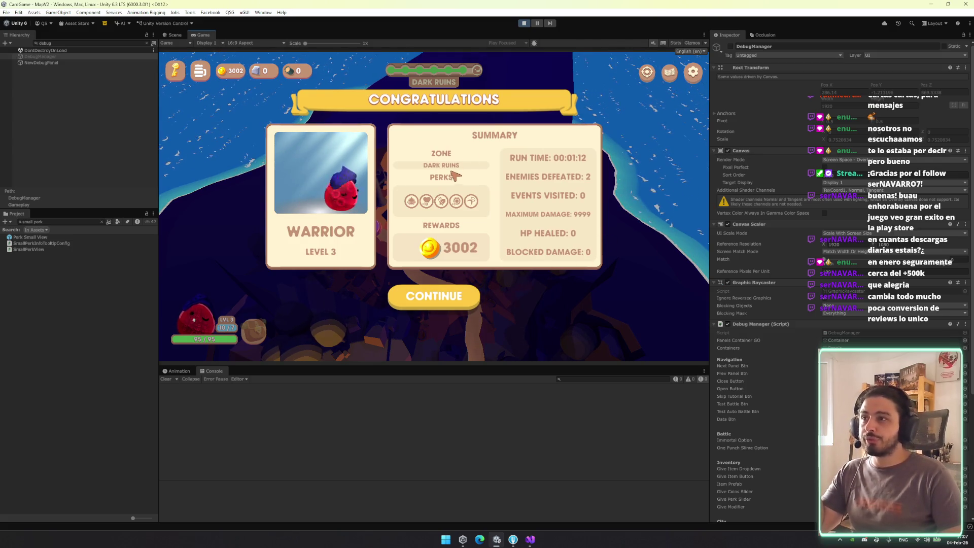
Review the tally: Warrior Level 3, run time 00:01:12, 2 enemies defeated, 9999 max damage
mouse_move(459, 203)
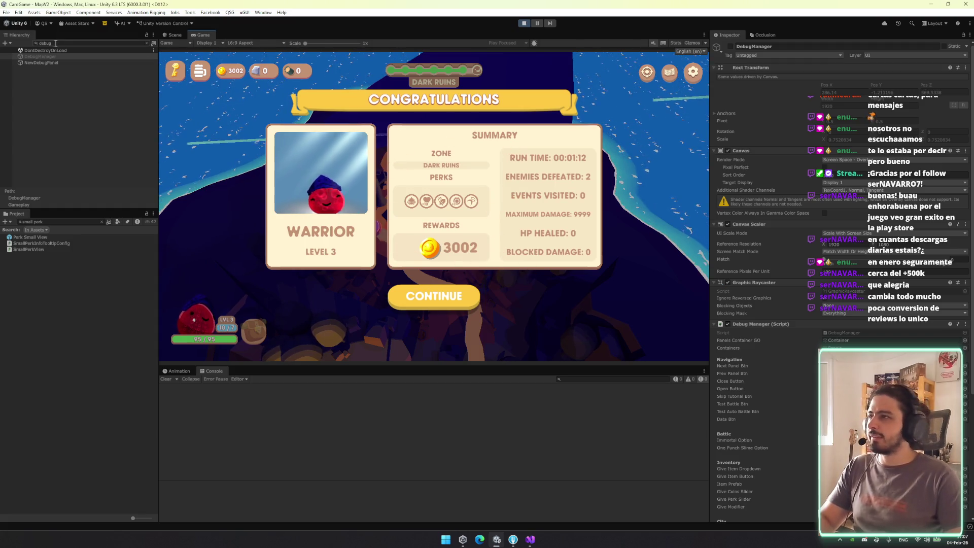
Clear the hierarchy search, then search 'summar' to locate the Summary object in MapV2
key("BackSpace")
left_click(77, 100)
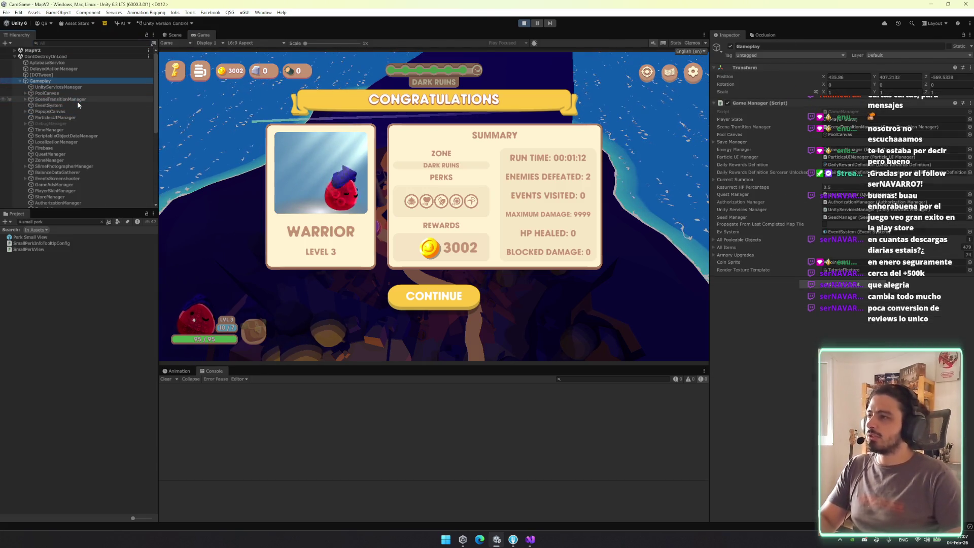
left_click(69, 50)
left_click(69, 43)
type("summar")
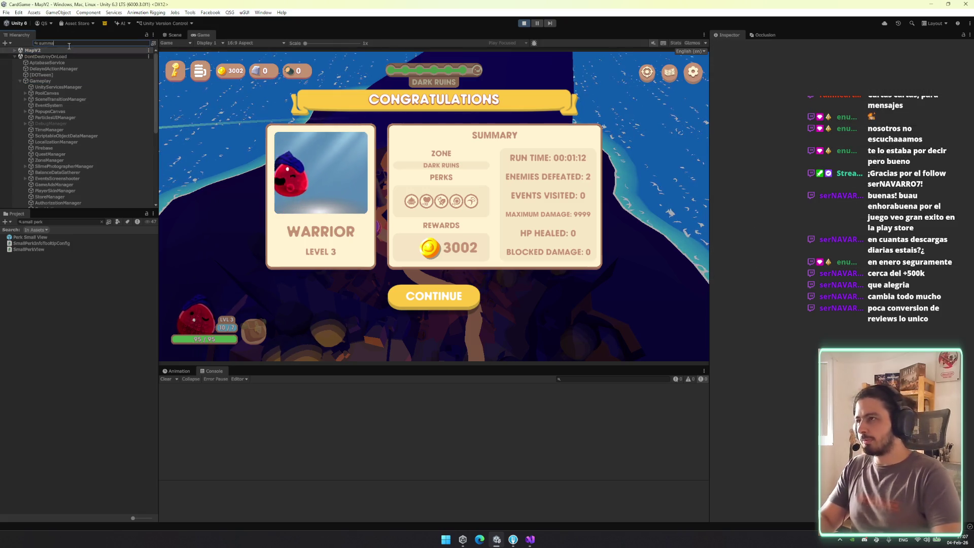
left_click(71, 57)
key("Escape")
In the Scene view, frame the Continue Button, the Congratulations popup and the Info Container
left_click(87, 119)
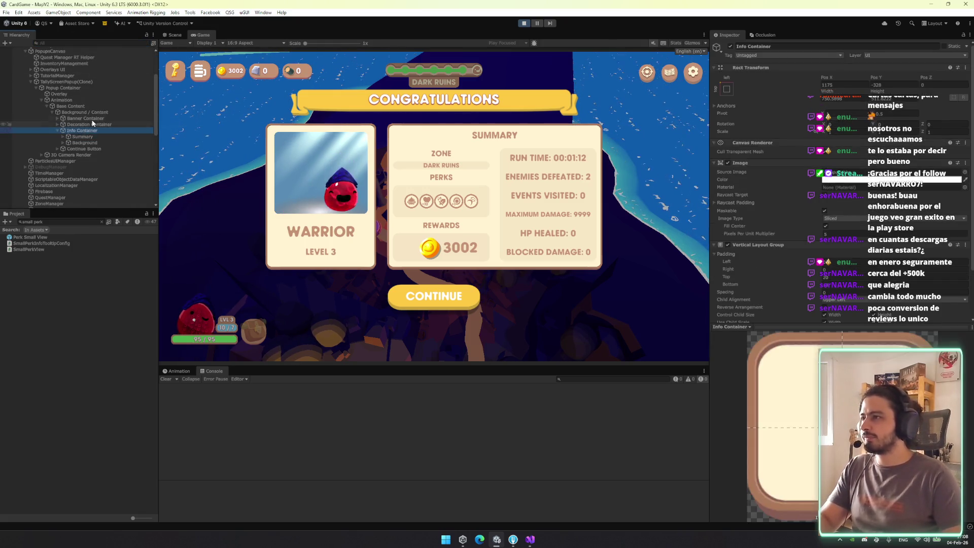
left_click(89, 130)
key("Left")
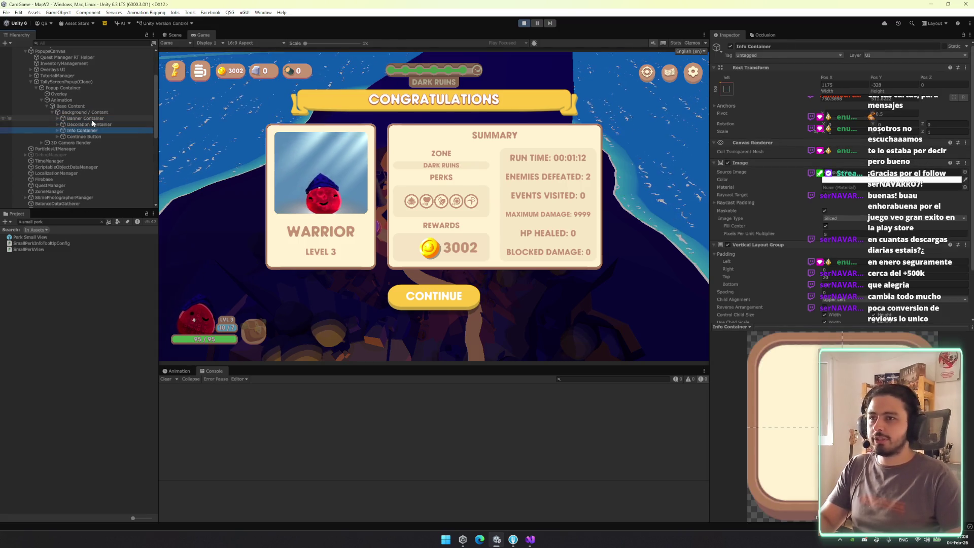
left_click(174, 35)
double_click(100, 136)
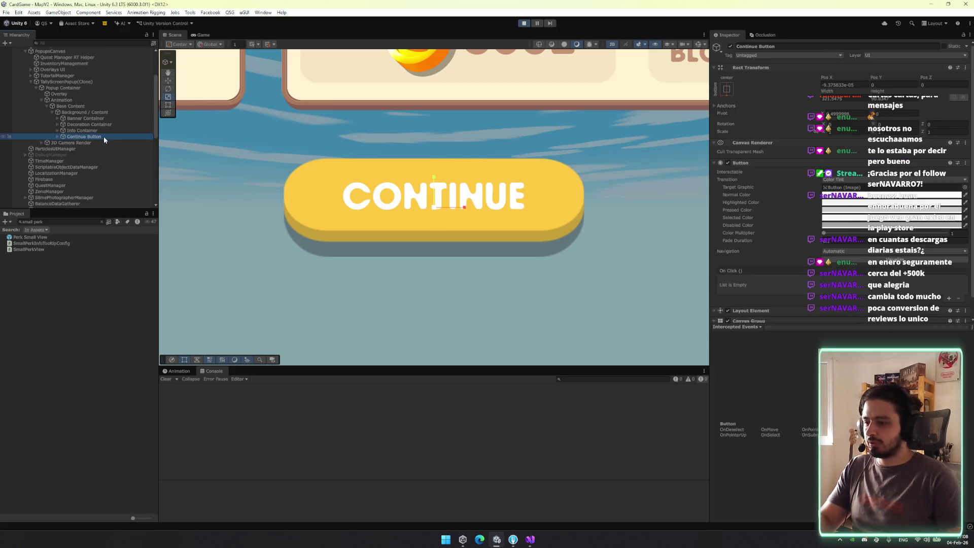
key("End")
key("ctrl+z")
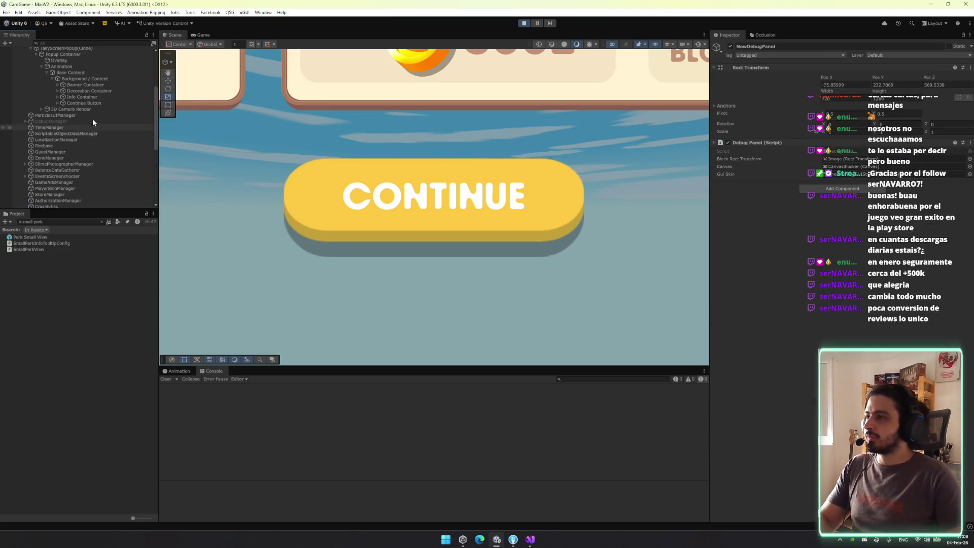
double_click(101, 143)
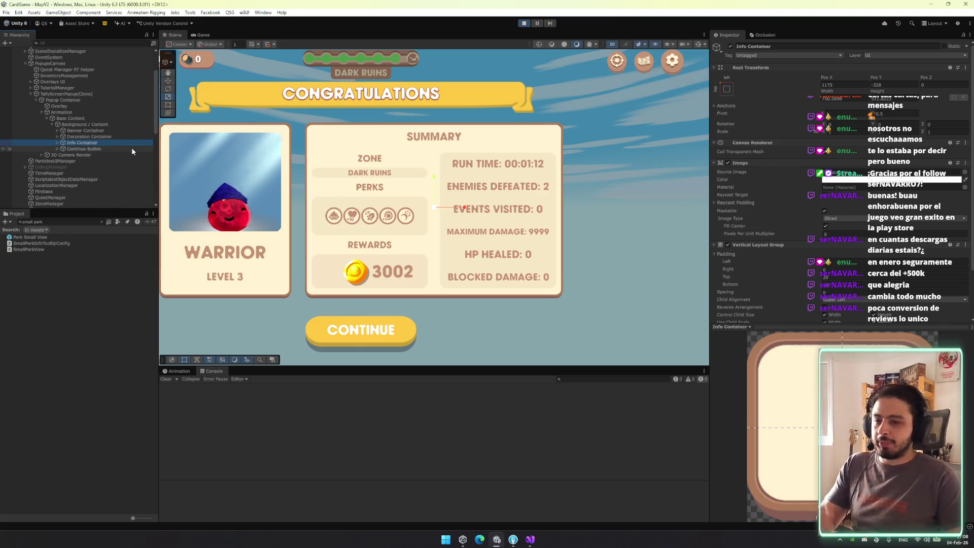
Browse the Decoration Container, Info Container, Summary and Background objects in the hierarchy
left_click(98, 137)
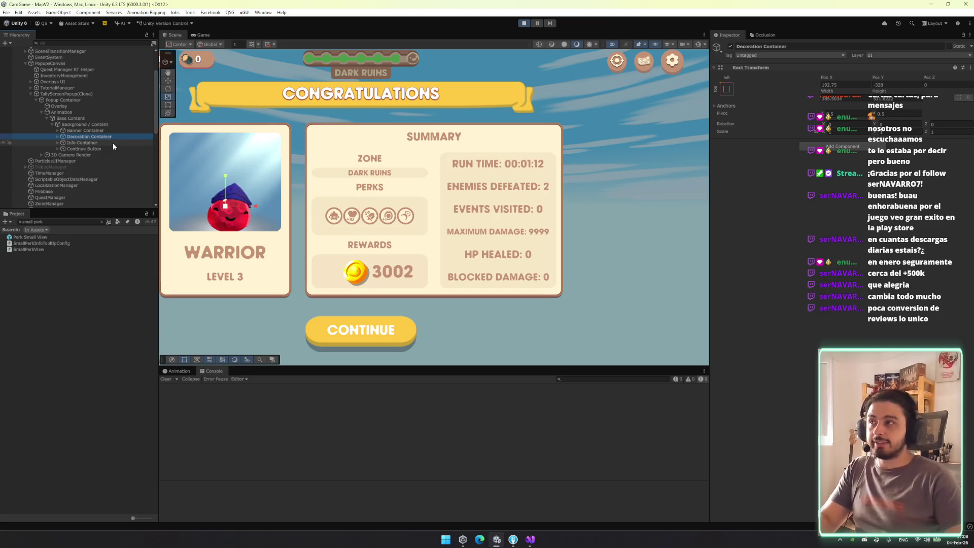
key("Right")
key("Left")
key("Down")
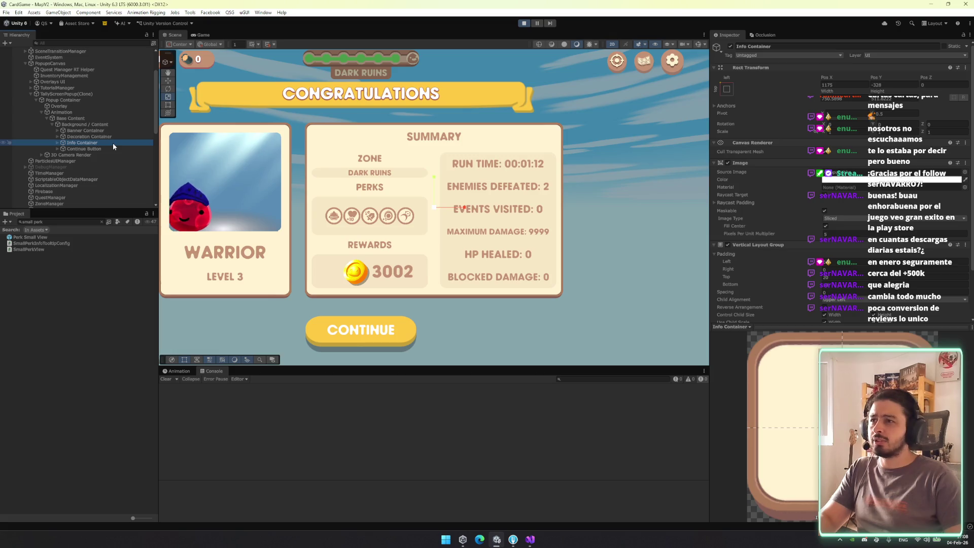
key("Right")
key("Down")
key("Down")
key("Up")
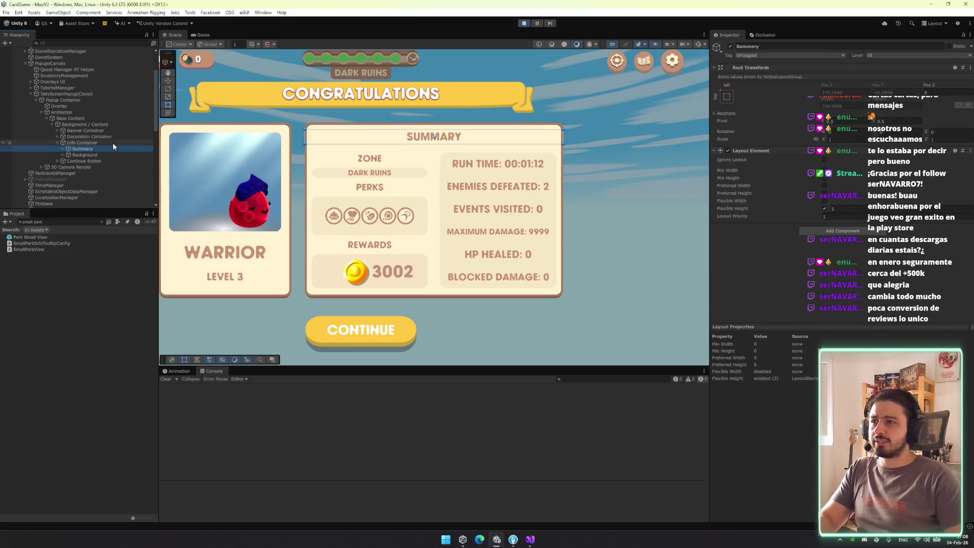
key("Right")
key("Left")
key("Down")
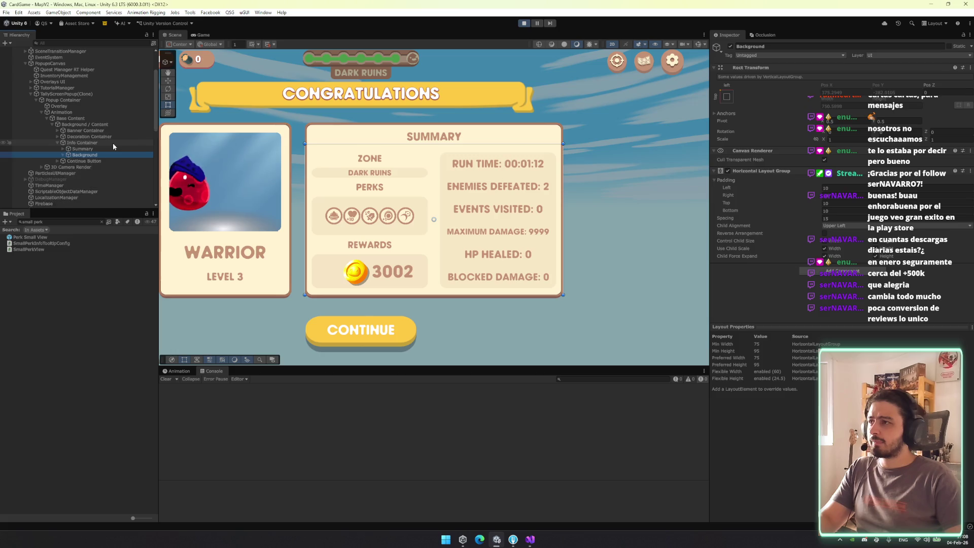
key("Right")
key("Down")
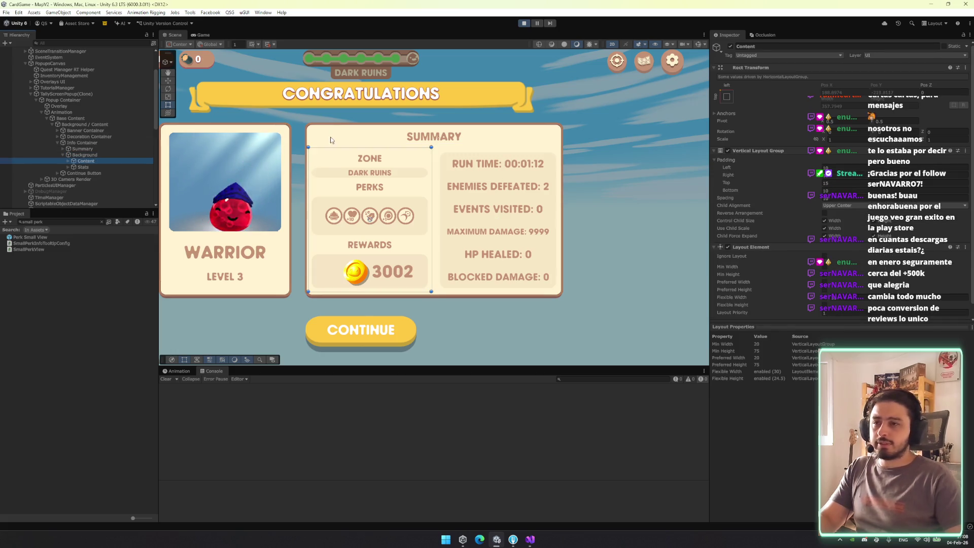
Expand Stats and Content to inspect the Zone Title Container and the V Layout children
scroll(750, 188, "down", 1)
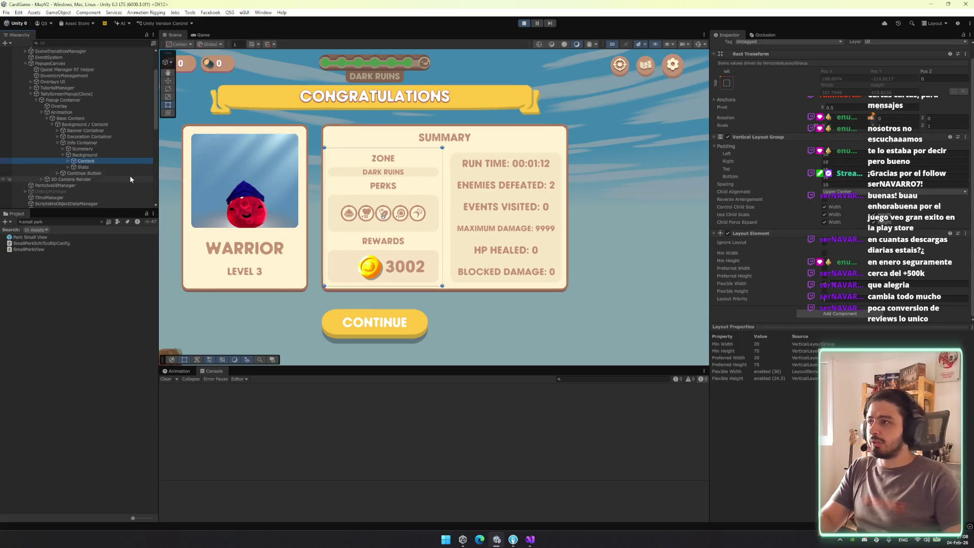
left_click(68, 167)
key("Right")
key("Down")
key("Down")
key("Down")
key("Down")
key("Up")
key("Up")
key("Up")
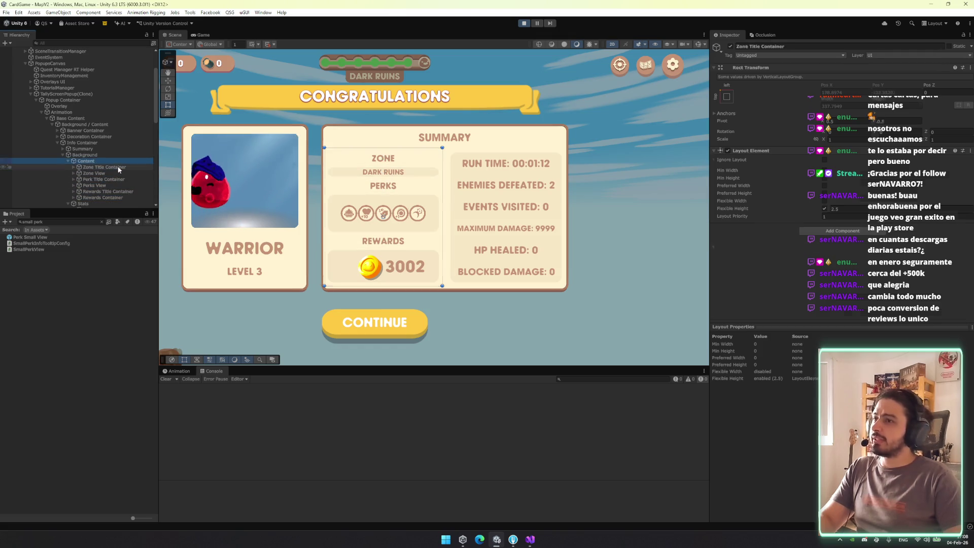
key("Up")
scroll(120, 173, "down", 3)
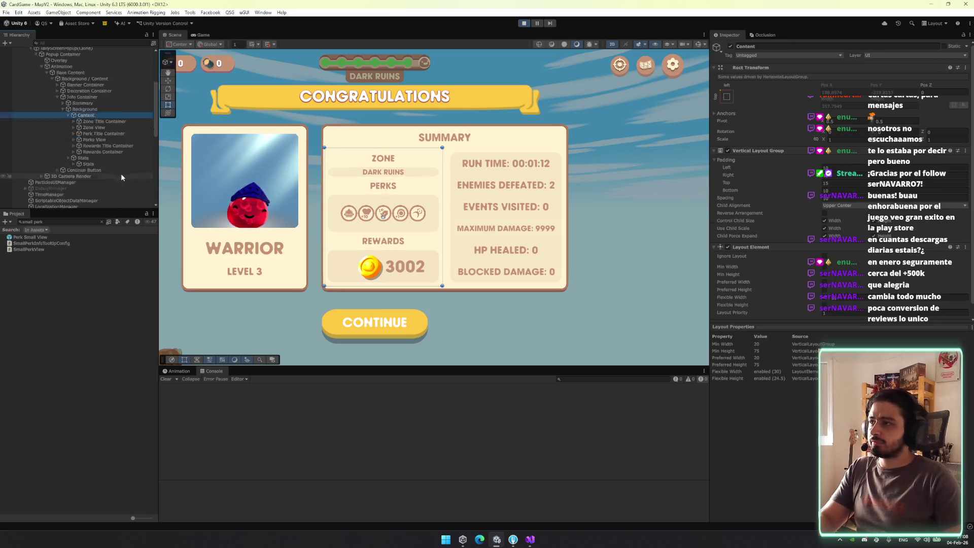
left_click(108, 141)
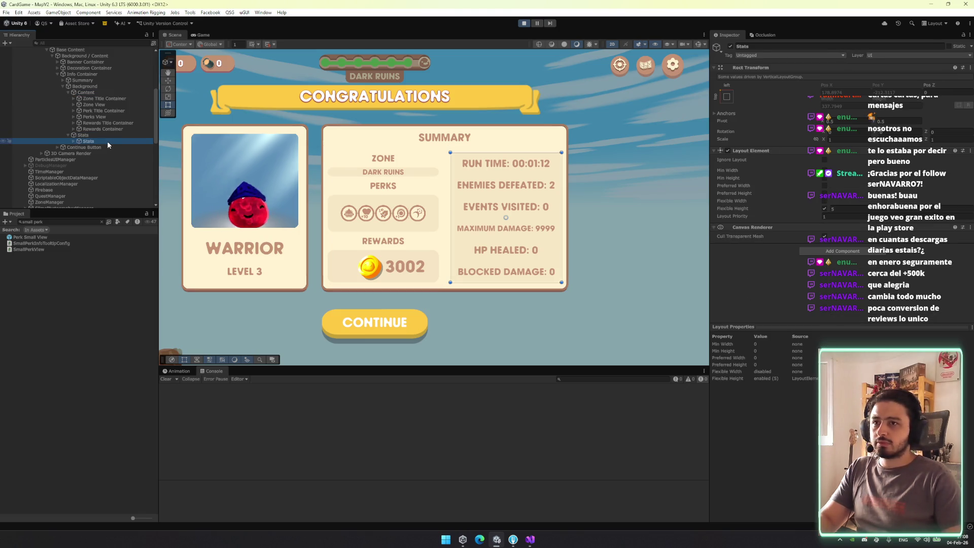
key("Right")
key("Down")
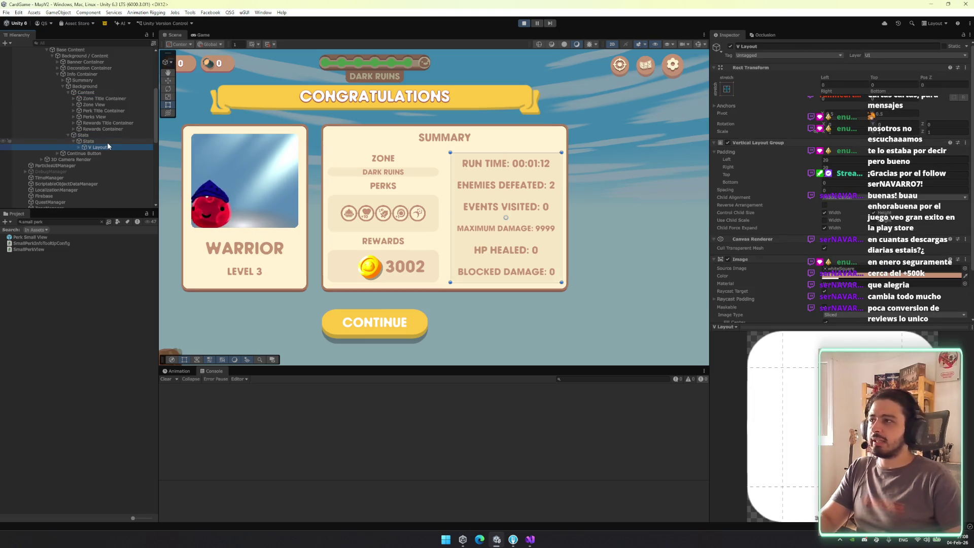
Add an Image component to the Content object
left_click(122, 92)
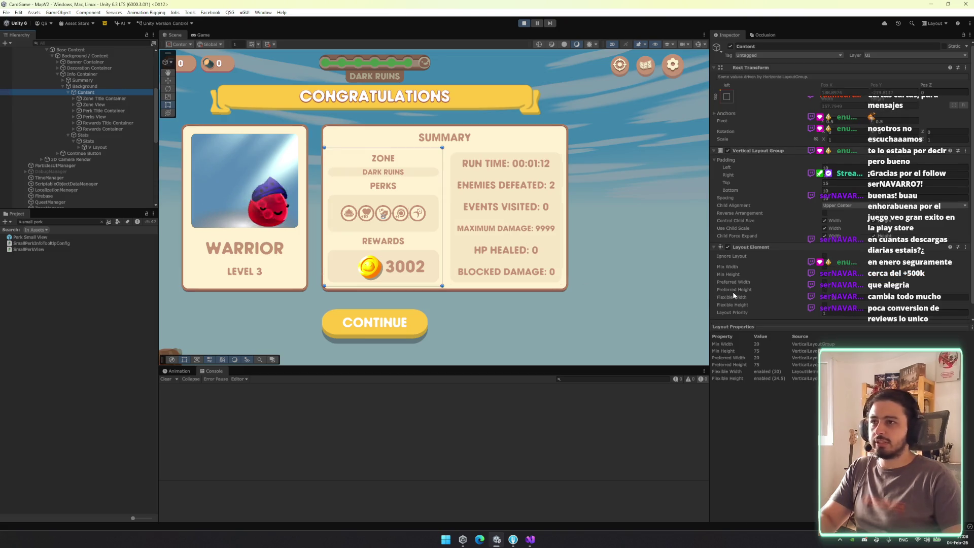
scroll(881, 268, "down", 1)
left_click(854, 316)
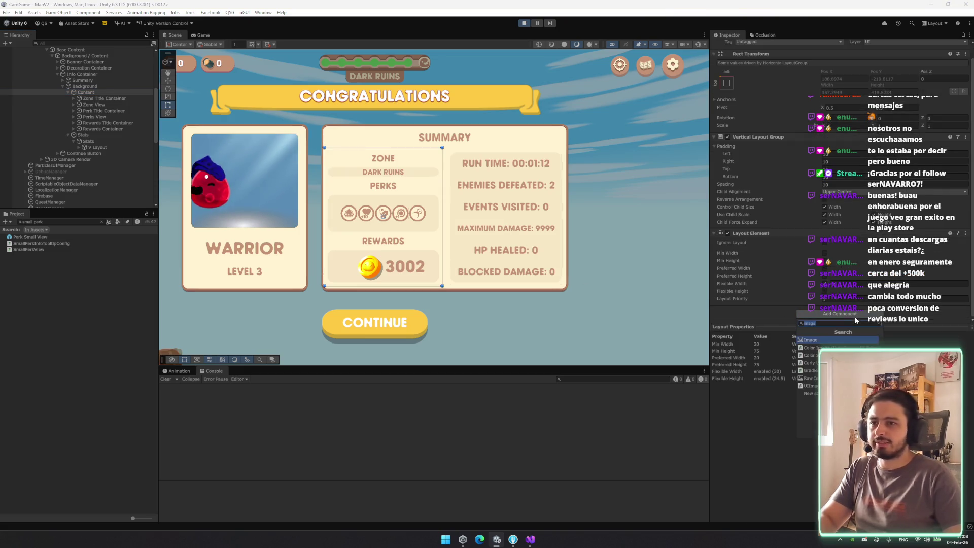
type("image")
key("Return")
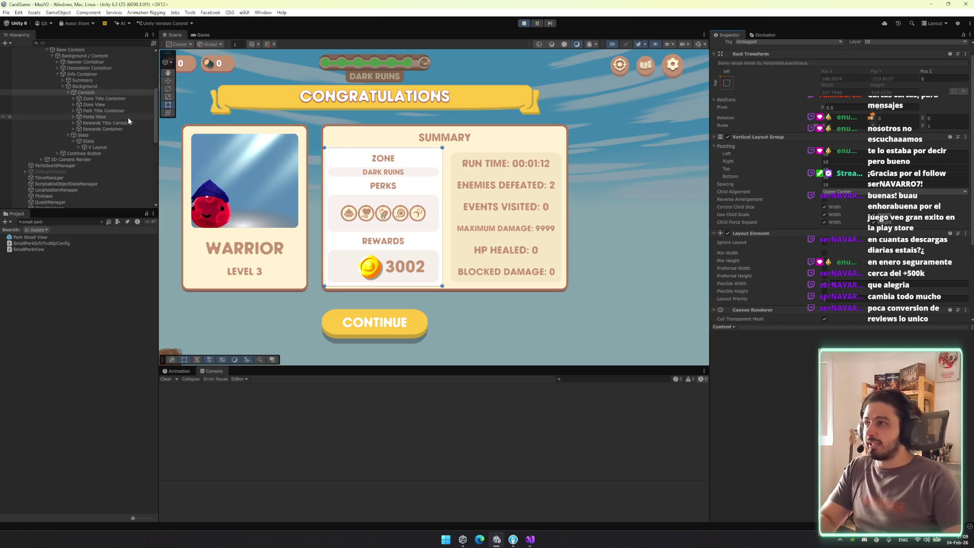
Dismiss the Windows search and frame Content in the Scene view
key("super")
type("streamlabs desktop")
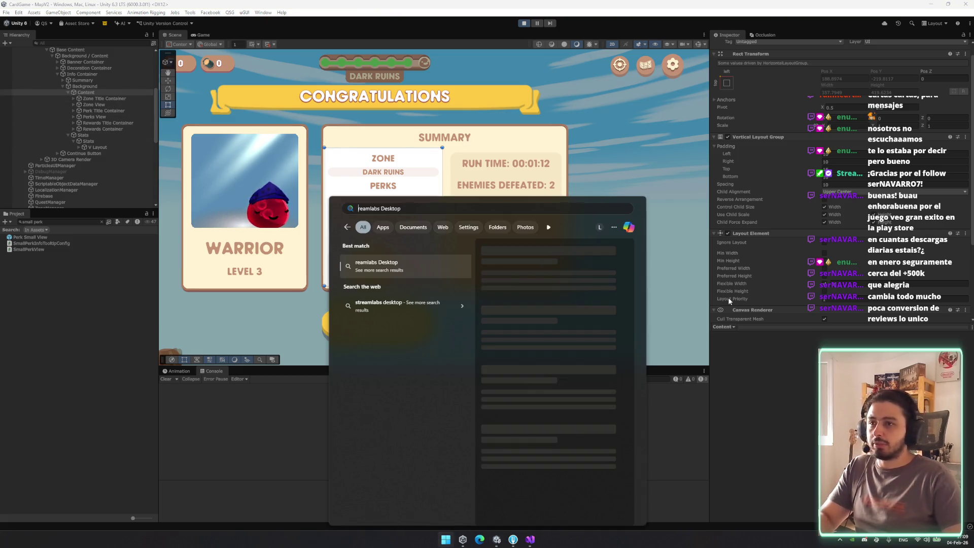
key("Escape")
double_click(98, 93)
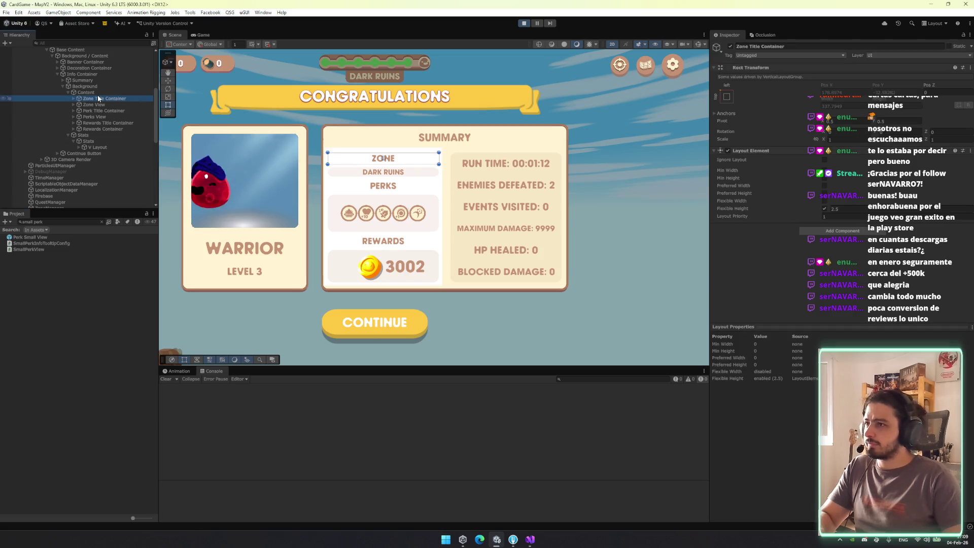
Group the six sections, Zone Title Container through Rewards Container, under a new GameObject
left_click_drag(620, 294, 371, 214)
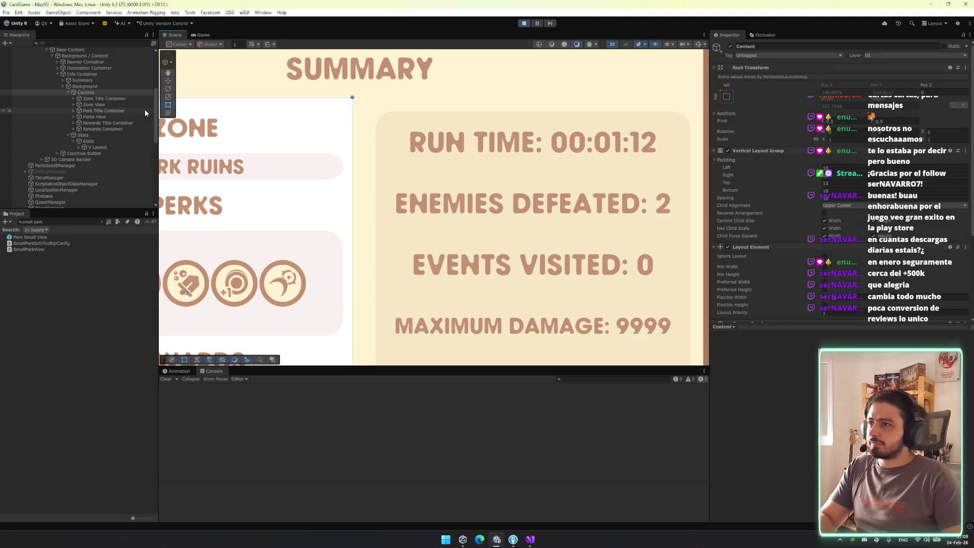
left_click(111, 99)
left_click(115, 129, "shift")
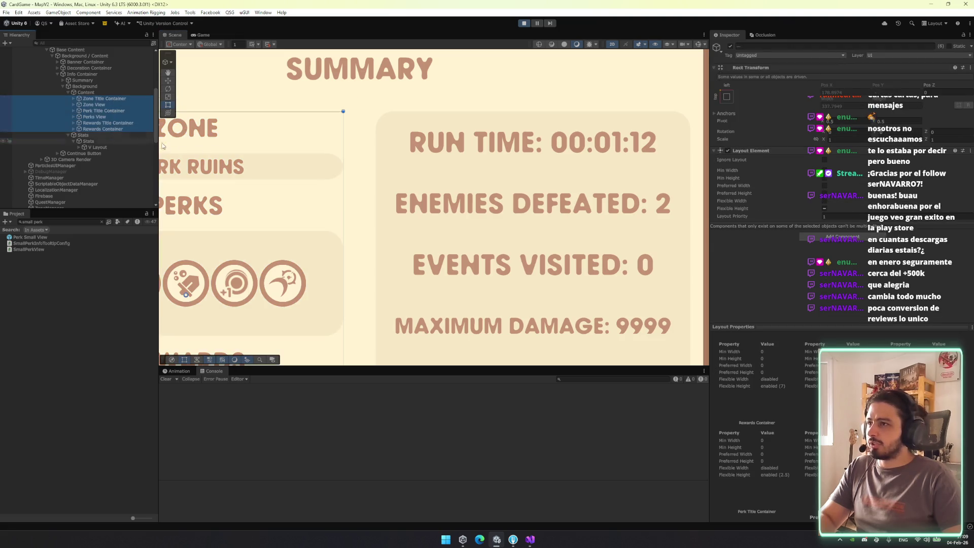
left_click_drag(157, 141, 271, 147)
key("ctrl+shift+g")
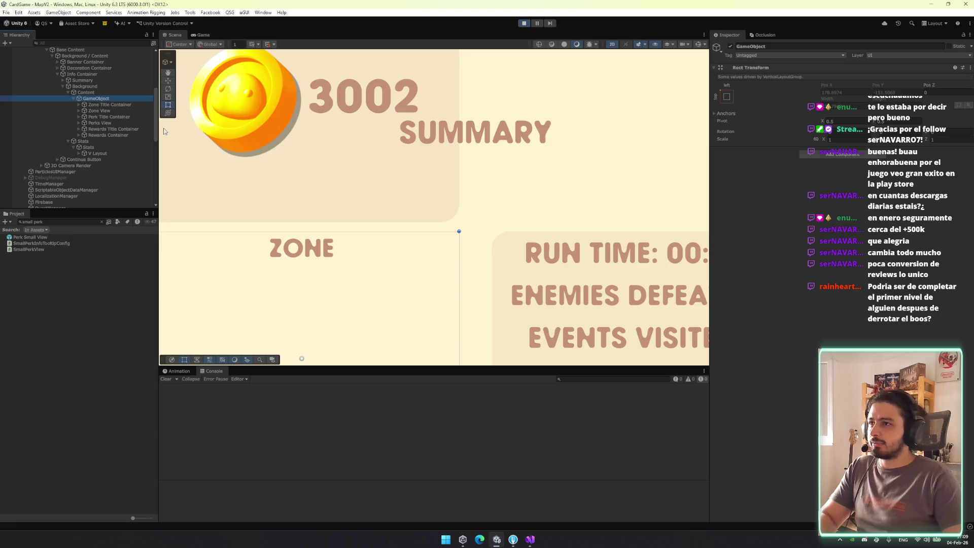
Move Content's Vertical Layout Group onto the new grouping object and remove it from Content
left_click(122, 93)
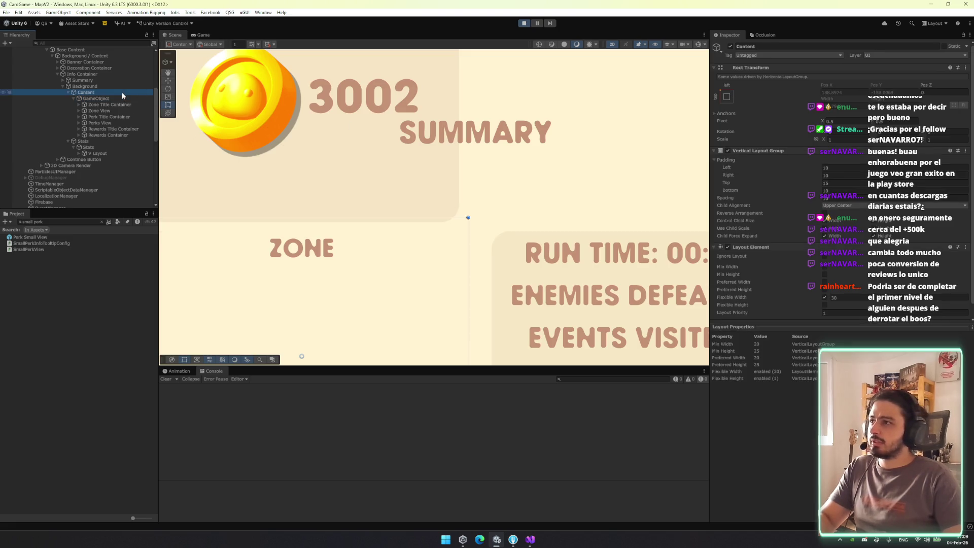
left_click(863, 205)
left_click(837, 205)
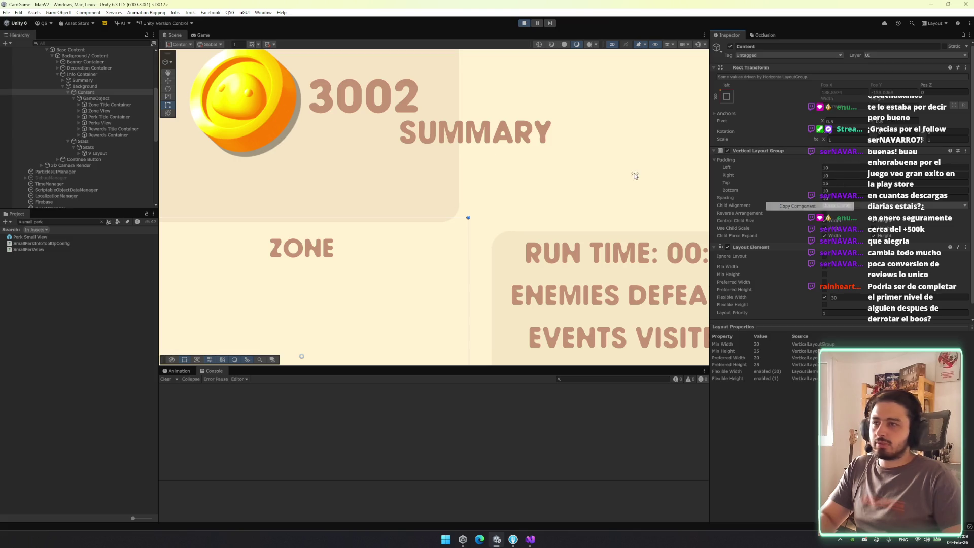
left_click(113, 99)
right_click(794, 68)
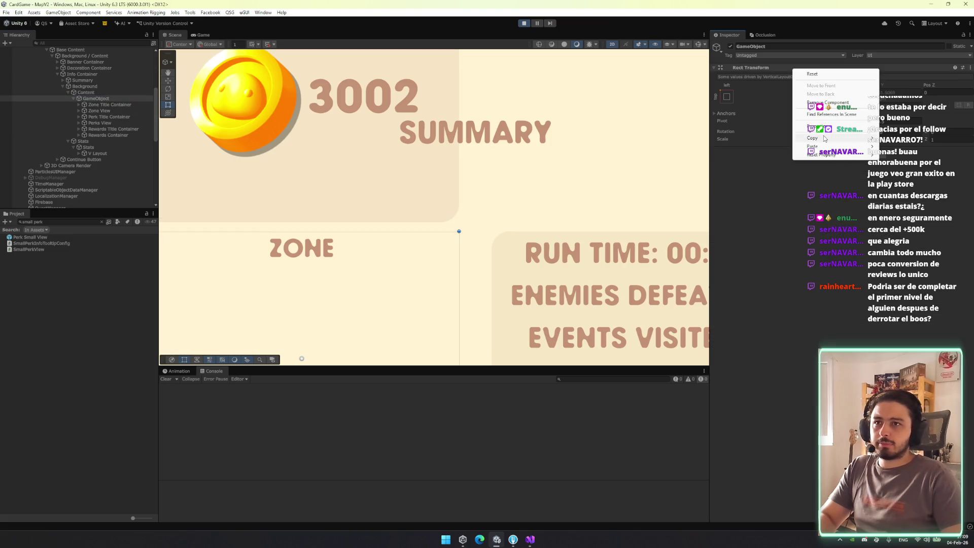
mouse_move(831, 146)
left_click(905, 187)
left_click(120, 94)
right_click(809, 152)
left_click(827, 177)
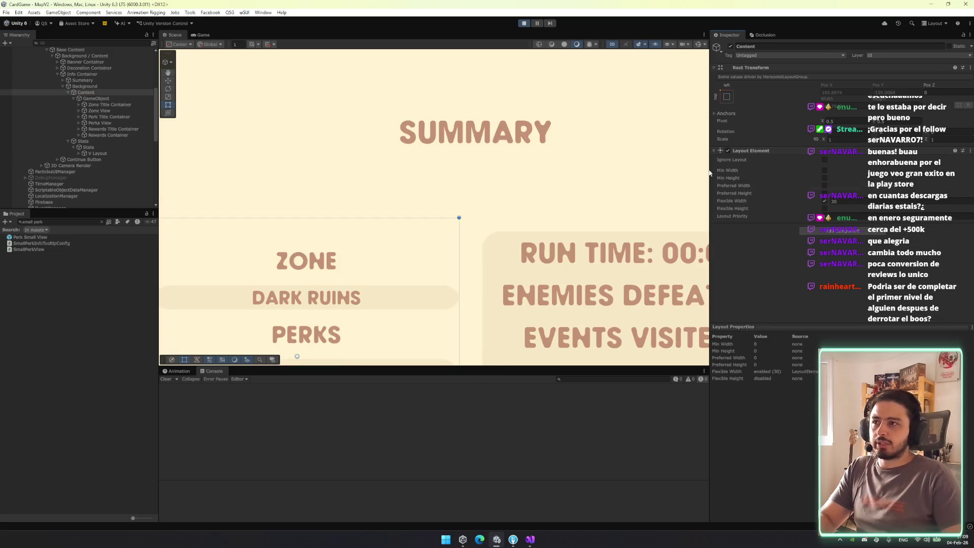
Restore the grouping object under Content and anchor it stretch-stretch to fill its parent
scroll(463, 148, "down", 4)
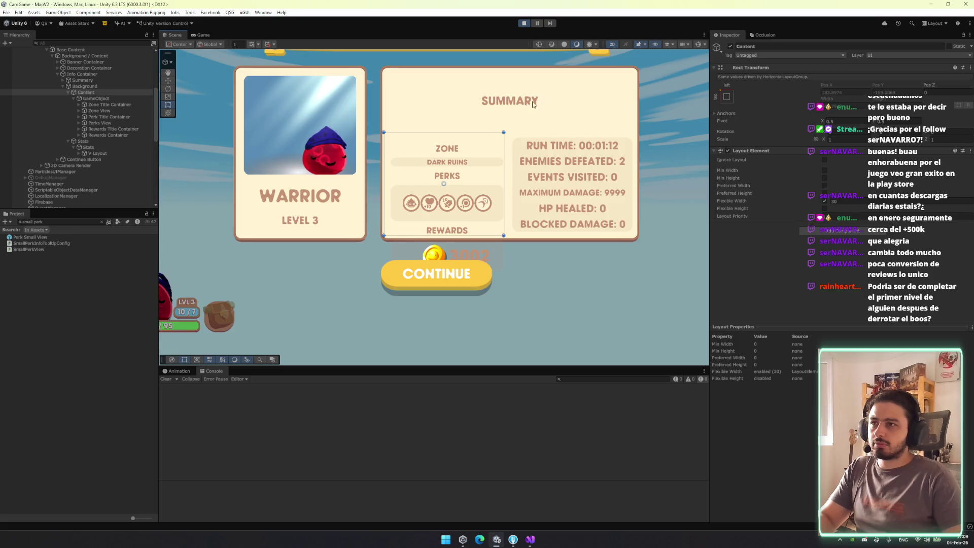
left_click(92, 99)
key("Left")
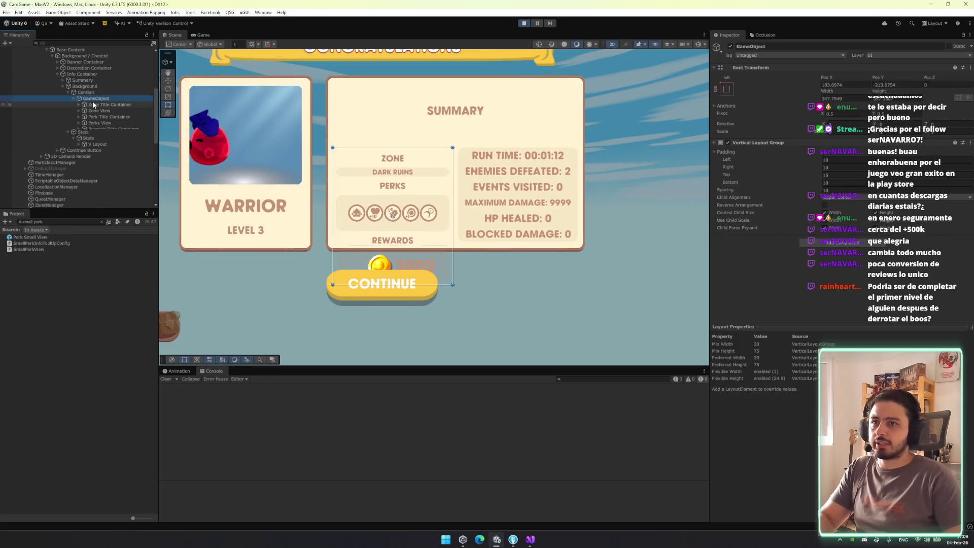
key("Up")
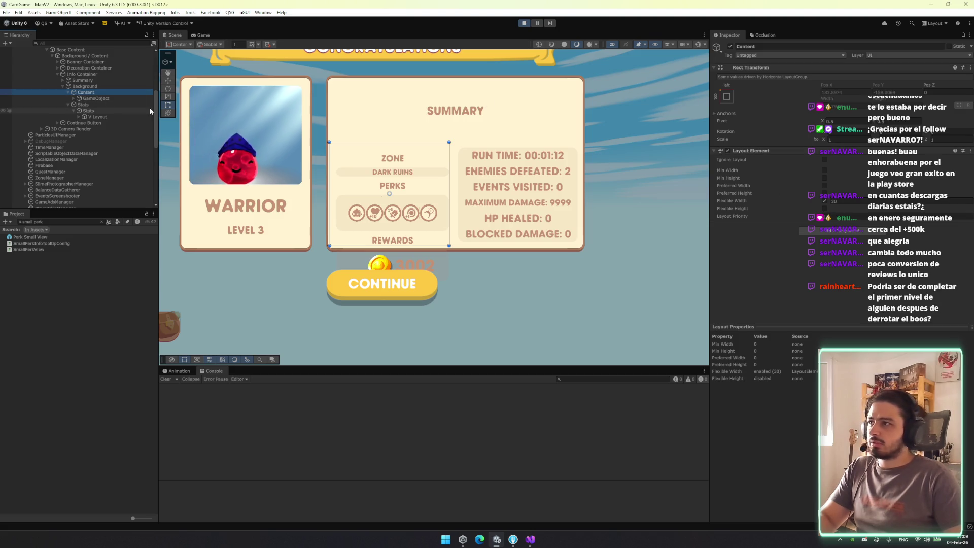
left_click(80, 87)
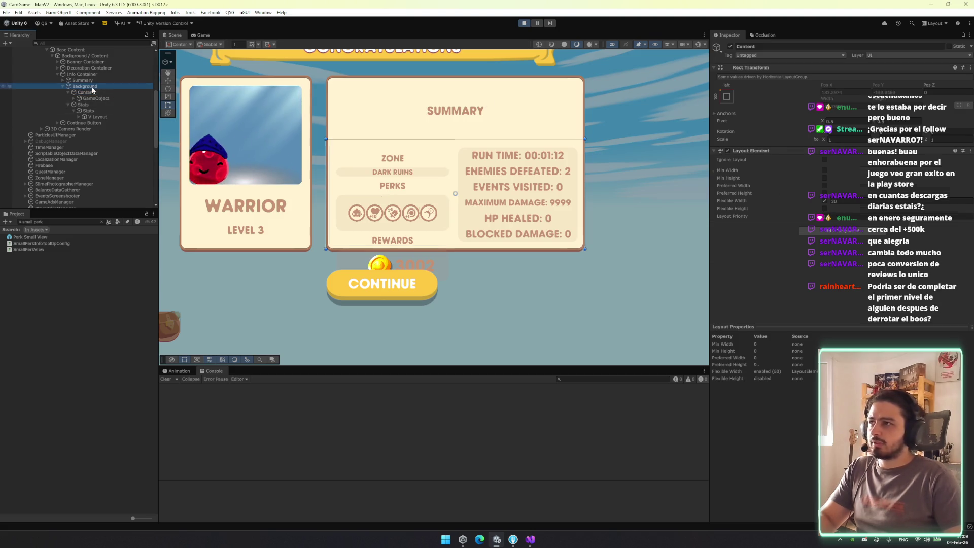
left_click(385, 203)
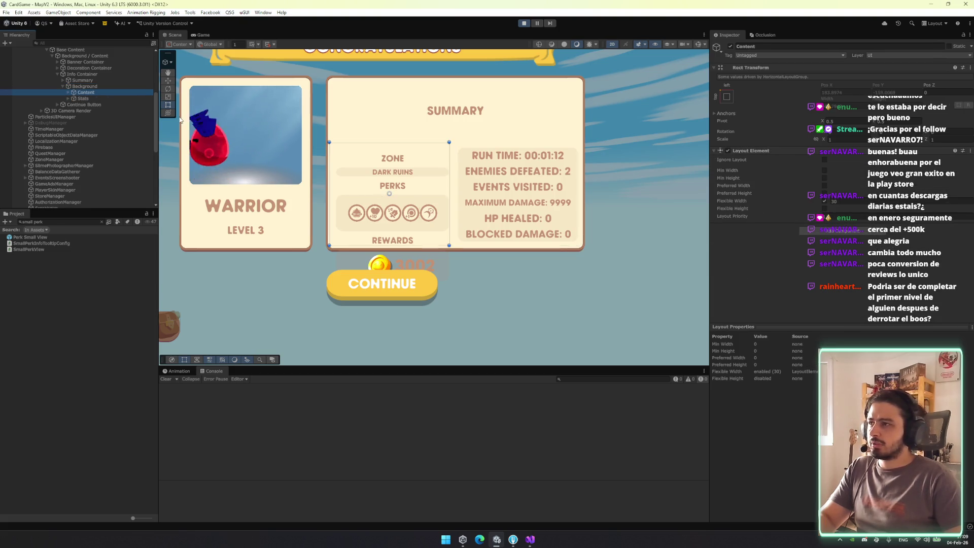
key("ctrl+shift+g")
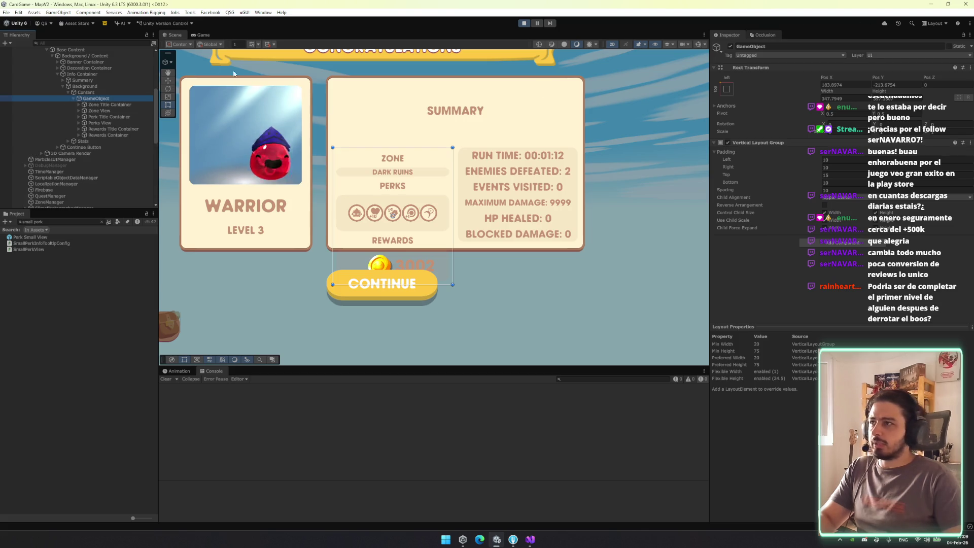
left_click(726, 89)
left_click(808, 203, "alt")
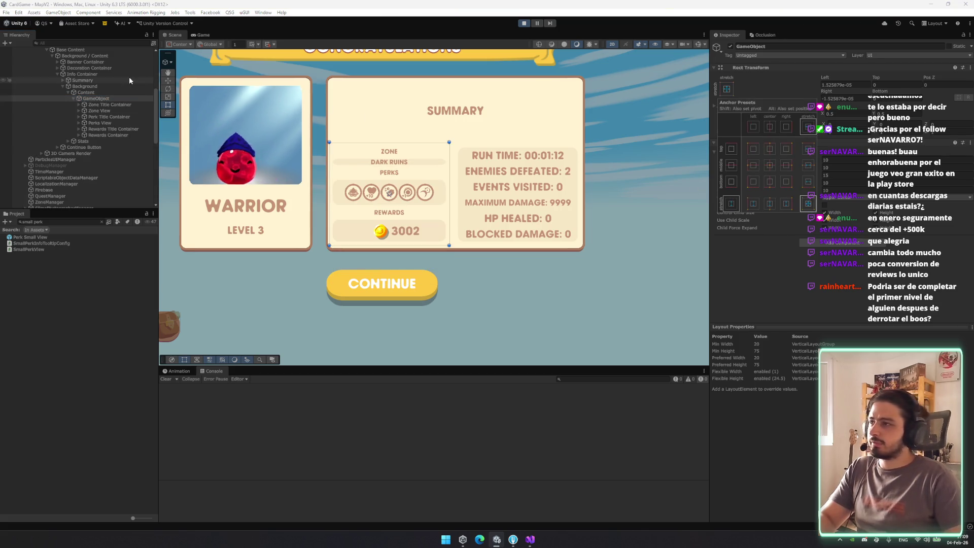
left_click(115, 97)
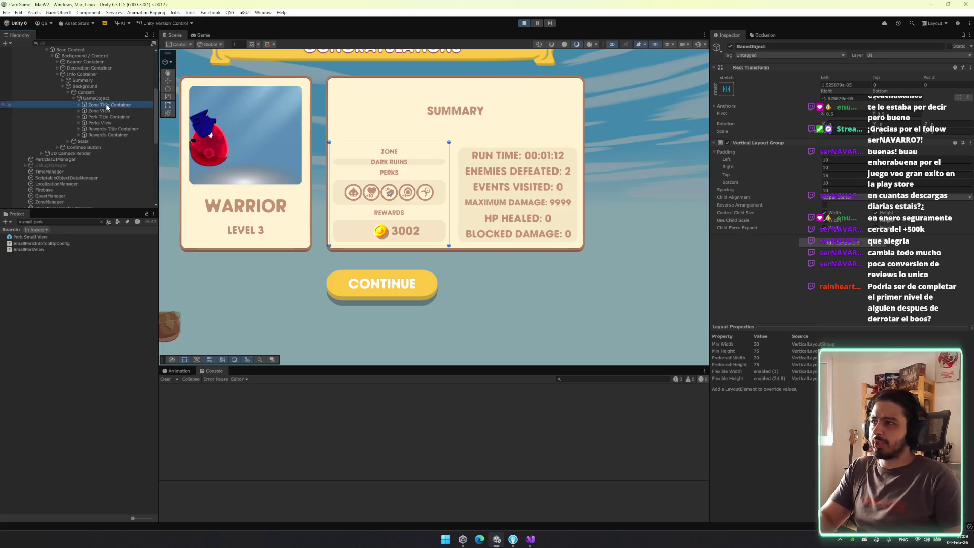
left_click(522, 154)
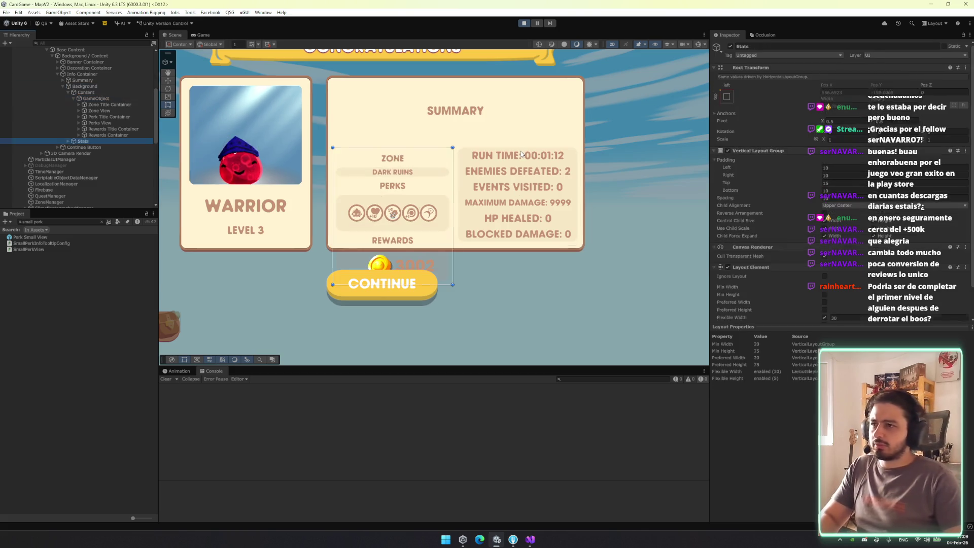
Add an Image to the grouping object and set its colour alpha to 0
left_click(405, 126)
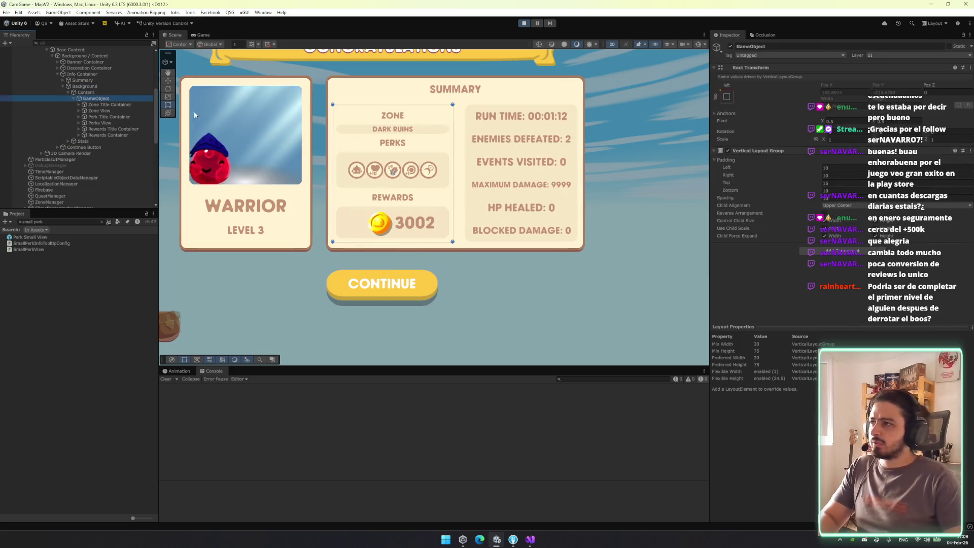
left_click(875, 252)
type("image")
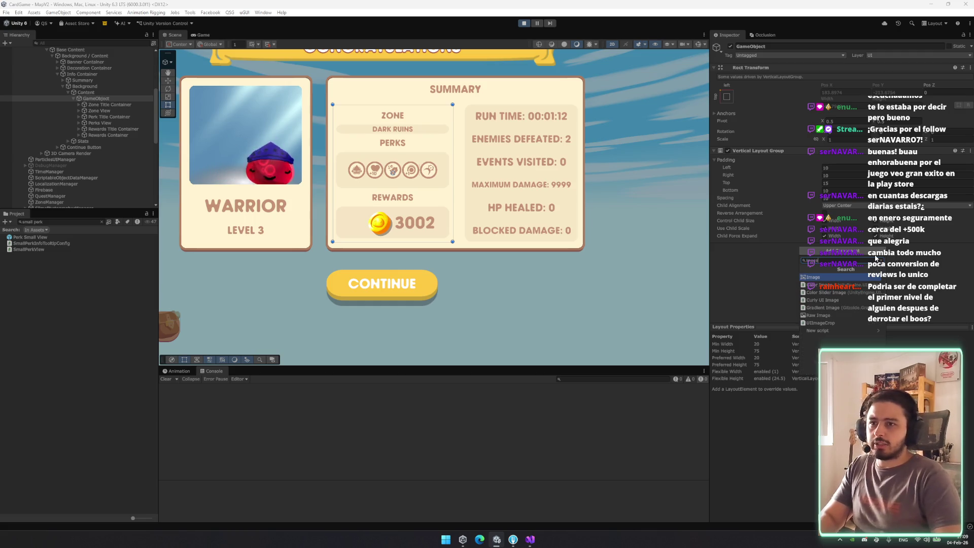
key("Return")
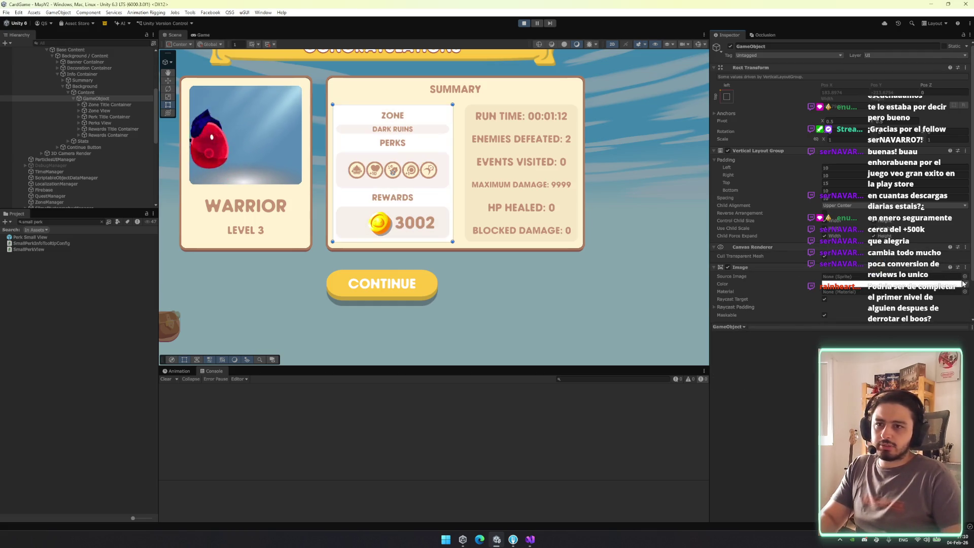
left_click(400, 118)
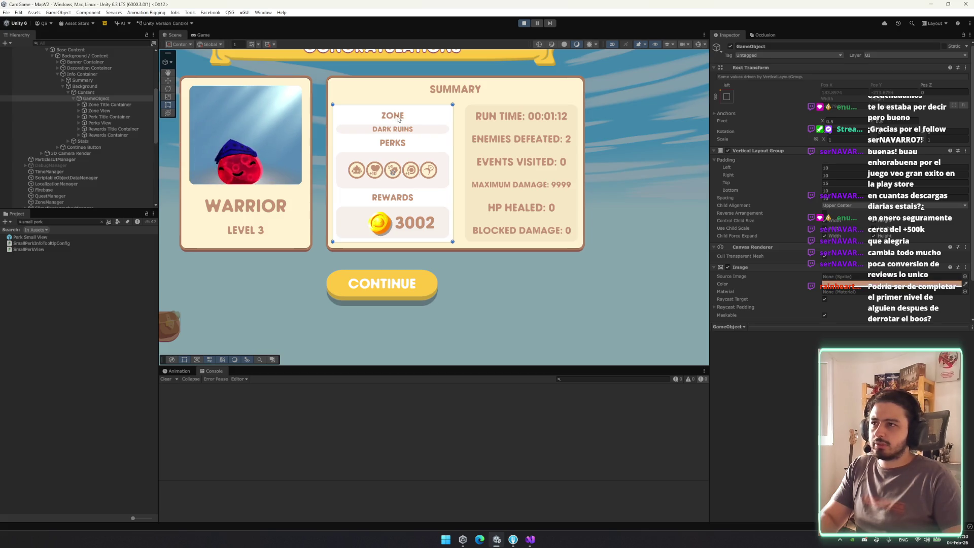
left_click(893, 283)
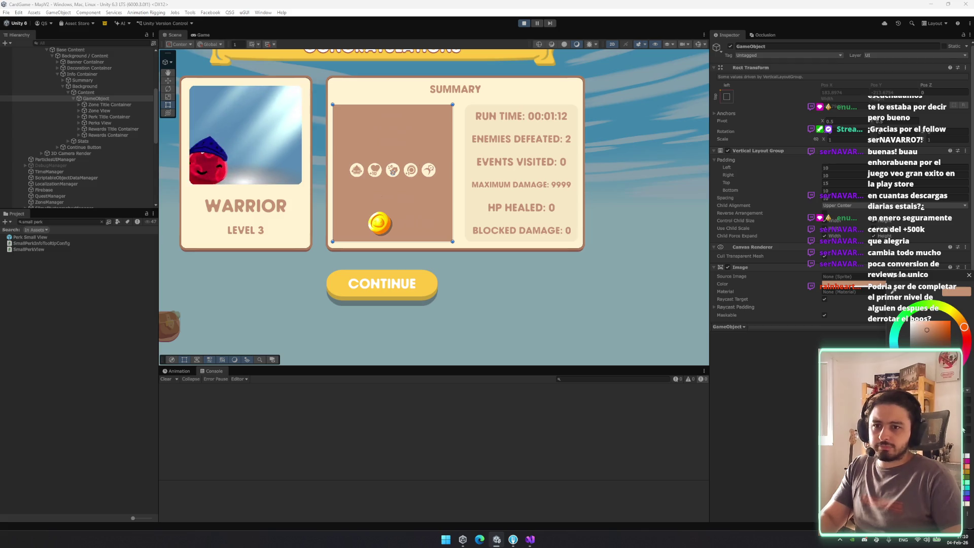
type("0")
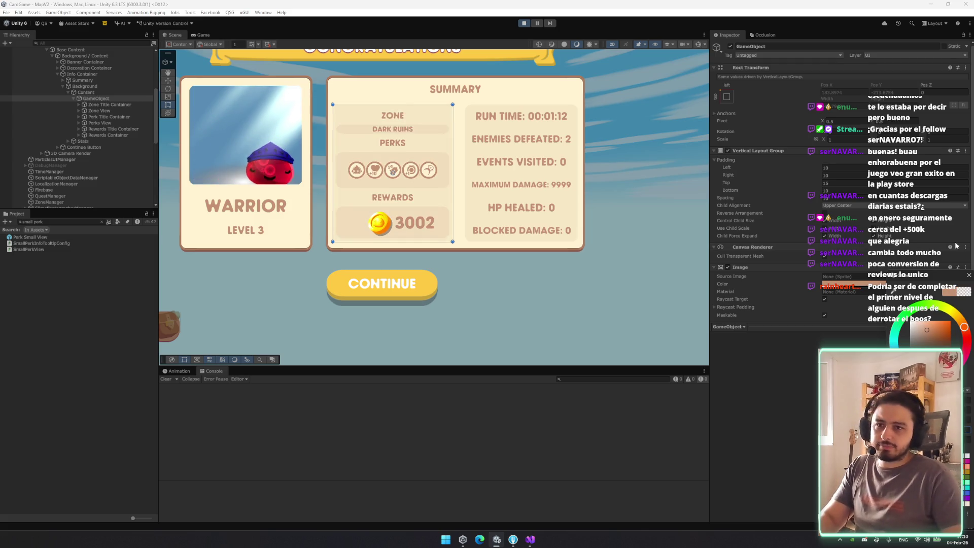
left_click(969, 276)
Undo the Image changes, deselect, and pan the Scene view up to the Congratulations banner
key("ctrl+z")
key("ctrl+z")
key("ctrl+z")
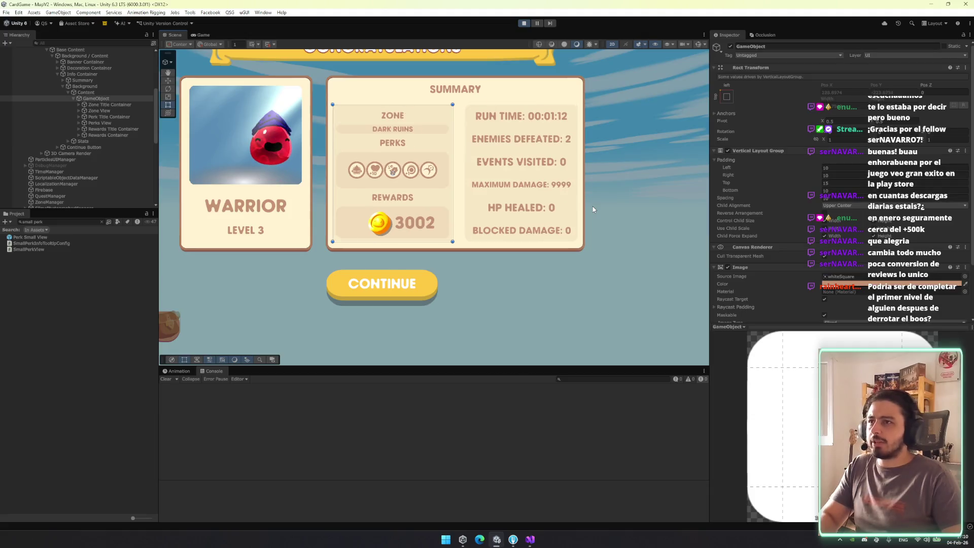
key("ctrl+z")
key("ctrl+z")
key("ctrl+z")
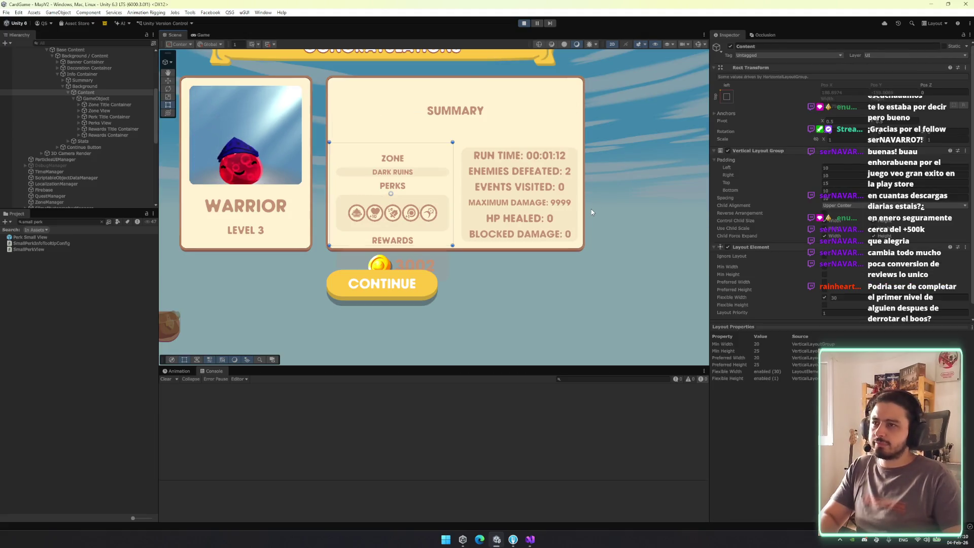
left_click(637, 225)
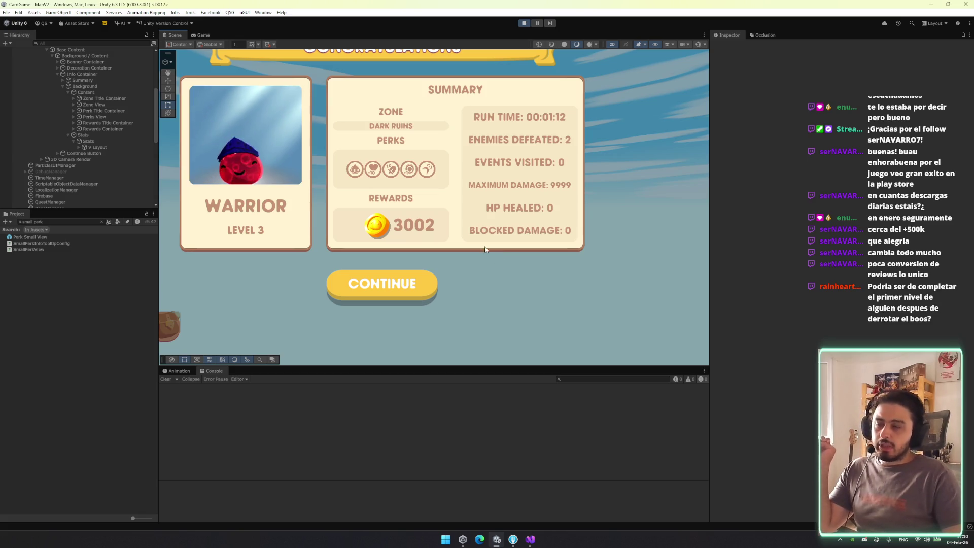
mouse_move(419, 208)
left_mouse_down()
mouse_move(373, 262)
mouse_move(373, 298)
mouse_move(496, 320)
left_mouse_up()
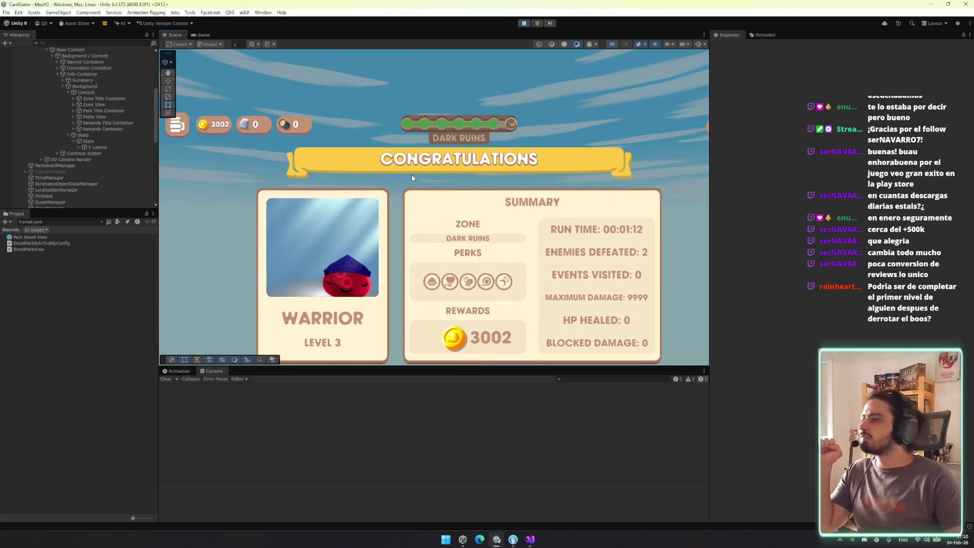
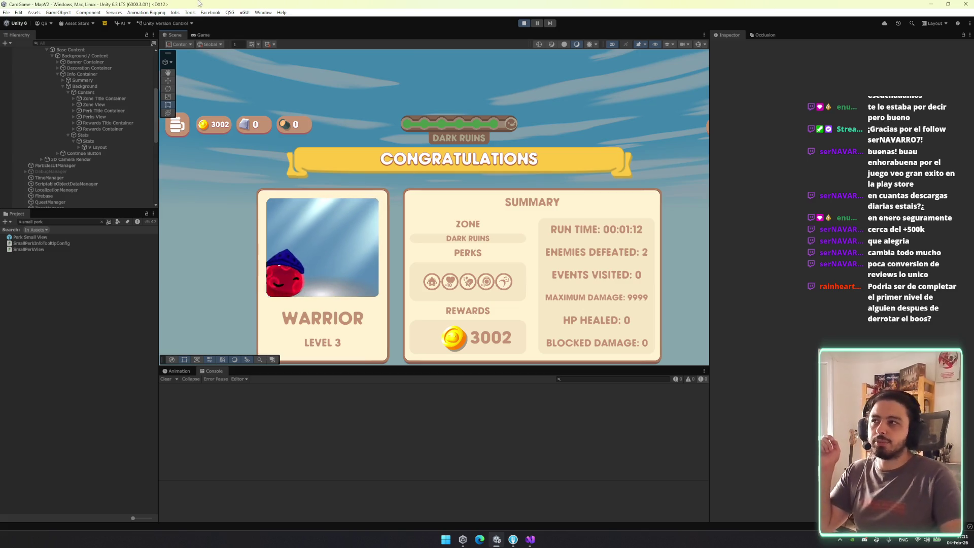
Switch to the Game view and inspect Stats, Base Content and TallyScreenPopup(Clone) in the Hierarchy
left_click(194, 36)
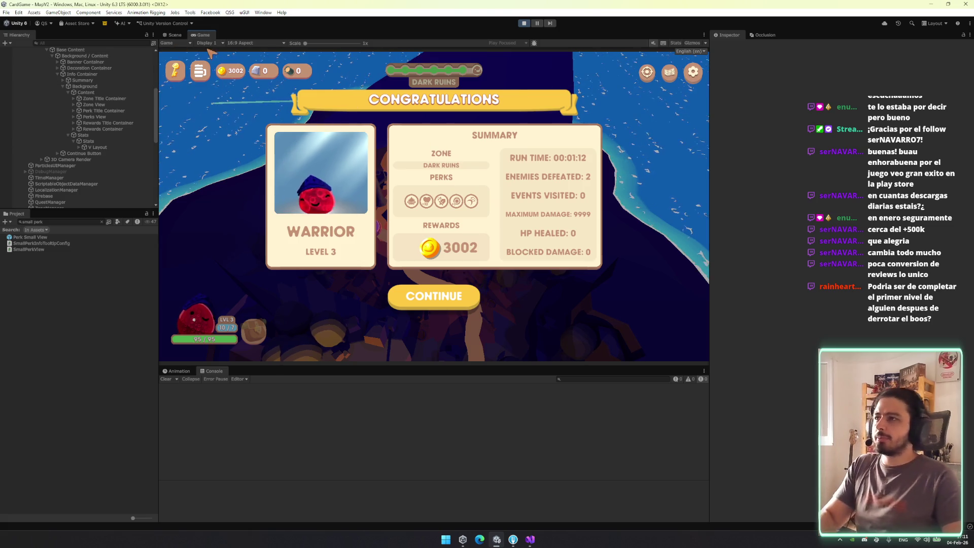
left_click(97, 141)
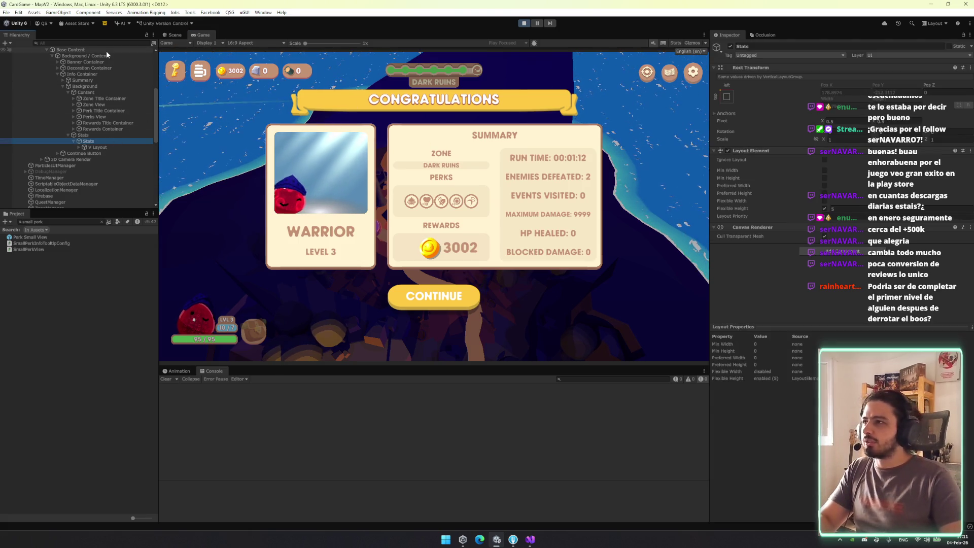
left_click(411, 143)
scroll(138, 154, "up", 2)
left_click(71, 139)
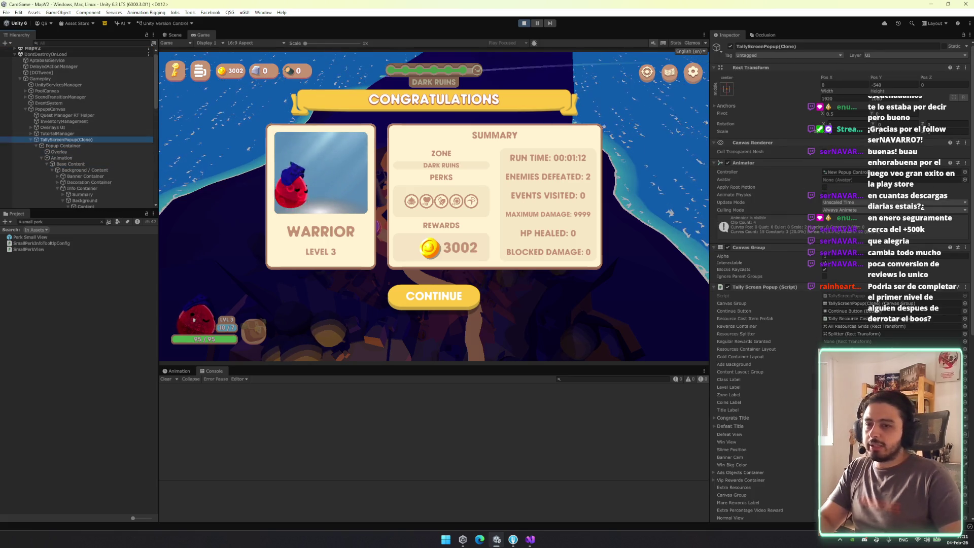
left_click(852, 457)
Change the 3D Camera Render background to deep blue-purple after trying white, sampled beige and pink
left_click(76, 205)
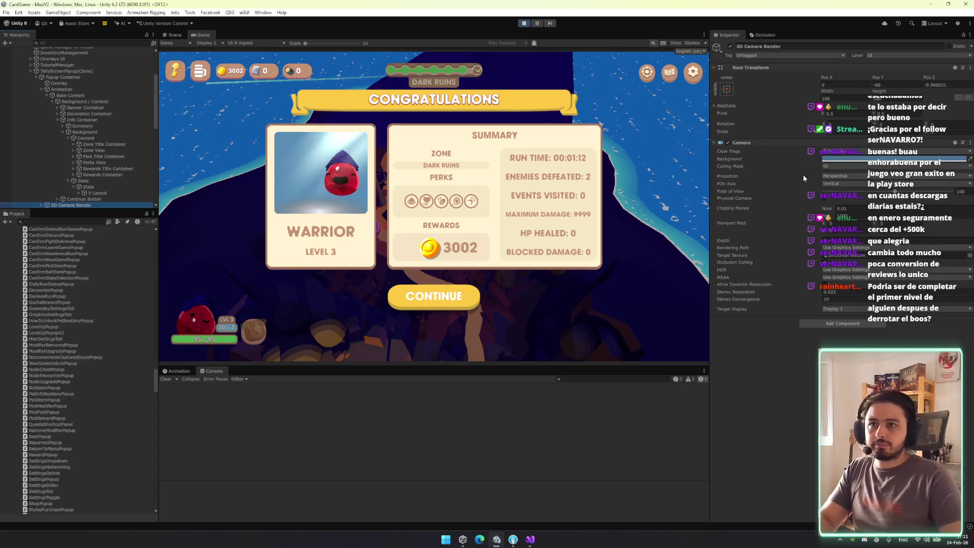
left_click(861, 160)
mouse_move(882, 212)
left_mouse_down()
mouse_move(783, 260)
mouse_move(806, 174)
left_mouse_up()
left_click(885, 179)
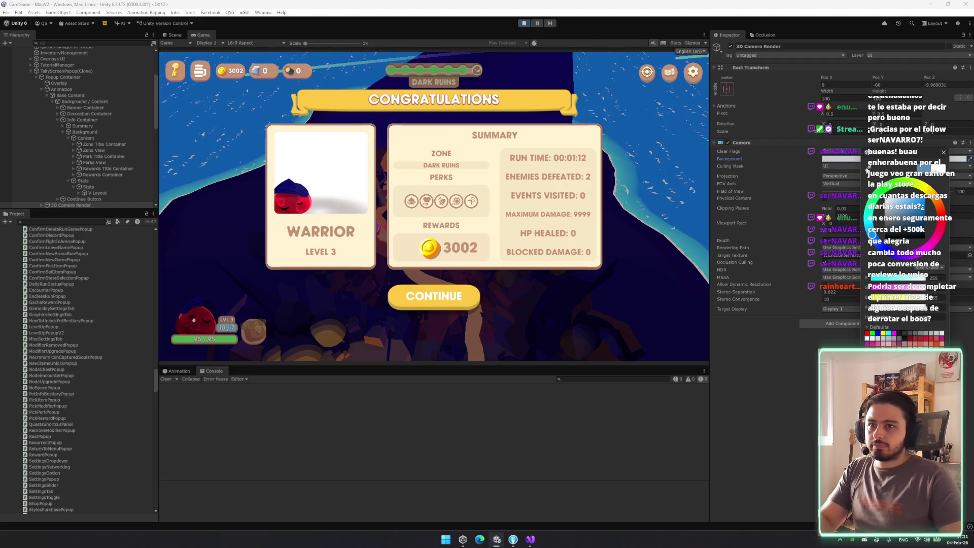
left_click(458, 203)
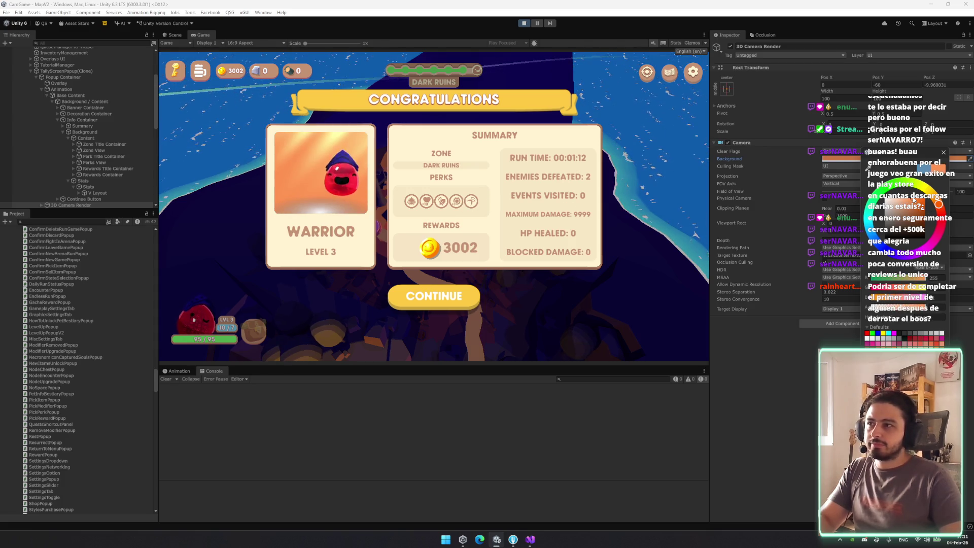
mouse_move(935, 203)
left_mouse_down()
mouse_move(929, 192)
mouse_move(918, 259)
left_mouse_up()
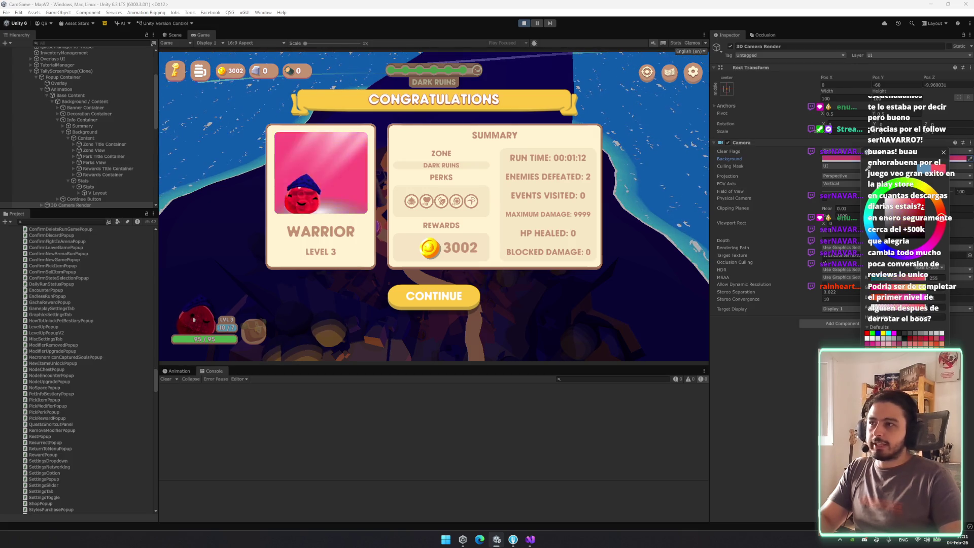
mouse_move(940, 229)
left_mouse_down()
mouse_move(936, 237)
mouse_move(853, 224)
mouse_move(815, 197)
mouse_move(803, 273)
left_mouse_up()
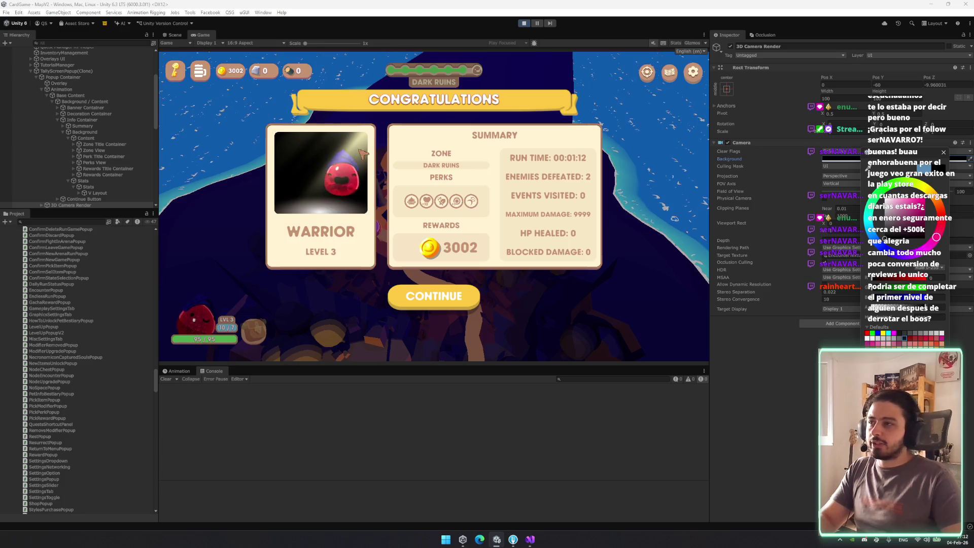
left_click_drag(884, 229, 882, 245)
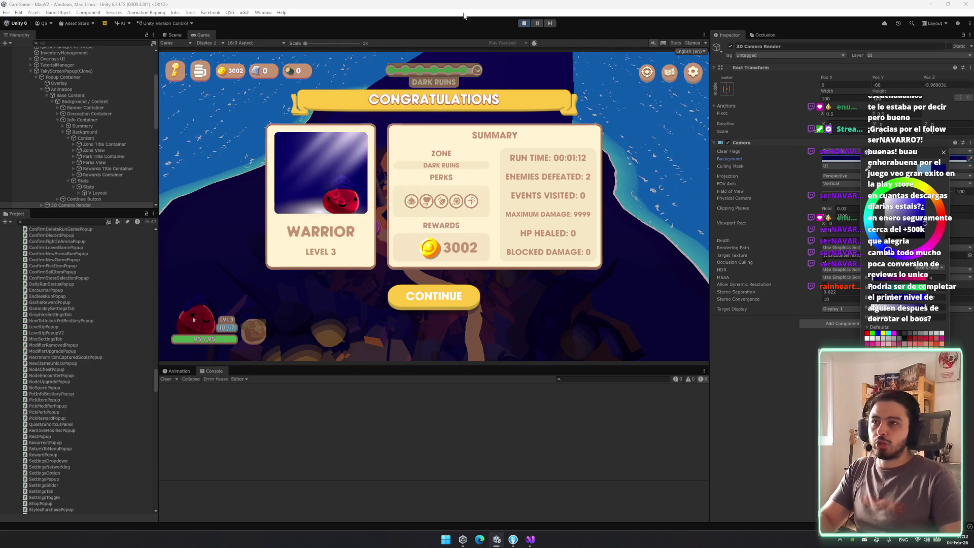
left_click_drag(916, 224, 917, 217)
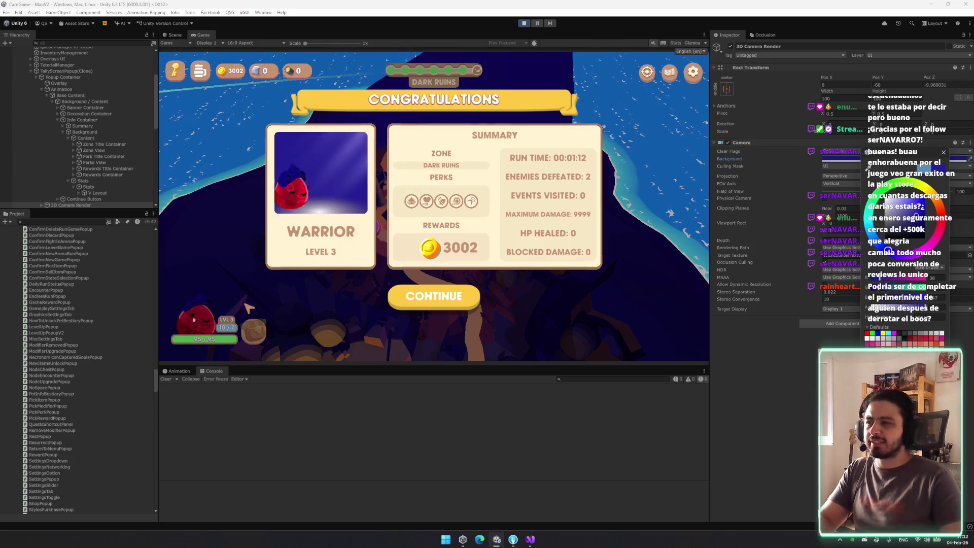
scroll(106, 198, "down", 2)
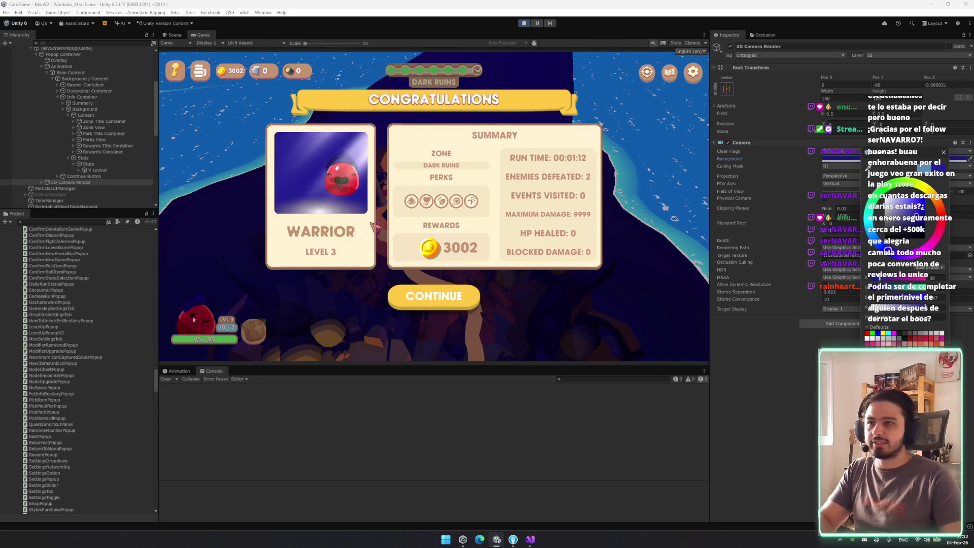
Close the colour picker and expand Summary down to the DecorationContainer's RawImage
left_click(943, 152)
left_click(115, 104)
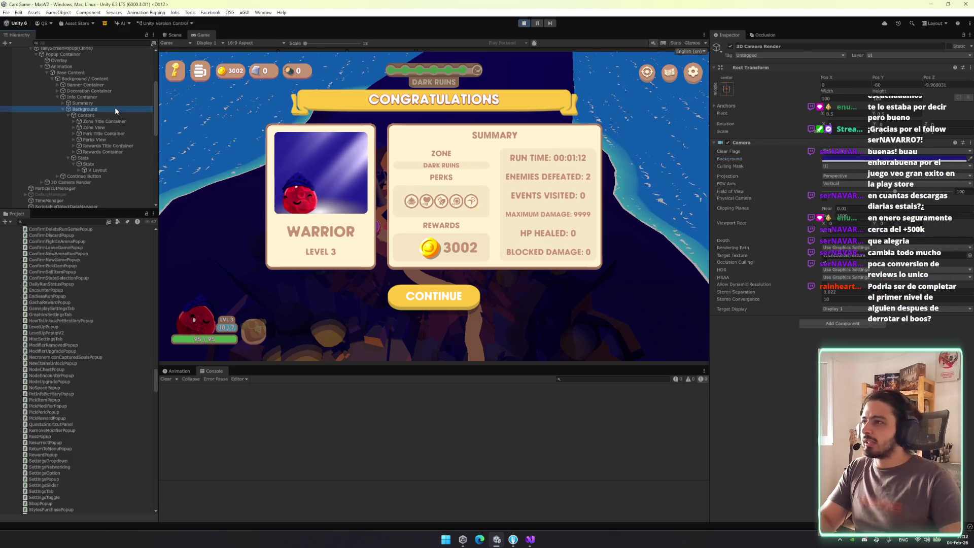
key("Right")
key("Up")
key("Up")
key("Up")
key("Right")
key("Down")
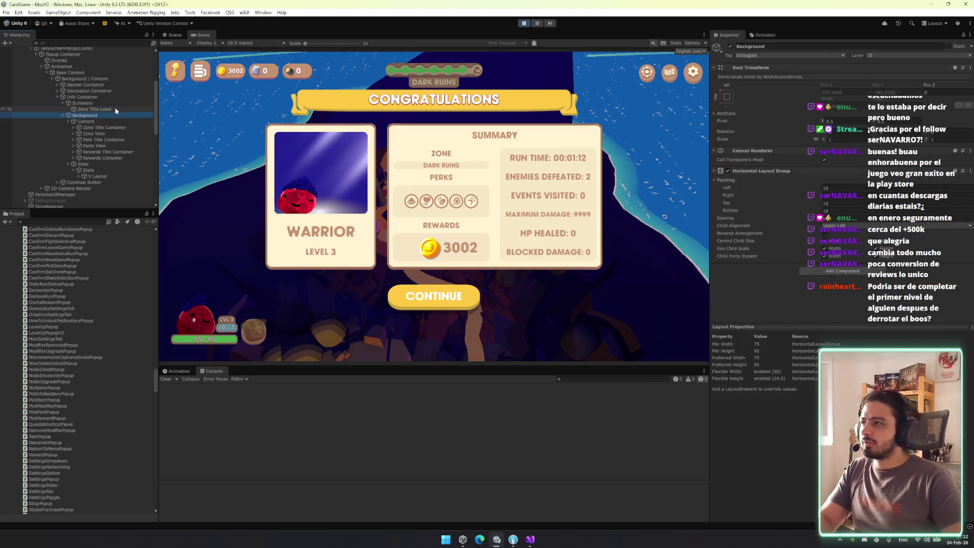
key("Left")
key("Down")
key("Right")
key("Down")
key("Down")
key("Down")
key("Left")
key("Up")
key("Up")
key("Right")
key("Down")
key("Down")
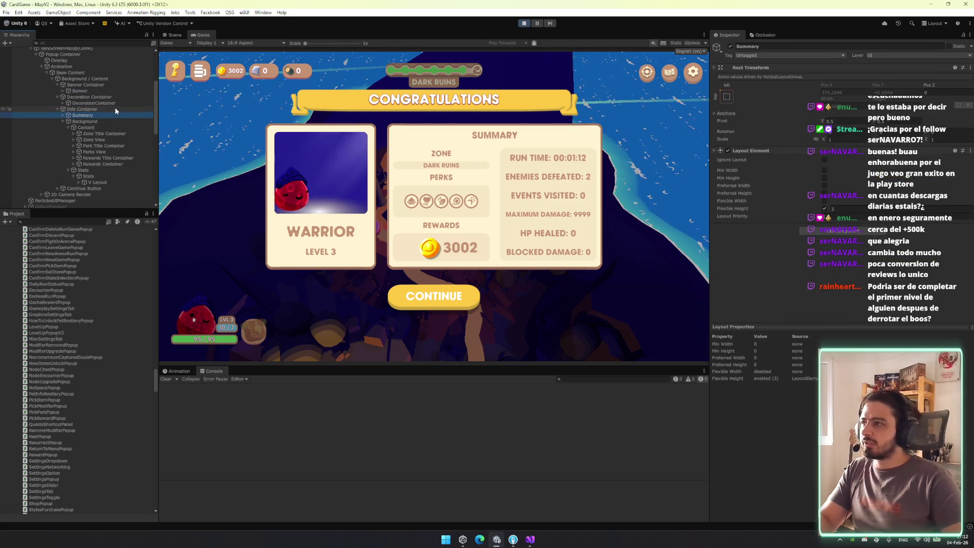
key("Up")
key("Right")
key("Down")
key("Right")
key("Down")
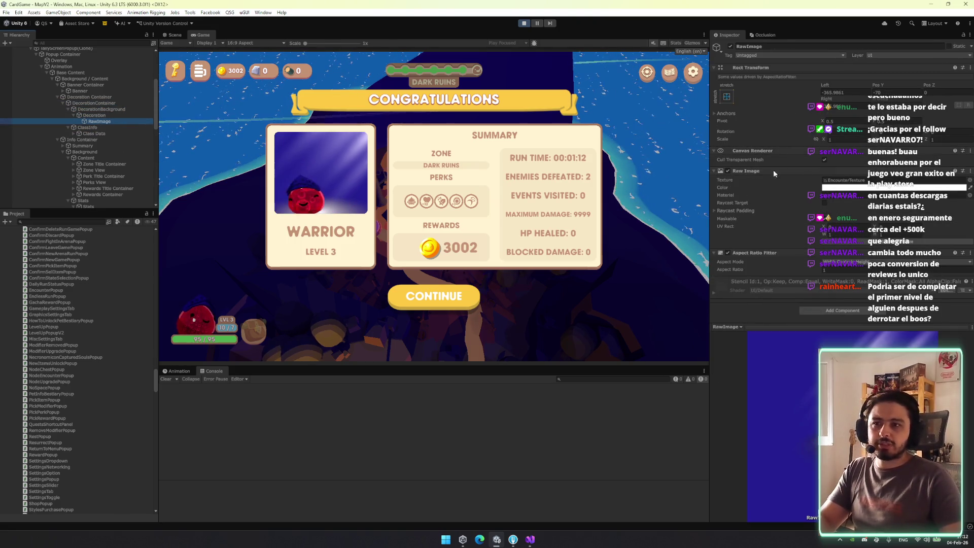
Preview several textures on the RawImage, including Gem_protection_icon and galaxyslime_icon
left_click(969, 180)
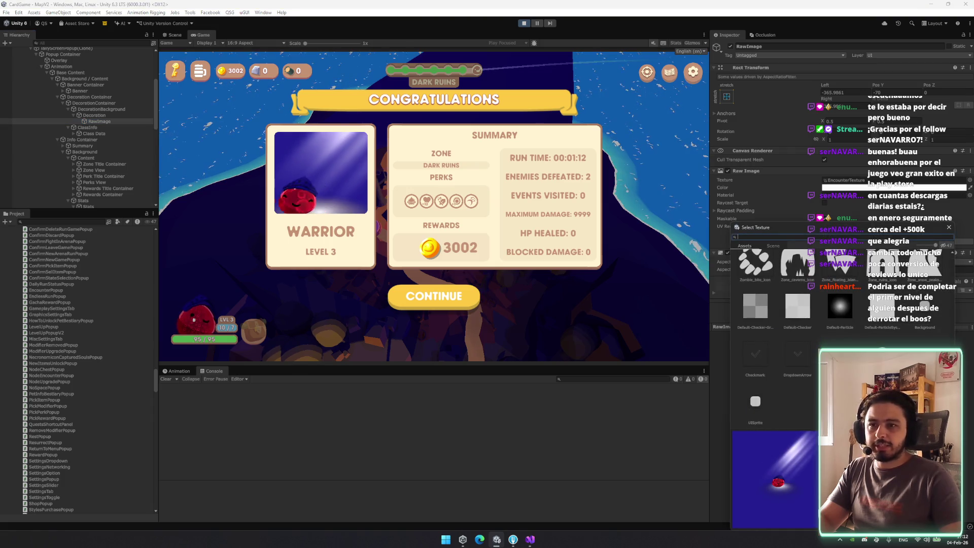
scroll(818, 262, "up", 3)
key("Escape")
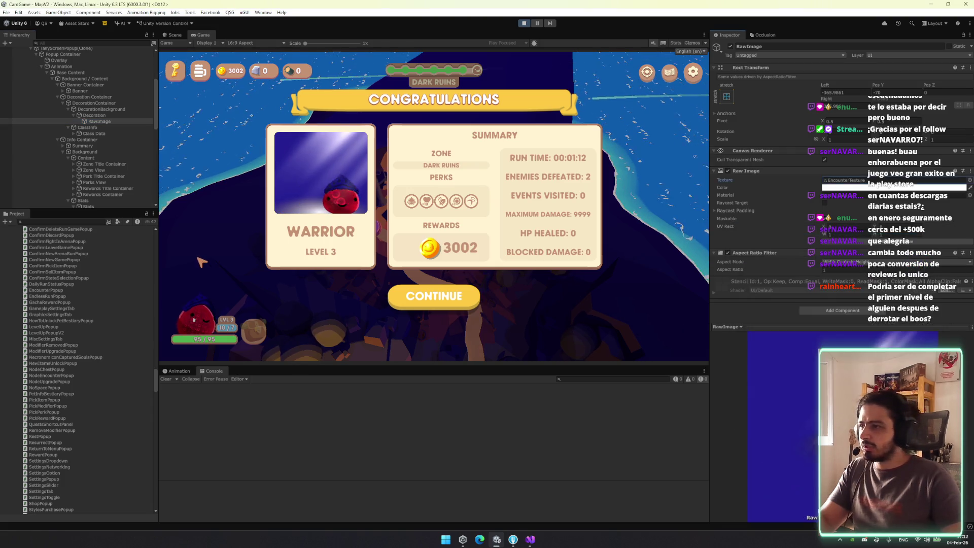
left_click(92, 43)
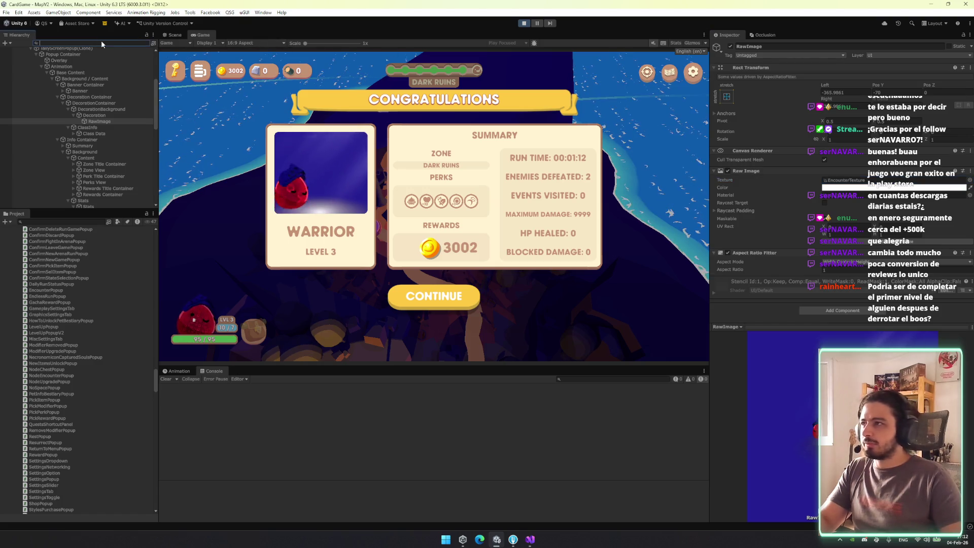
left_click(970, 180)
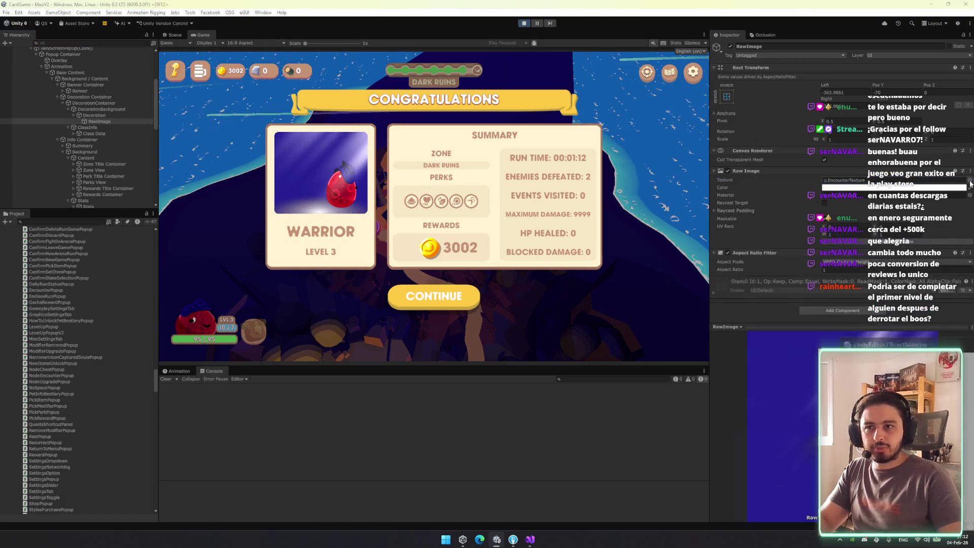
left_click_drag(933, 245, 918, 245)
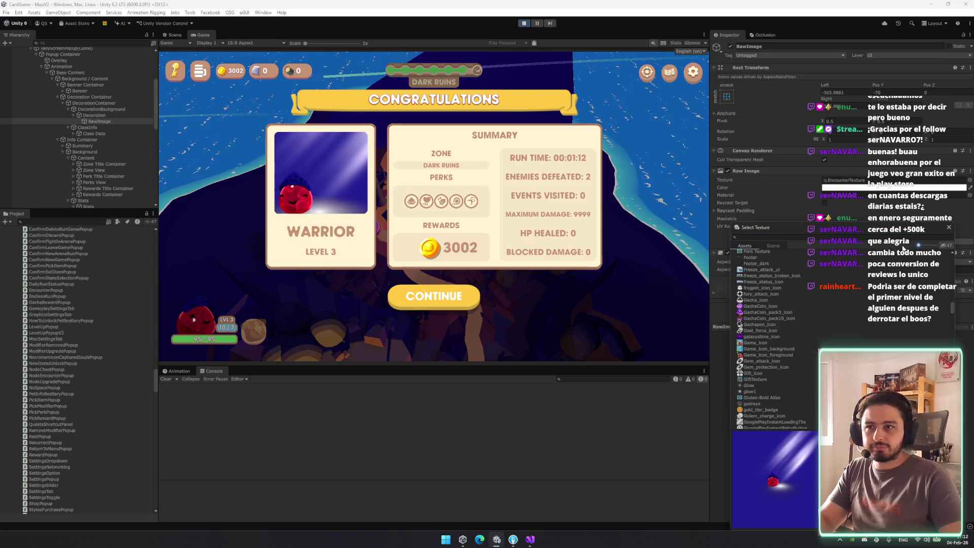
left_click(767, 277)
left_click(760, 336)
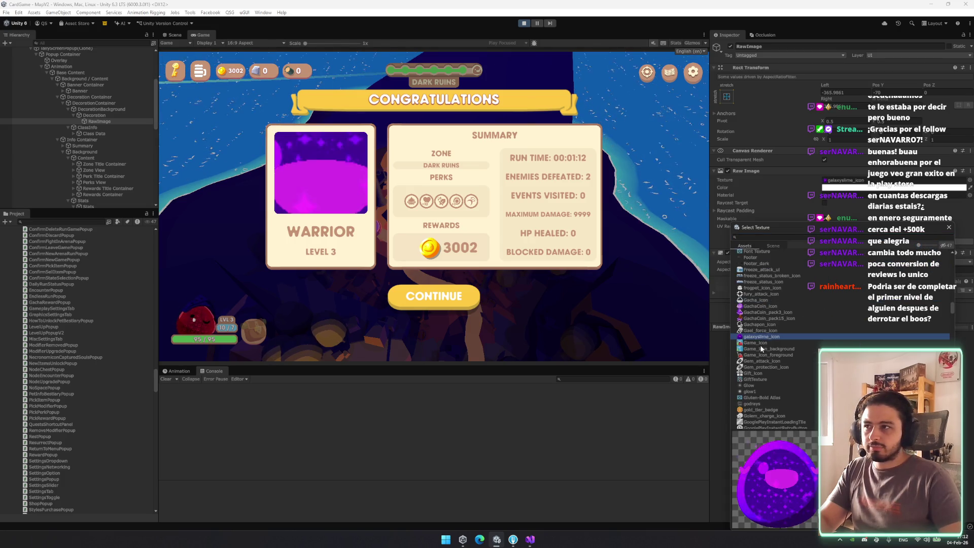
left_click(764, 367)
left_click(778, 337)
double_click(778, 337)
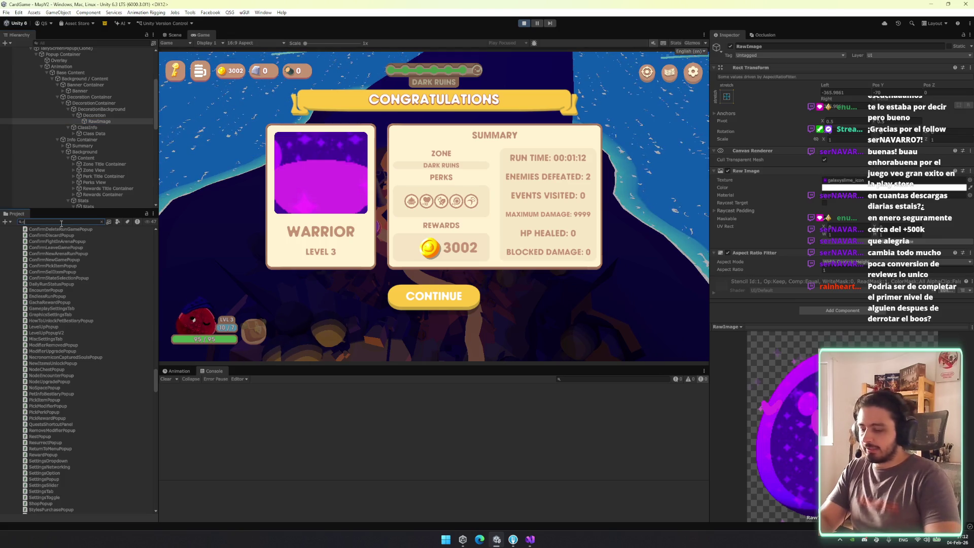
Search the Project for 'haracter' and assign CharacterInfoTexture to the RawImage's Texture
type("haracter")
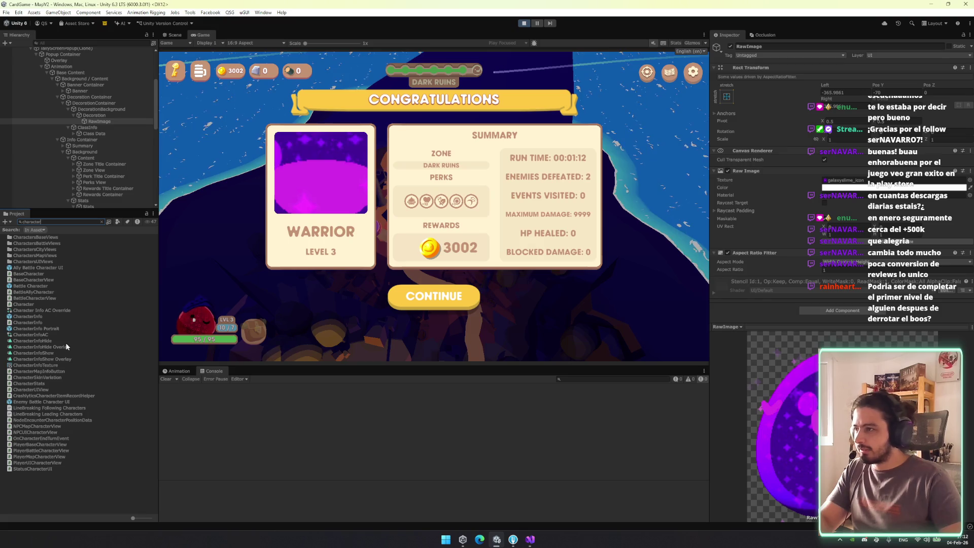
left_click_drag(52, 367, 845, 180)
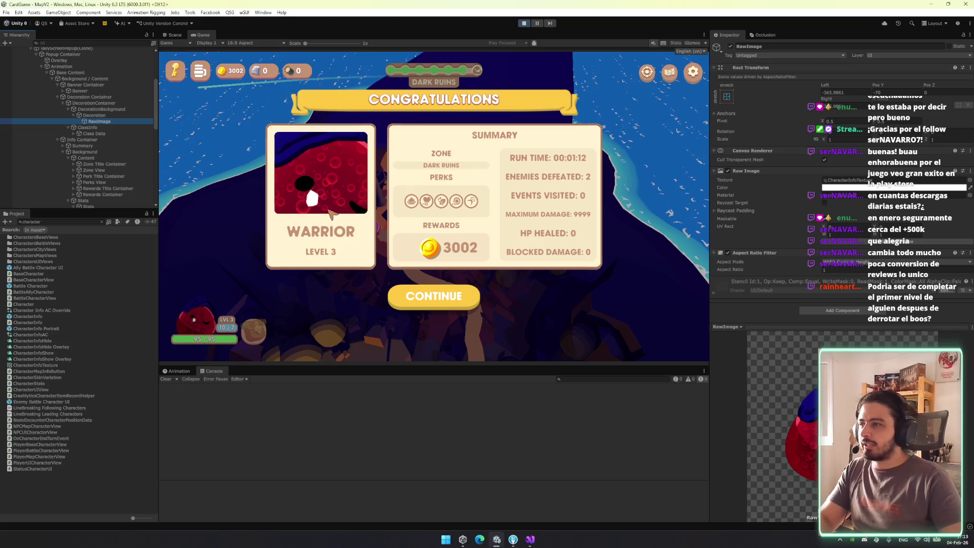
left_click(176, 35)
Frame the RawImage and resize it so the whole character shows, checking the Game view
key("f")
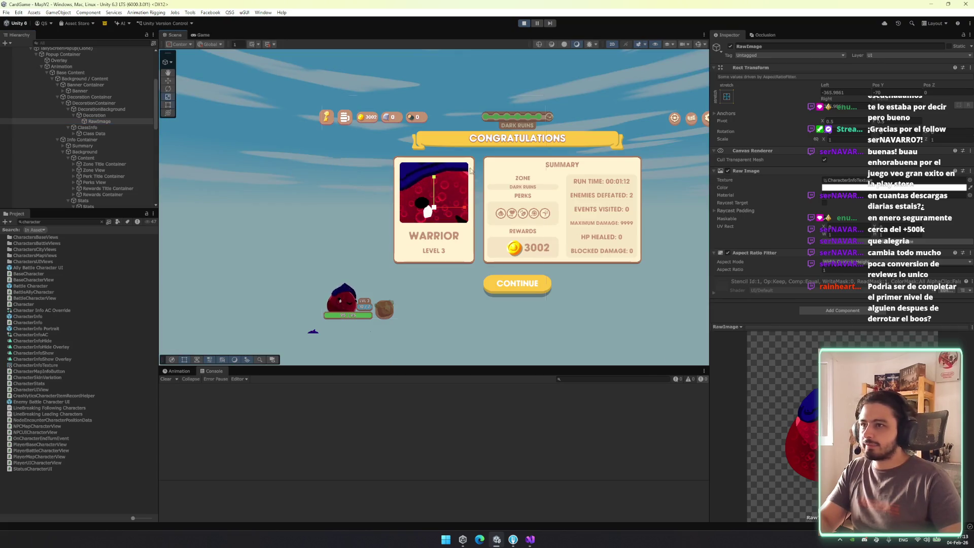
left_click_drag(548, 99, 472, 198)
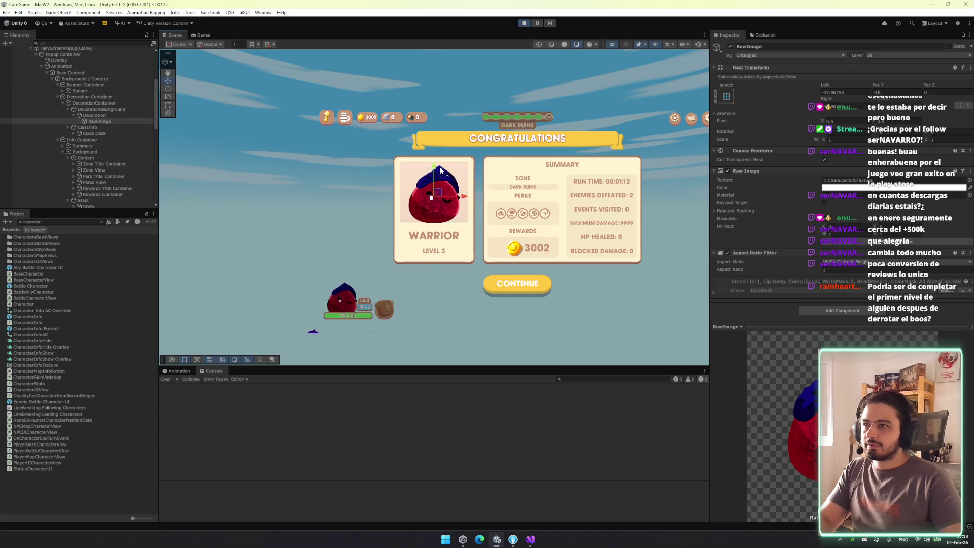
left_click(204, 35)
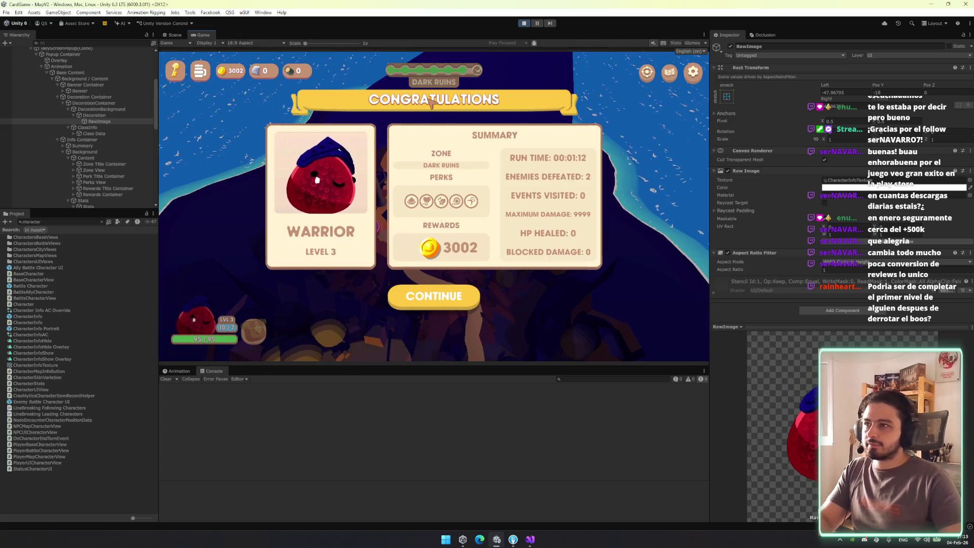
left_click(175, 34)
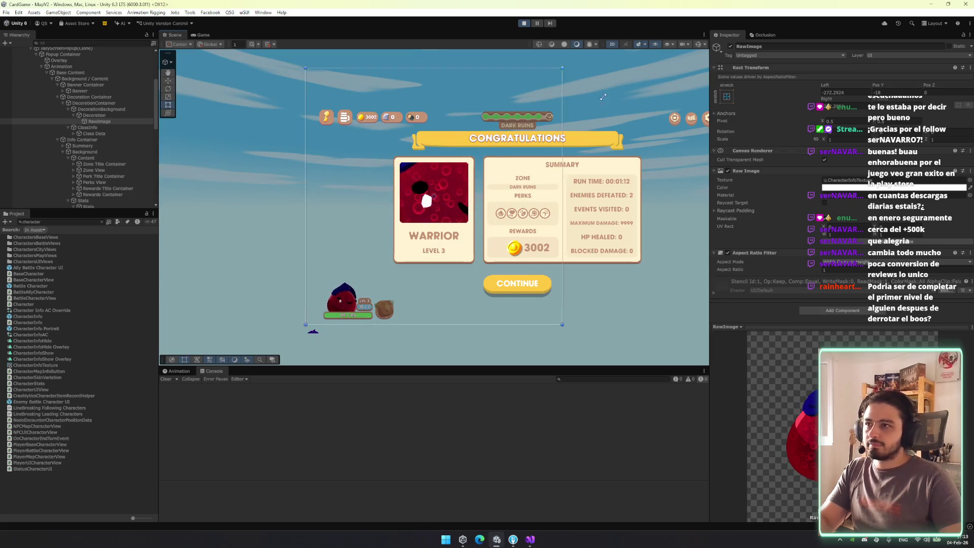
Reparent RawImage directly under Decoration Container and move the enlarged portrait into the card
key("w")
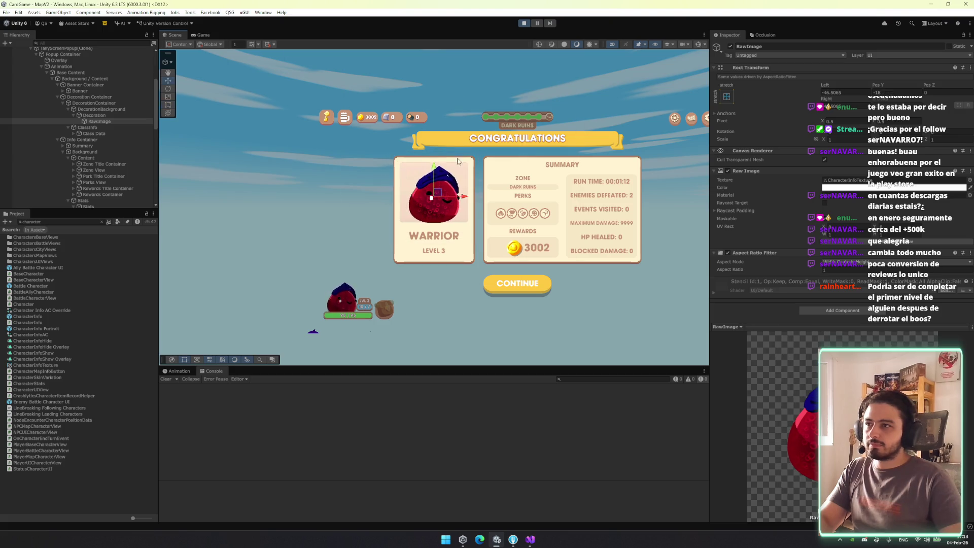
left_click_drag(107, 123, 114, 108)
left_click(431, 163)
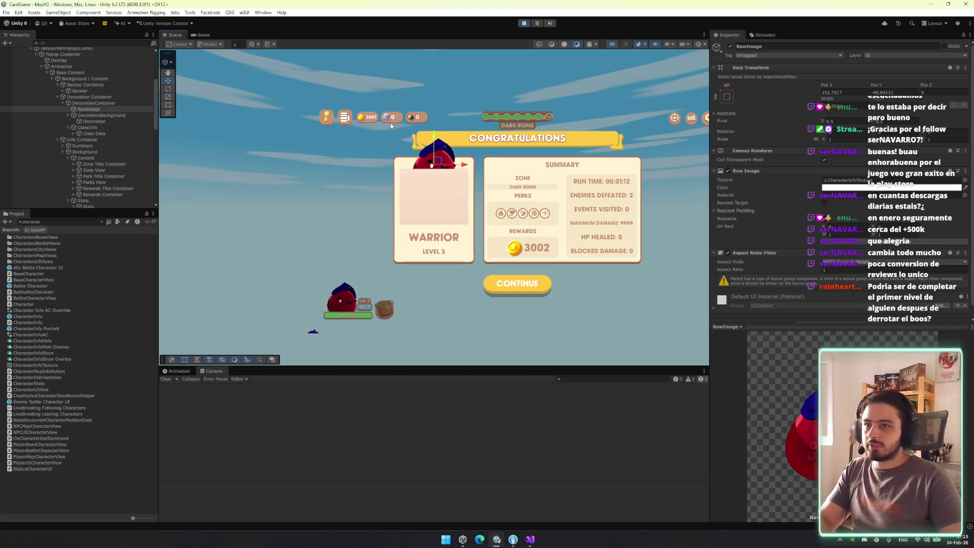
left_click_drag(99, 109, 102, 118)
mouse_move(437, 164)
left_mouse_down()
mouse_move(380, 165)
mouse_move(355, 114)
mouse_move(367, 168)
mouse_move(142, 97)
left_mouse_up()
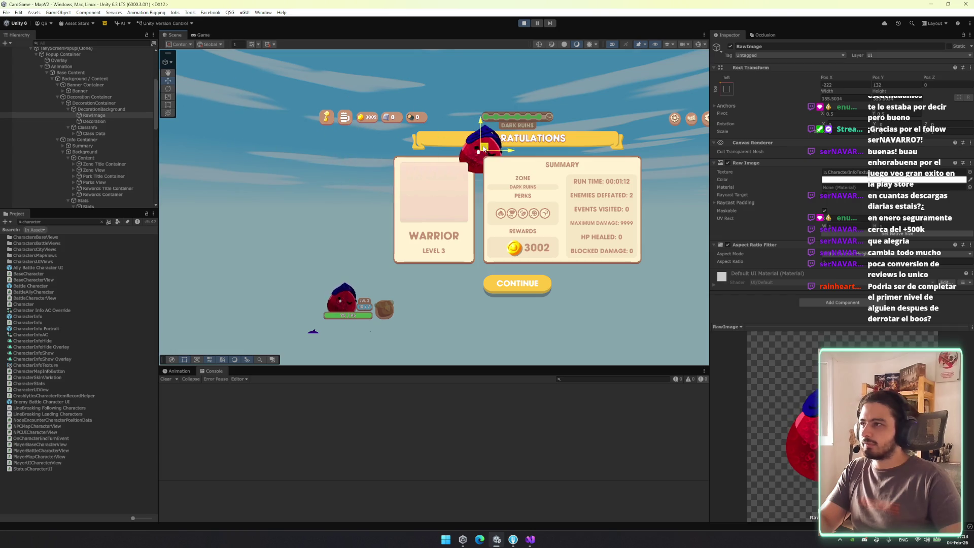
mouse_move(94, 115)
left_mouse_down()
mouse_move(77, 101)
mouse_move(76, 167)
mouse_move(62, 98)
left_mouse_up()
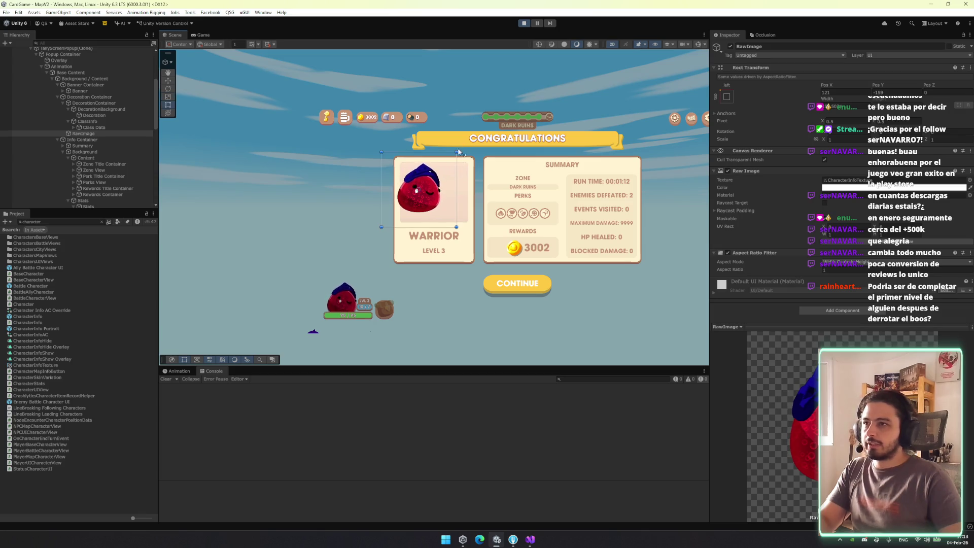
mouse_move(423, 186)
left_mouse_down()
mouse_move(448, 171)
mouse_move(435, 185)
left_mouse_up()
key("w")
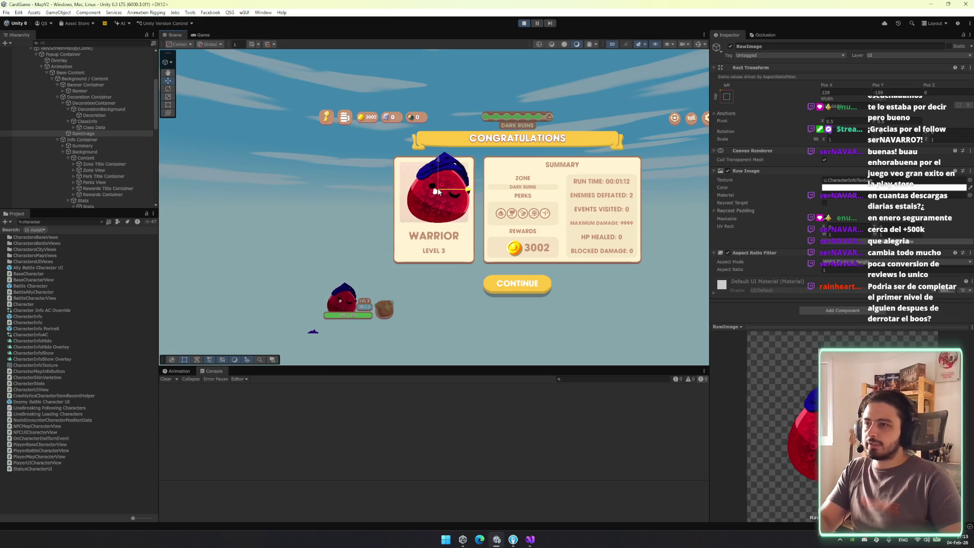
left_click(202, 35)
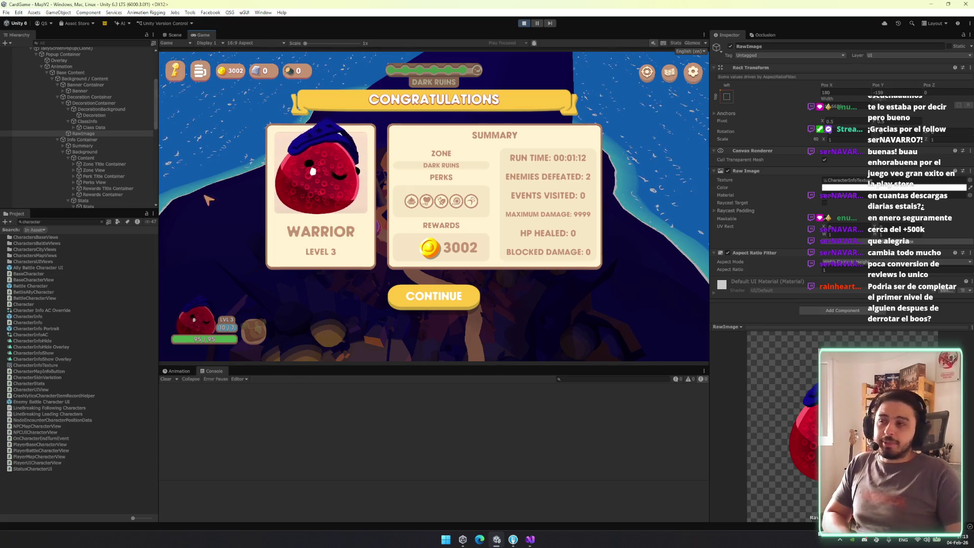
left_click(242, 13)
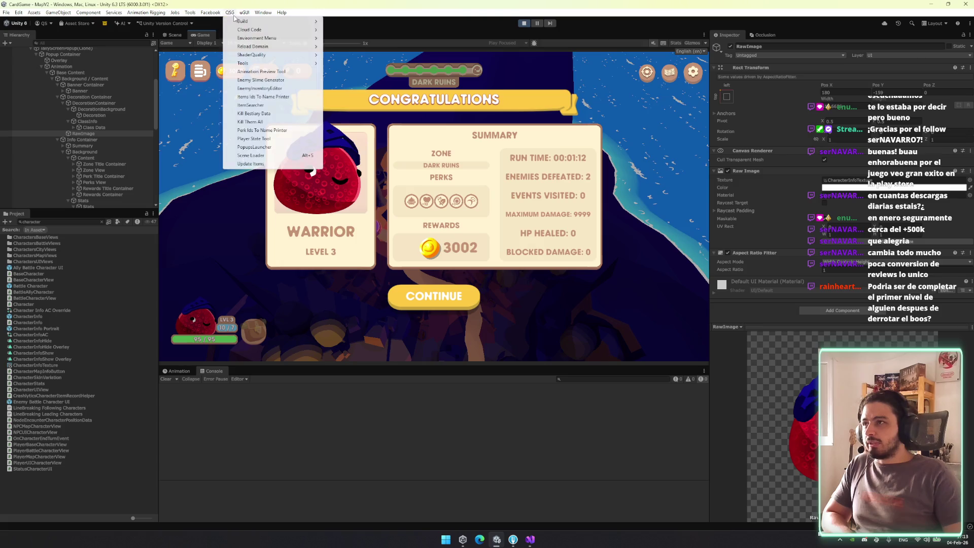
In Lighting's Environment settings, tint the ambient light colour pale lavender
left_click(264, 13)
mouse_move(304, 107)
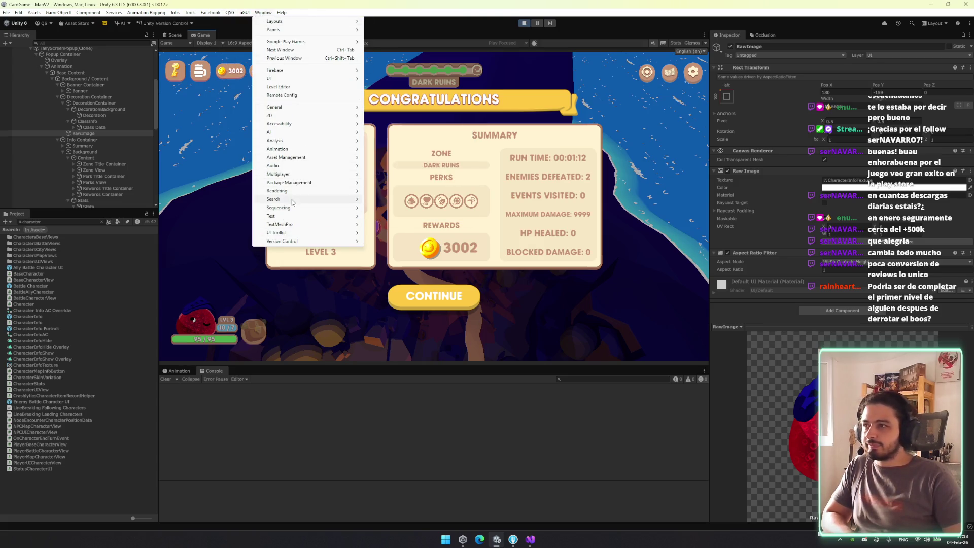
mouse_move(297, 195)
left_click(409, 192)
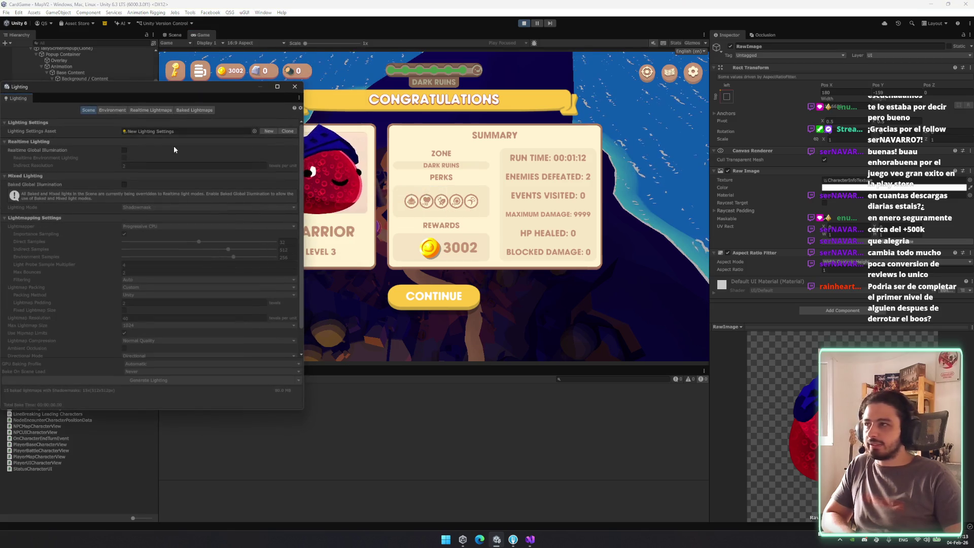
left_click(113, 110)
left_click(164, 251)
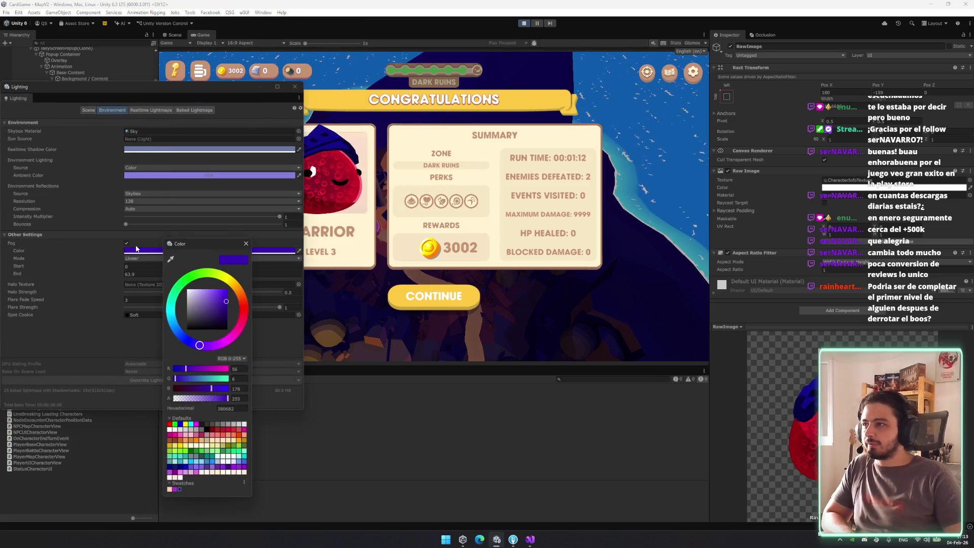
left_click(152, 175)
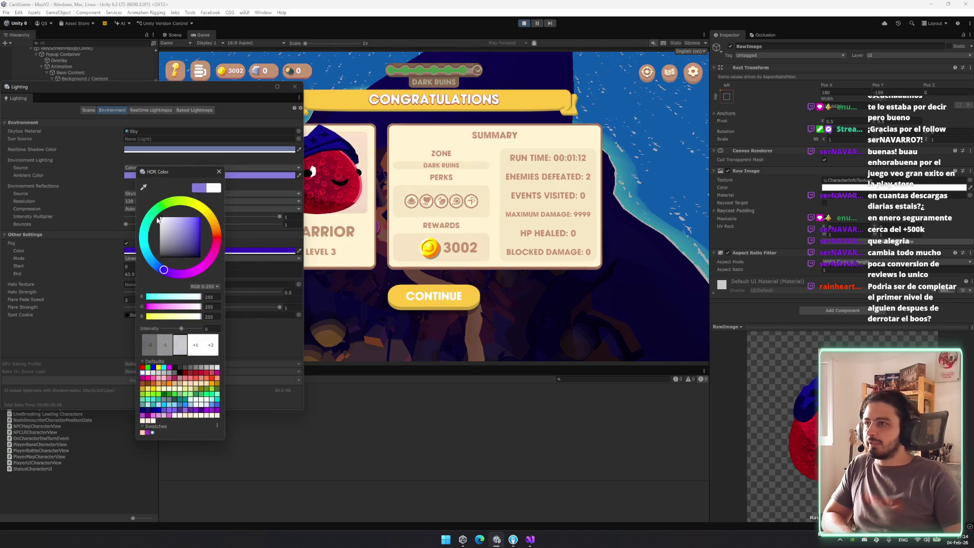
left_click_drag(161, 219, 165, 230)
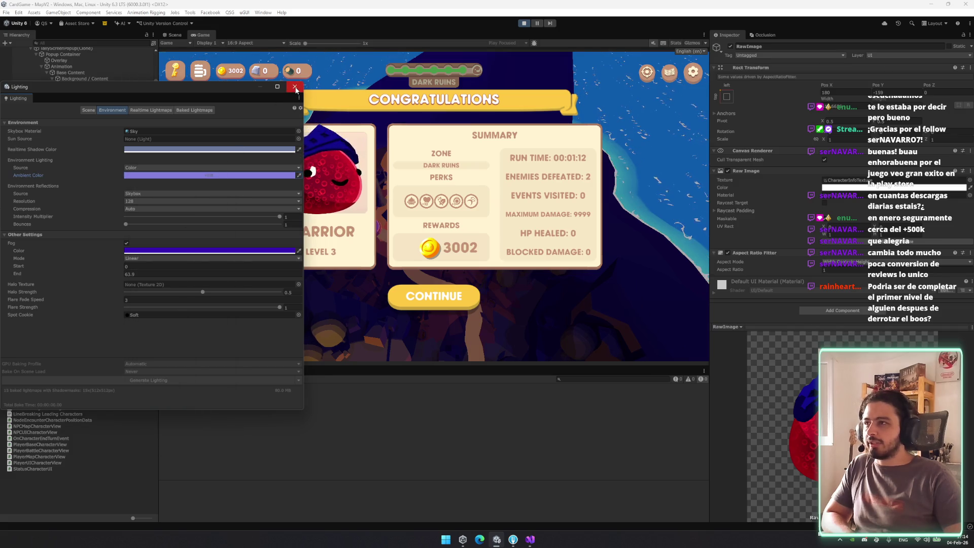
Try a dark blue realtime shadow colour, undo it, and toggle fog off and back on
left_click(232, 149)
left_click(268, 221)
left_click(319, 146)
key("ctrl+z")
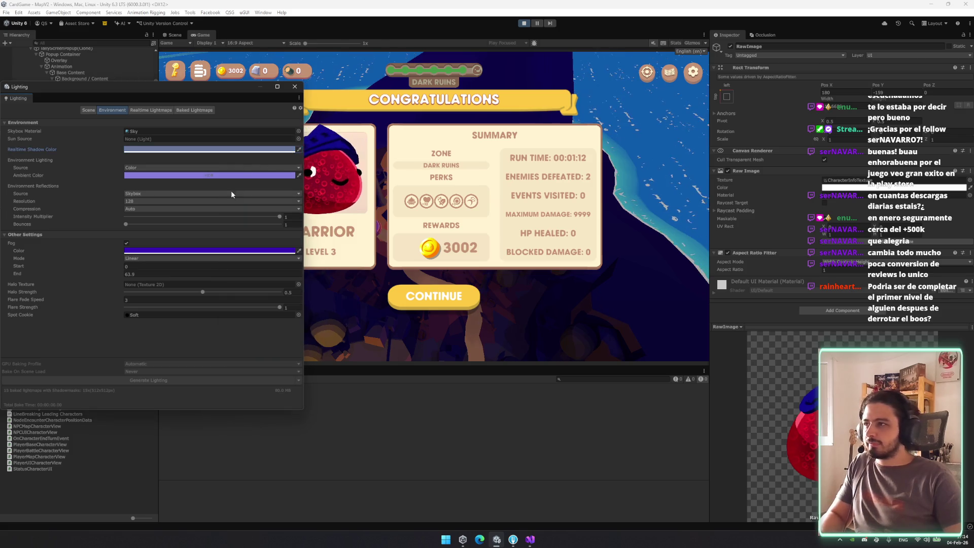
left_click(127, 244)
left_click(127, 243)
left_click(127, 243)
left_click(127, 244)
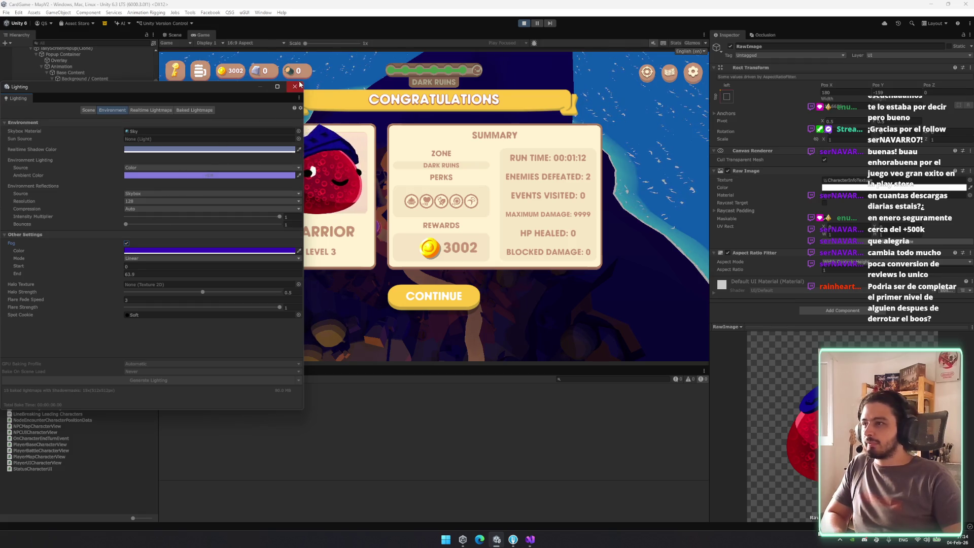
Try a Gradient ambient source with teal equator, dark red ground and saturated blue sky
left_click(153, 167)
left_click(150, 184)
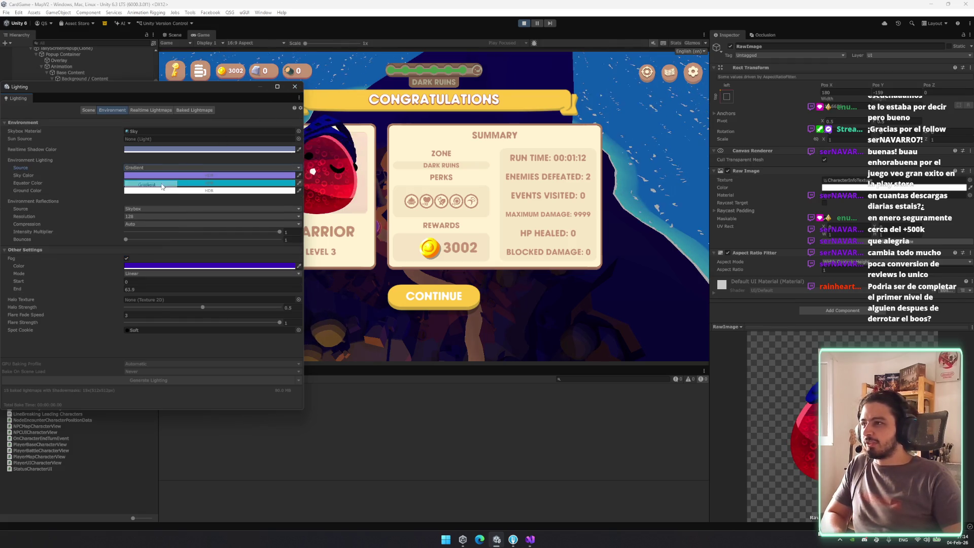
left_click(149, 184)
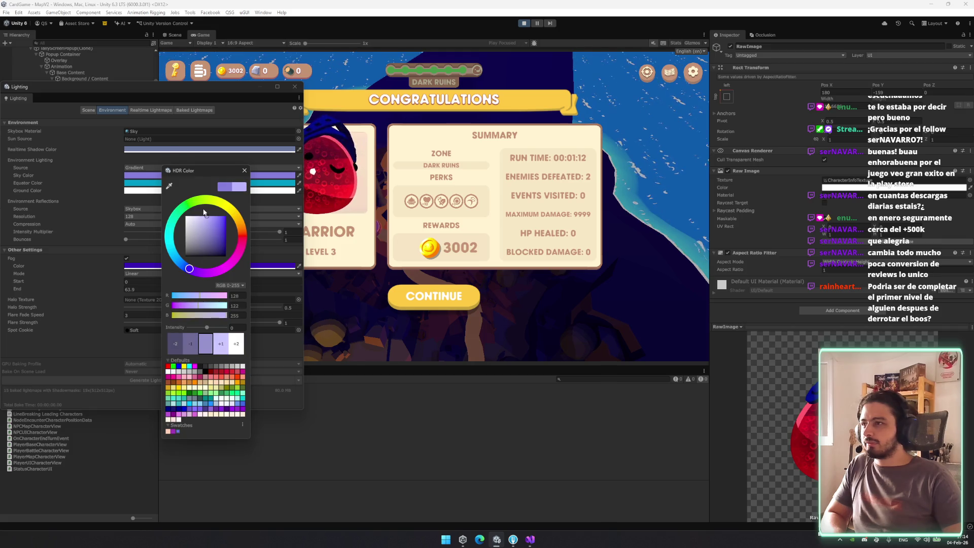
left_click(228, 183)
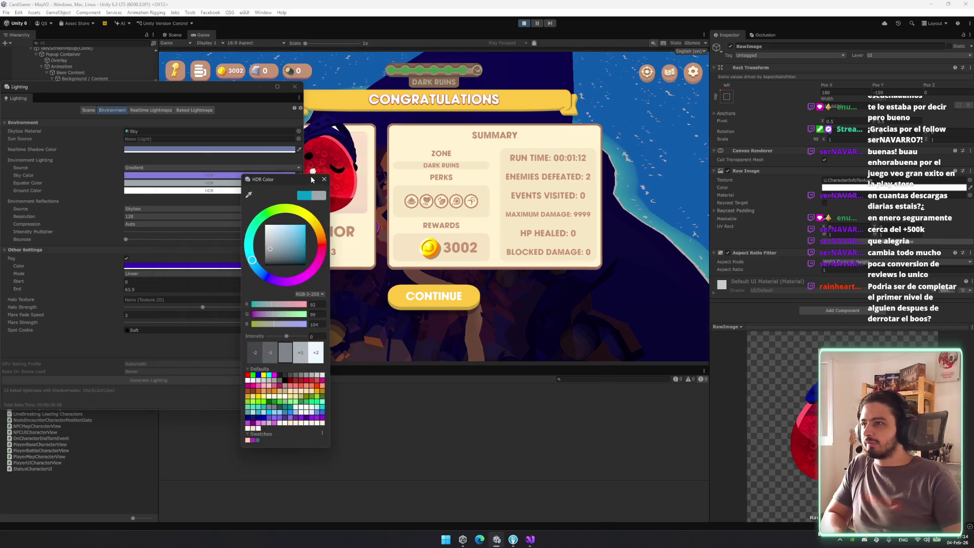
left_click(224, 191)
left_click(224, 190)
left_click(298, 251)
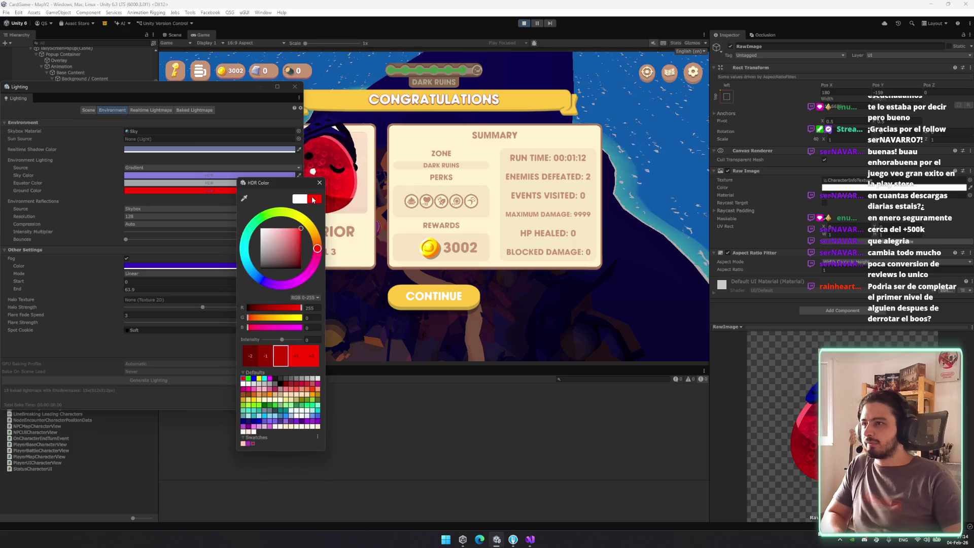
left_click(226, 175)
left_click(301, 219)
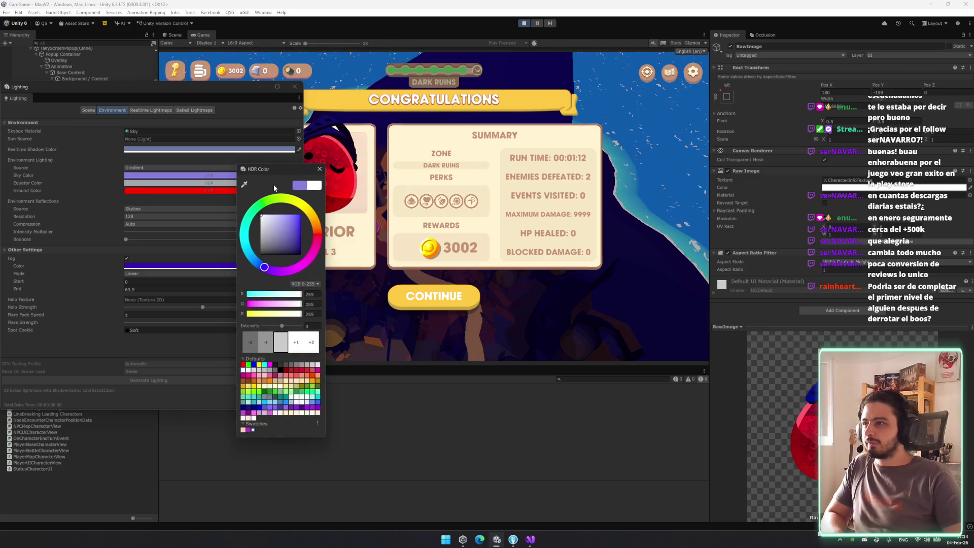
left_click(312, 170)
Try Skybox ambient at intensity 1.6, then set Source back to Color and close Lighting
left_click(153, 167)
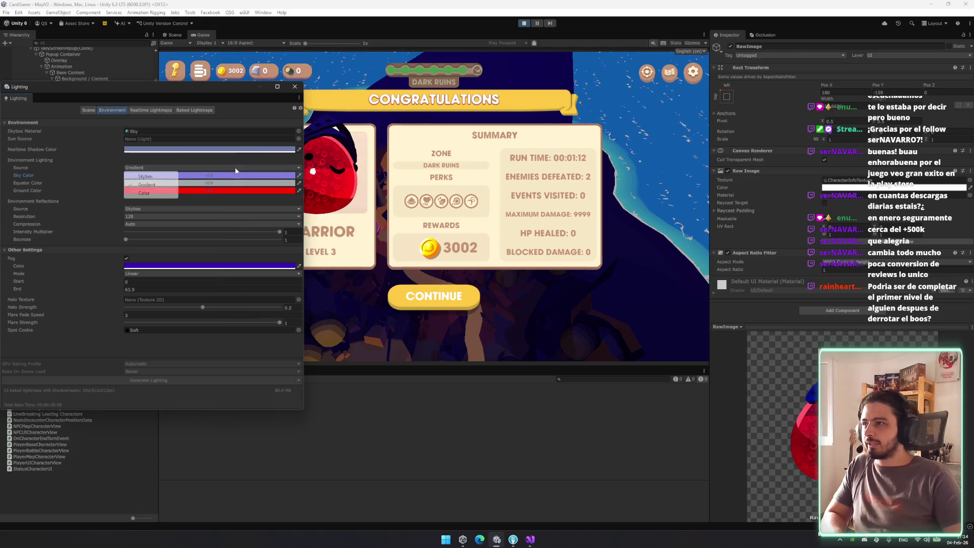
left_click(152, 175)
left_click_drag(146, 176, 157, 176)
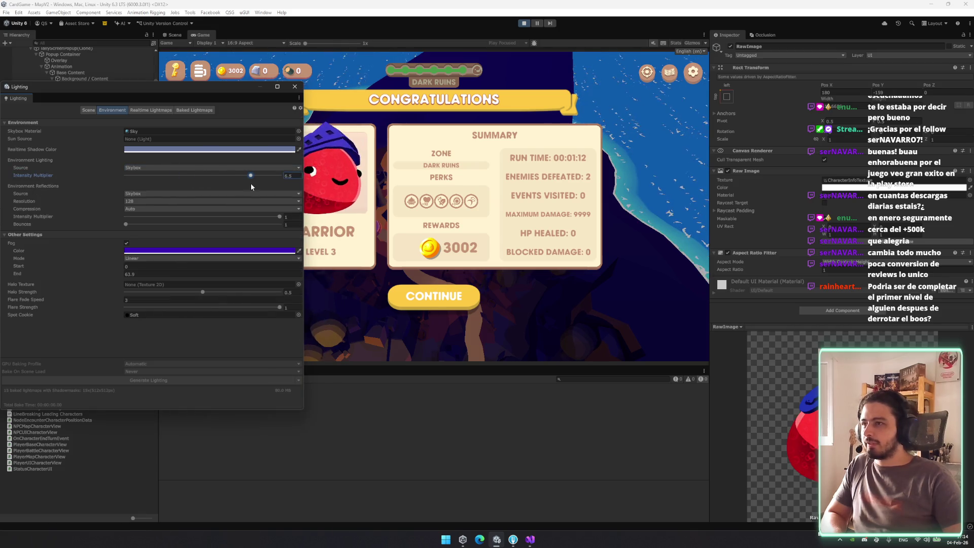
left_click(153, 168)
left_click(152, 193)
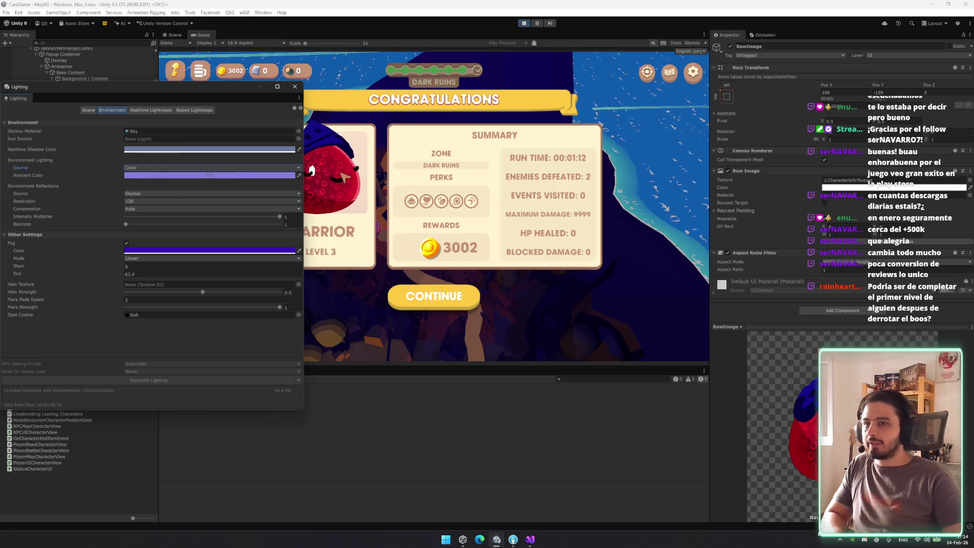
left_click(295, 85)
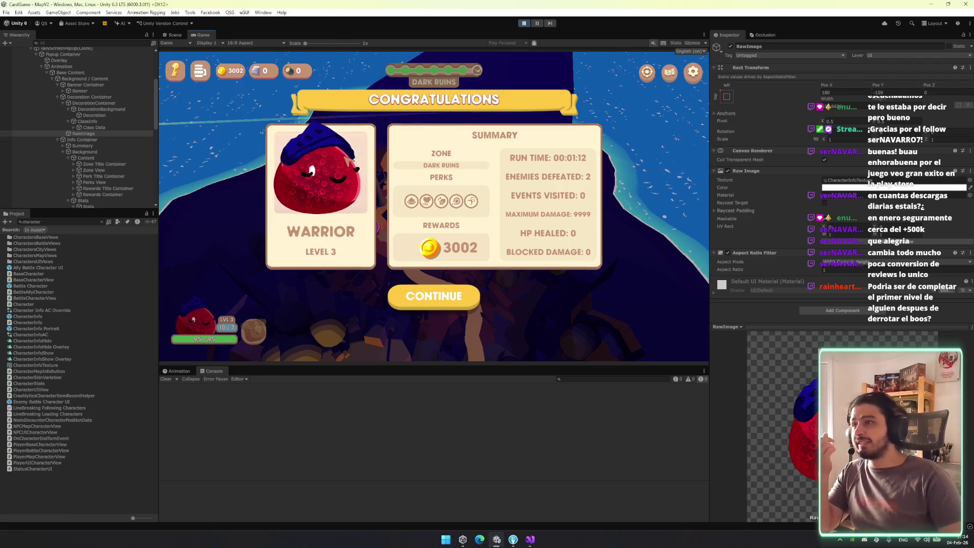
Try EncounterTexture on the original RawImage, then undo the swap
left_click(954, 180)
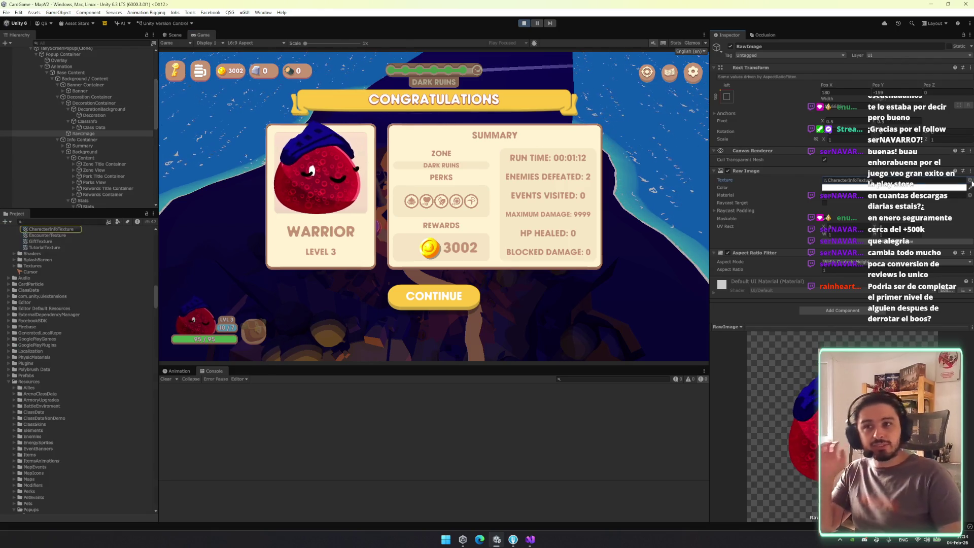
left_click_drag(47, 235, 893, 180)
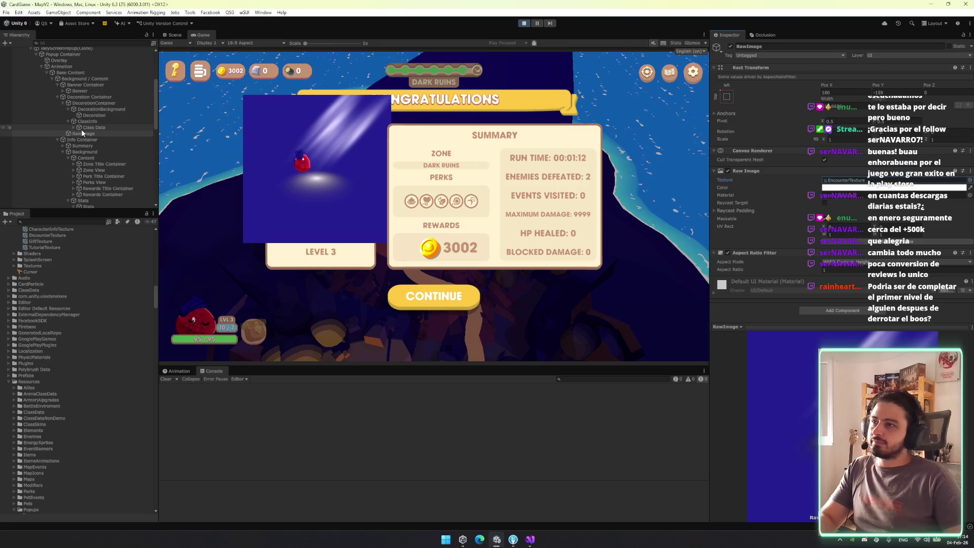
key("ctrl+z")
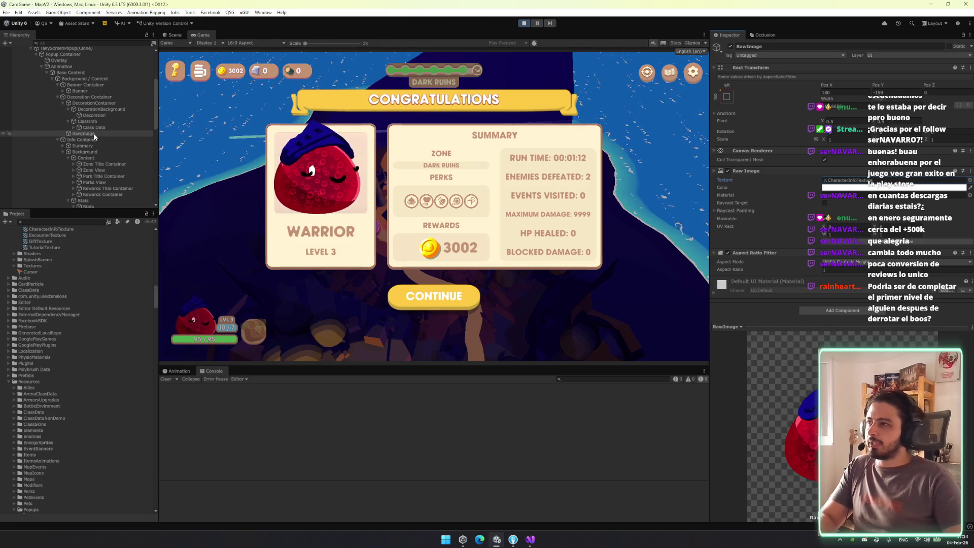
Duplicate RawImage under Decoration, set its anchor preset to stretch, and assign EncounterTexture
key("ctrl+d")
left_click_drag(83, 140, 94, 115)
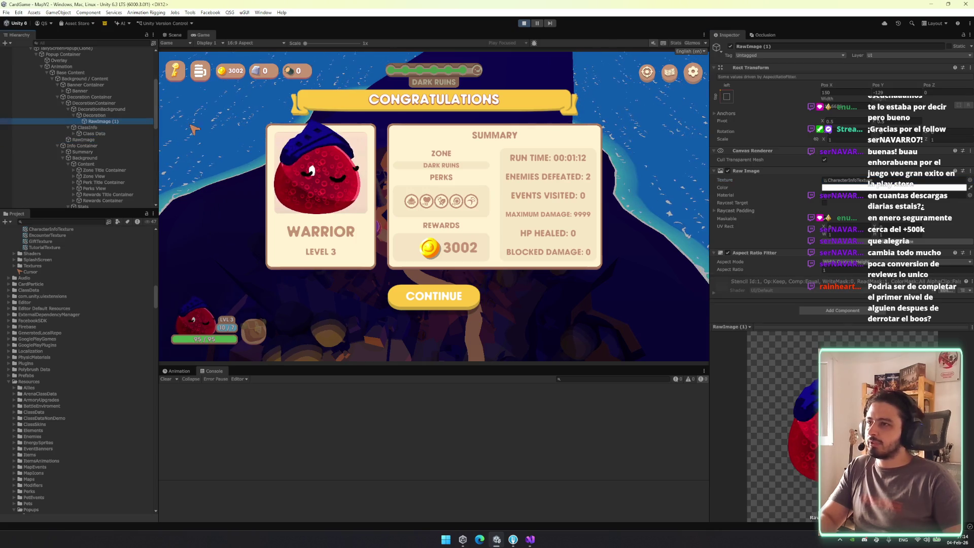
left_click(726, 96)
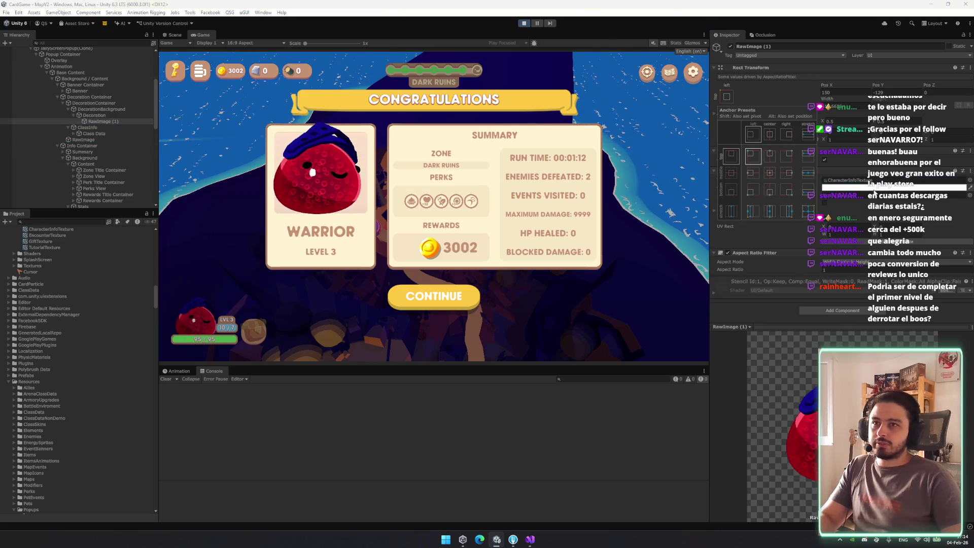
left_click(969, 181)
left_click(968, 183)
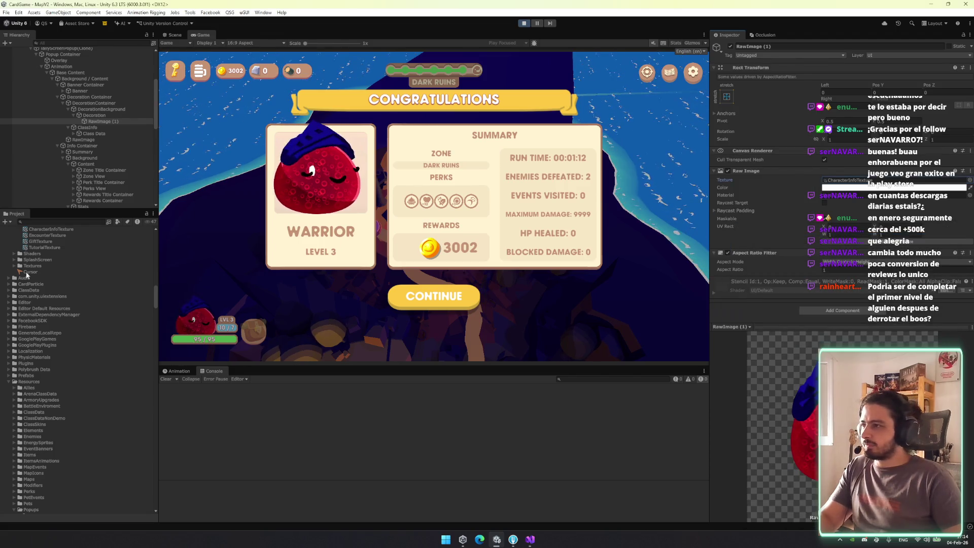
scroll(56, 248, "up", 1)
mouse_move(54, 260)
left_mouse_down()
mouse_move(406, 203)
mouse_move(893, 180)
left_mouse_up()
Disable the original RawImage and reselect RawImage (1)
left_click(102, 139)
left_click(145, 133)
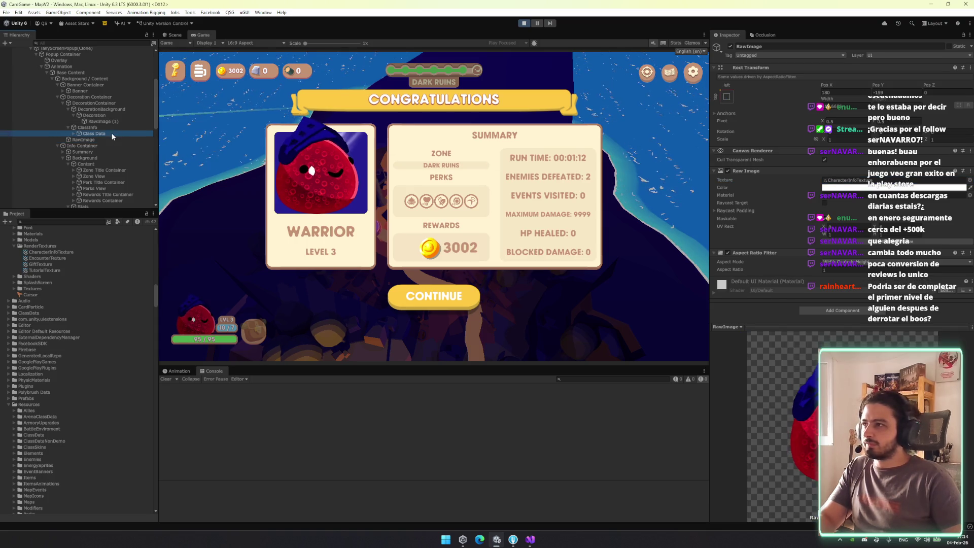
left_click(119, 145)
left_click(730, 46)
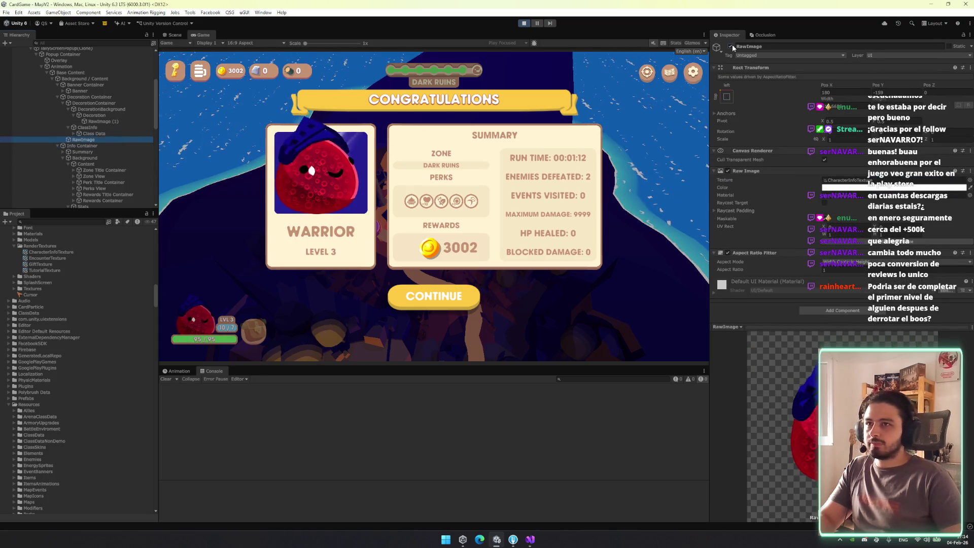
left_click(122, 122)
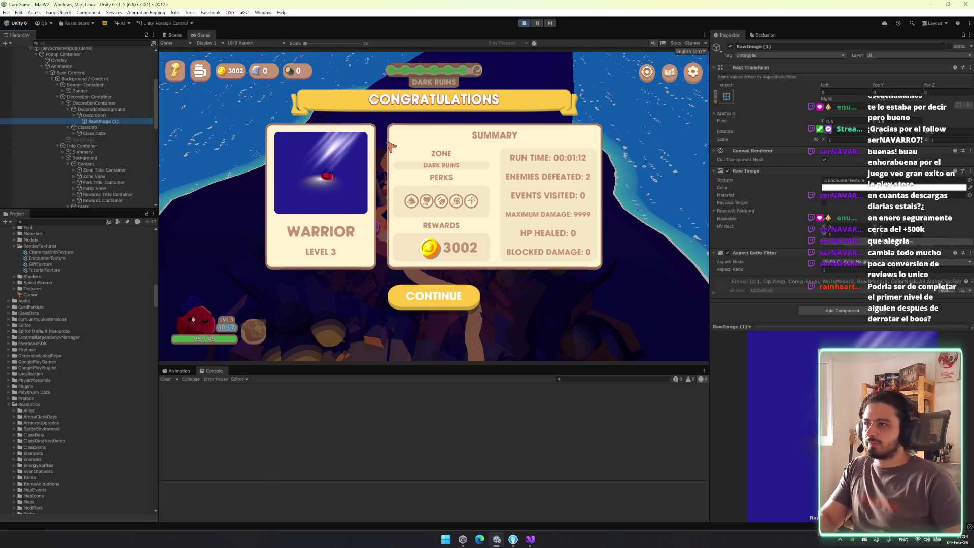
left_click(172, 35)
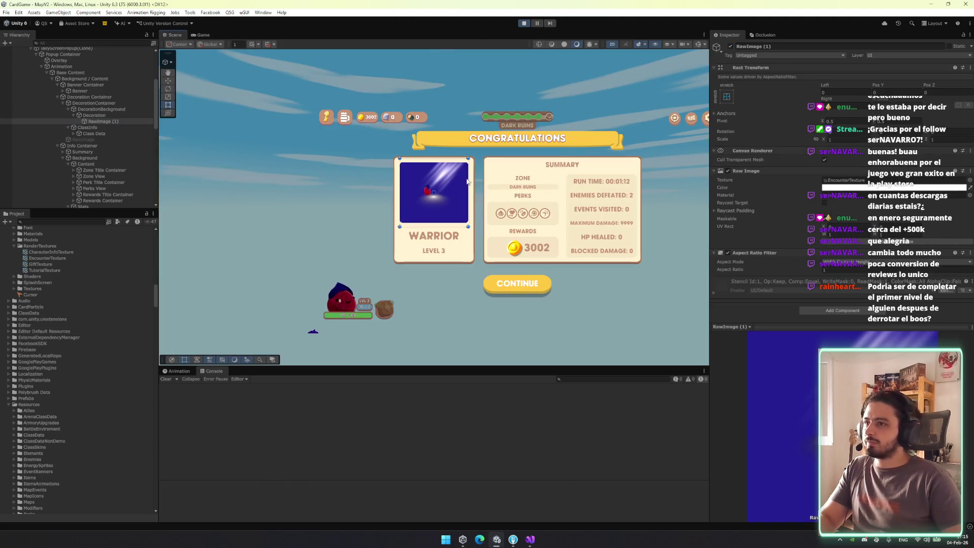
Enlarge the EncounterTexture image and lower it inside the card, then preview the Game view
mouse_move(469, 157)
left_mouse_down()
mouse_move(510, 122)
mouse_move(609, 69)
mouse_move(519, 100)
left_mouse_up()
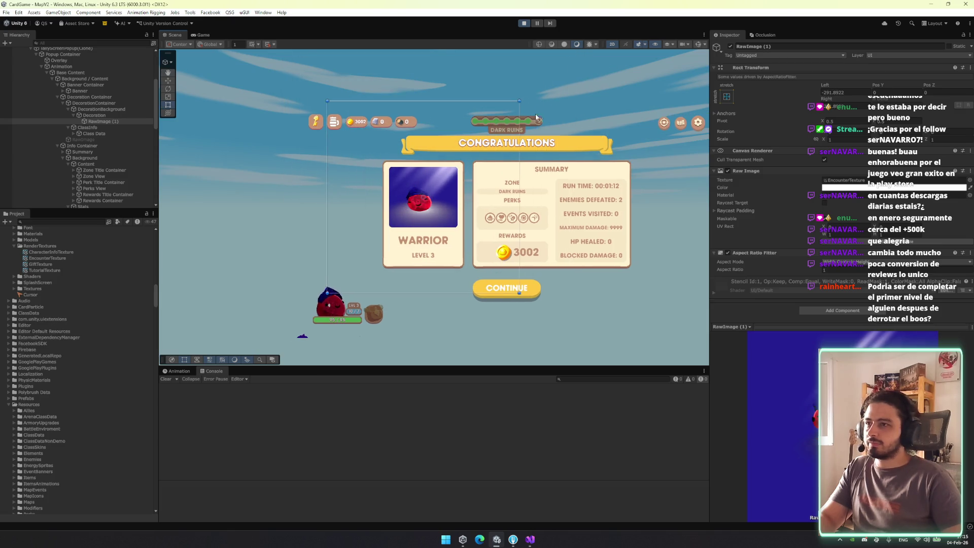
key("w")
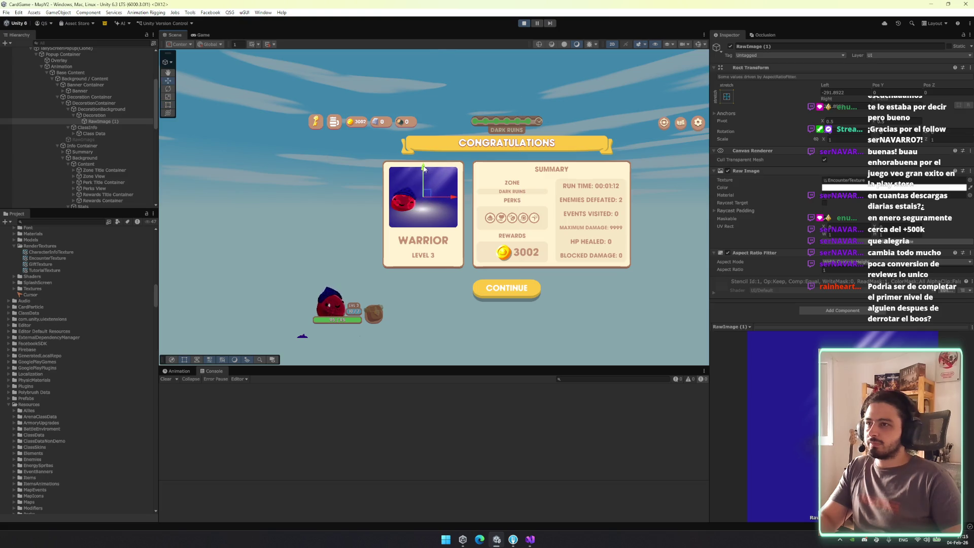
left_click_drag(424, 168, 424, 179)
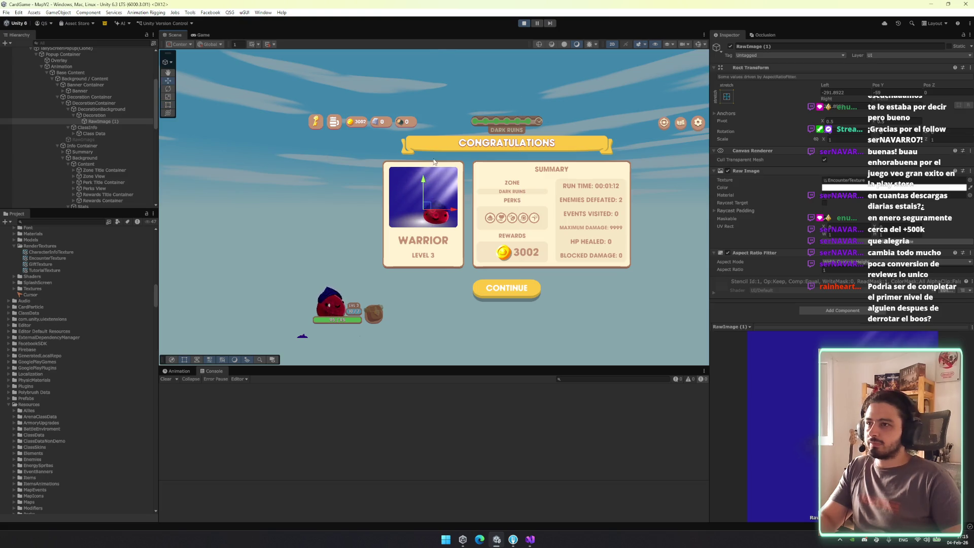
left_click(202, 34)
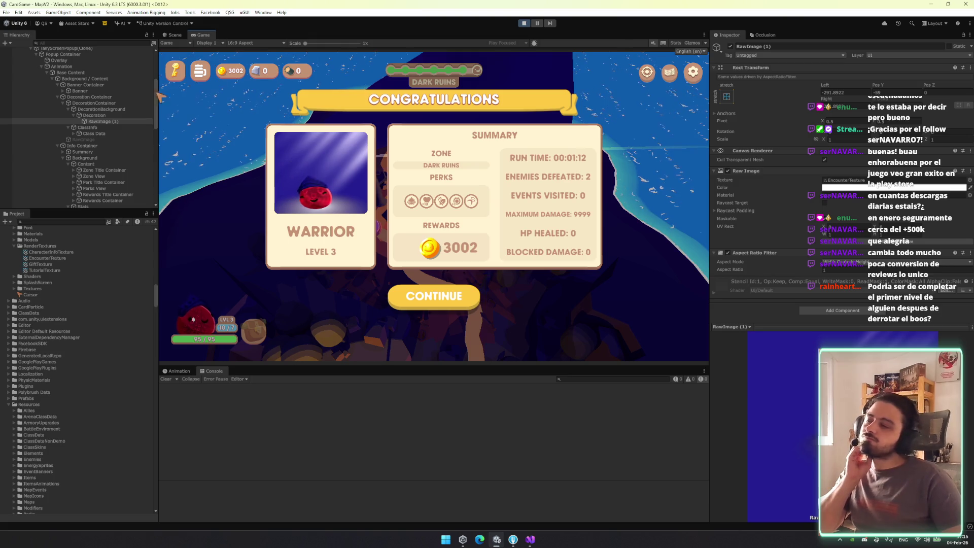
Toggle the original RawImage portrait on and off twice, leave it disabled, and stop play mode
left_click(84, 139)
left_click(730, 46)
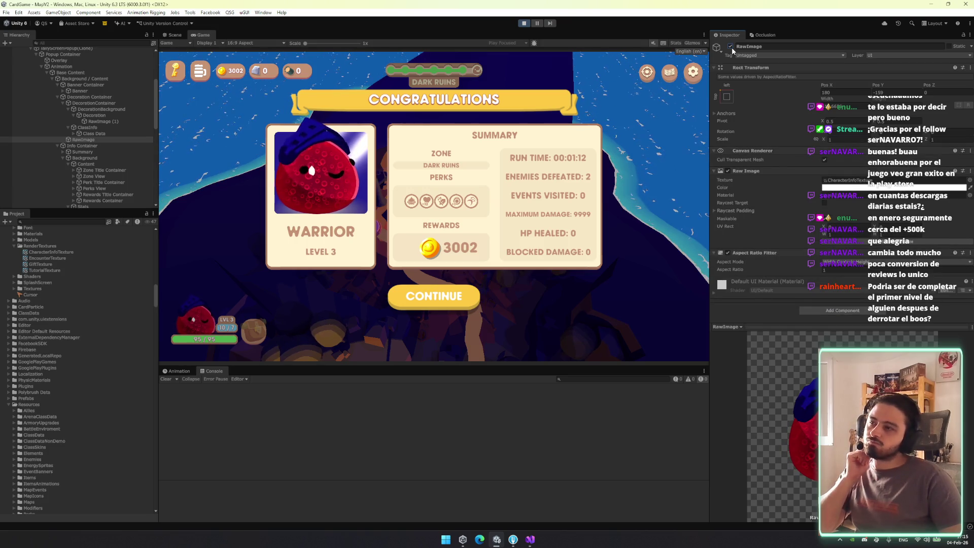
left_click(730, 46)
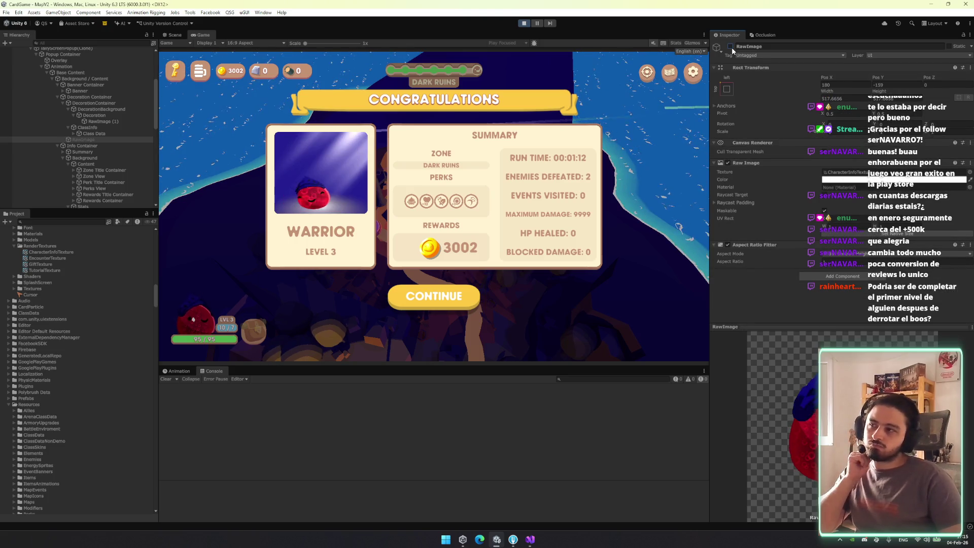
left_click(730, 47)
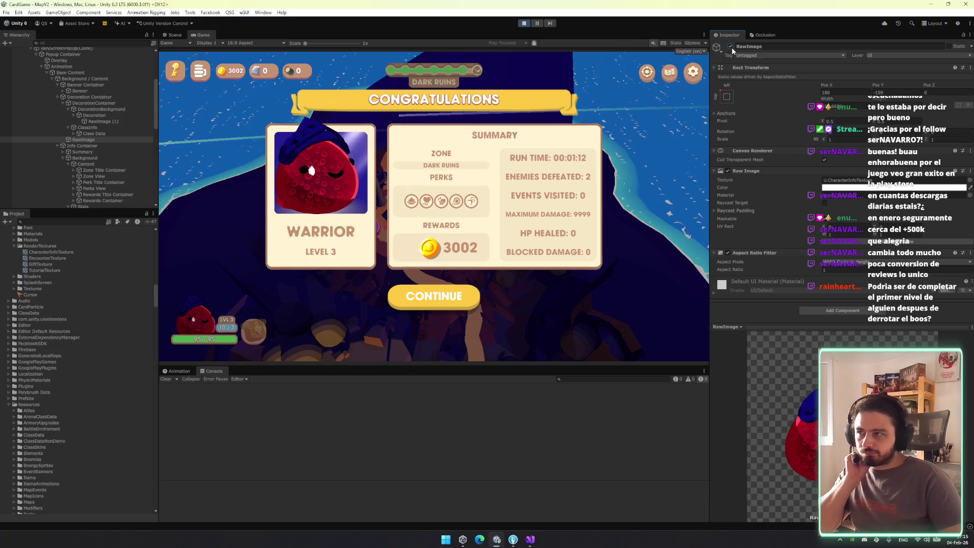
left_click(730, 46)
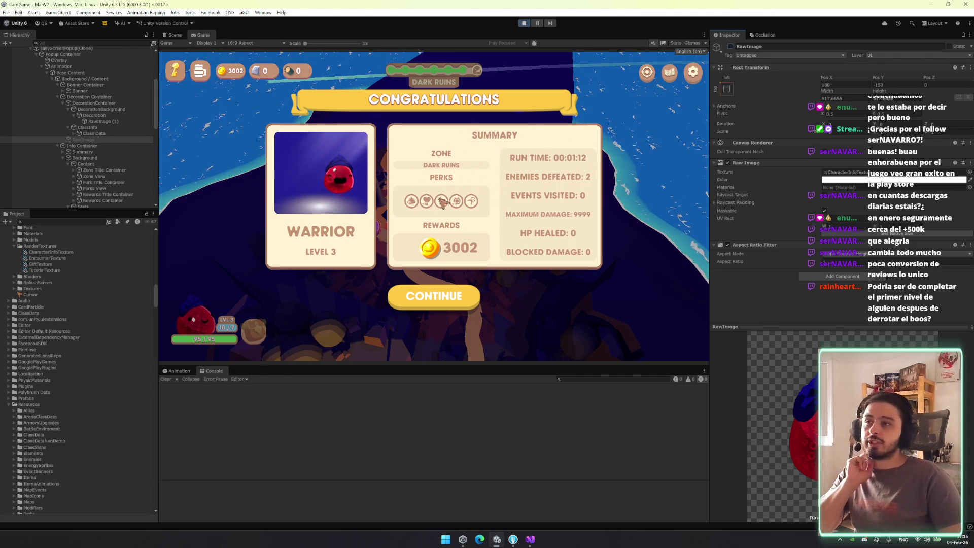
mouse_move(452, 203)
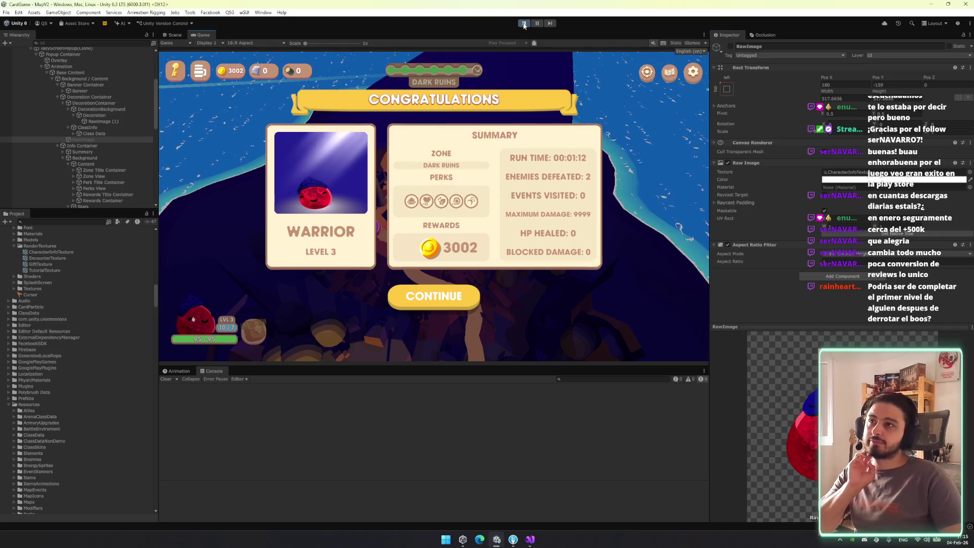
key("ctrl+p")
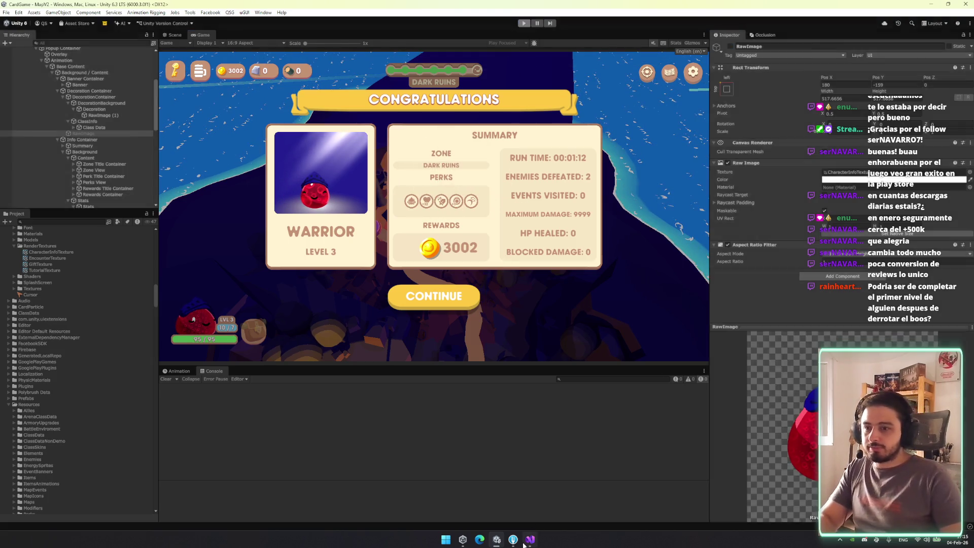
Filter the TallyScreenPopup.cs perk loop with .Where(x => !x.Hidden) and save the file
key("alt+Tab")
left_click(322, 228)
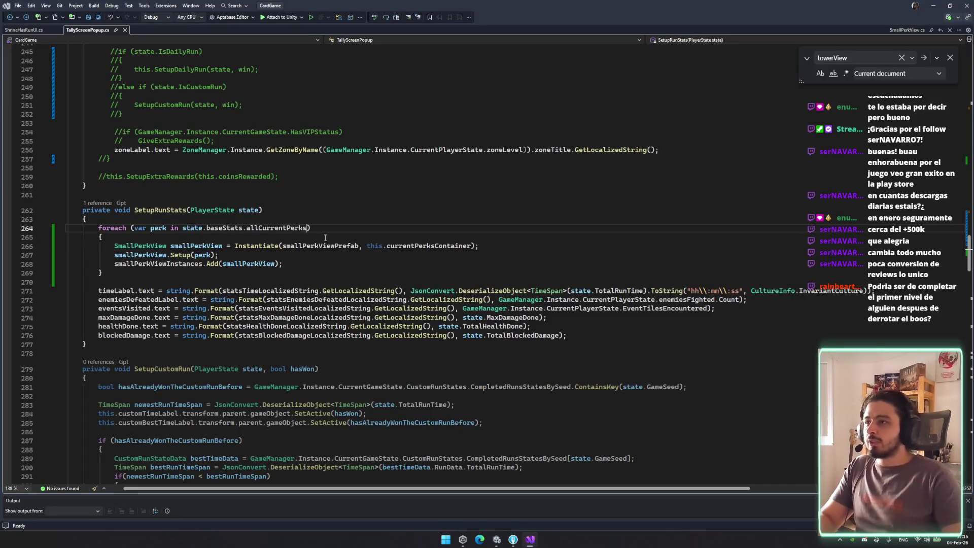
type(".whe")
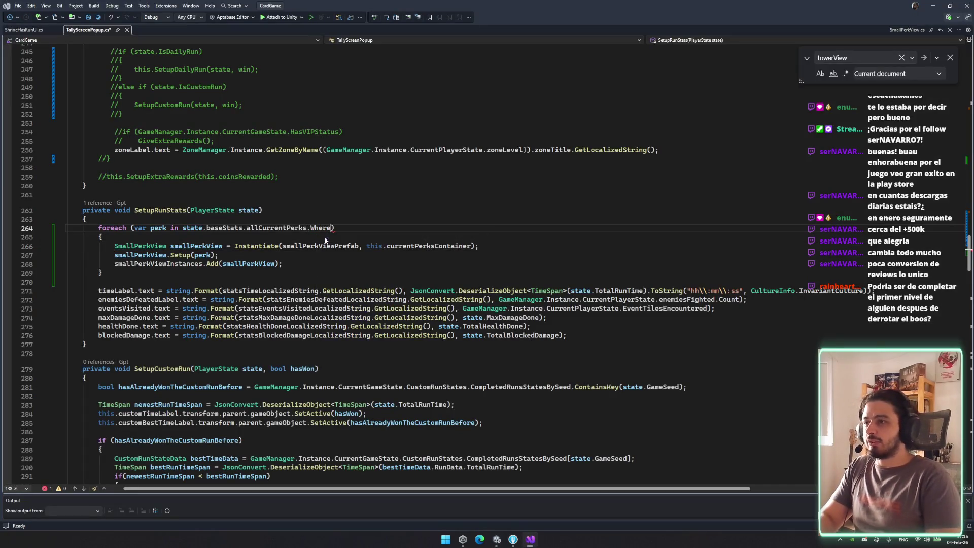
key("BackSpace")
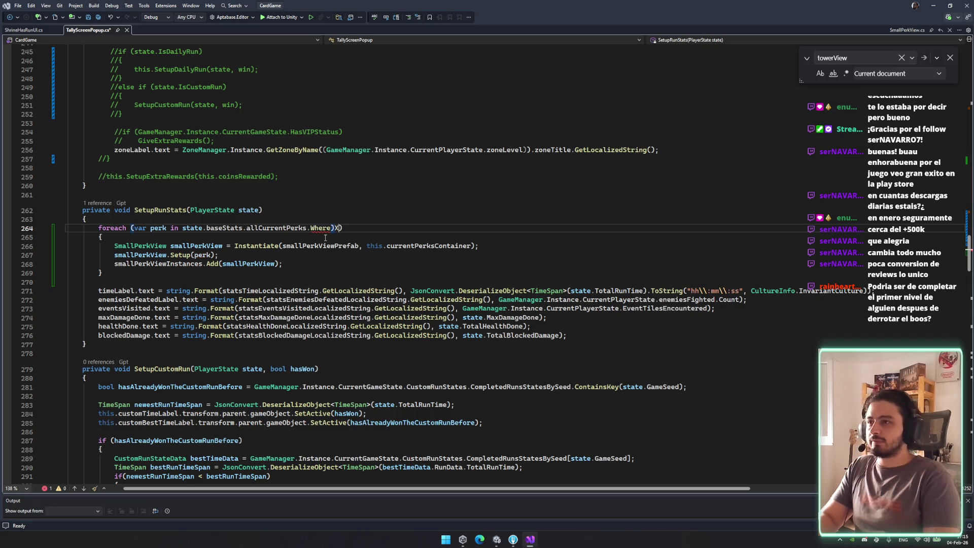
key("alt+shift")
type(")")
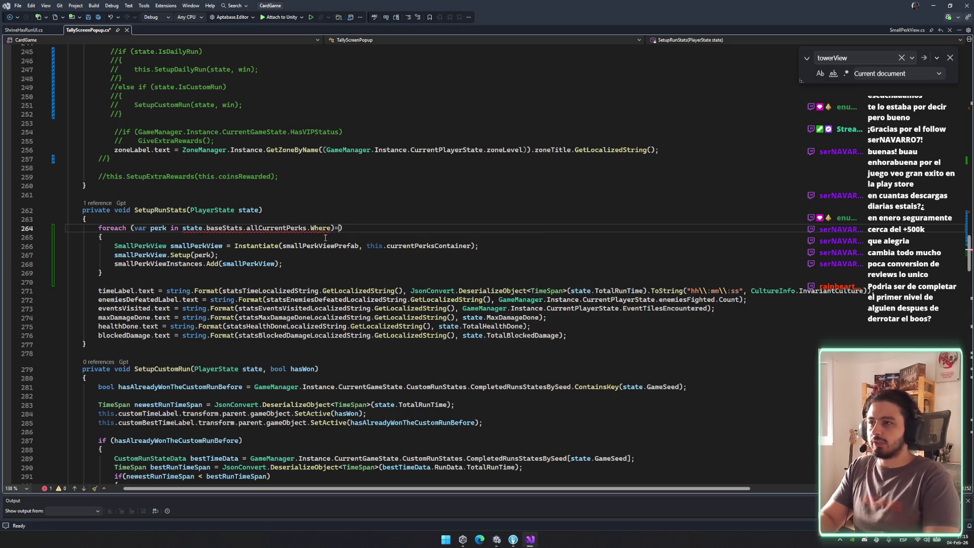
key("alt+shift")
type("(X=")
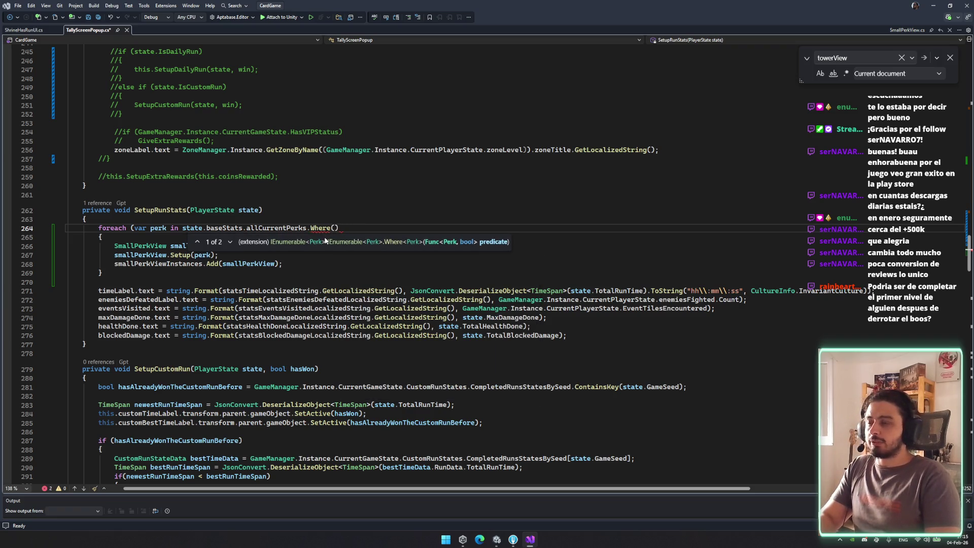
type(" => x.oi")
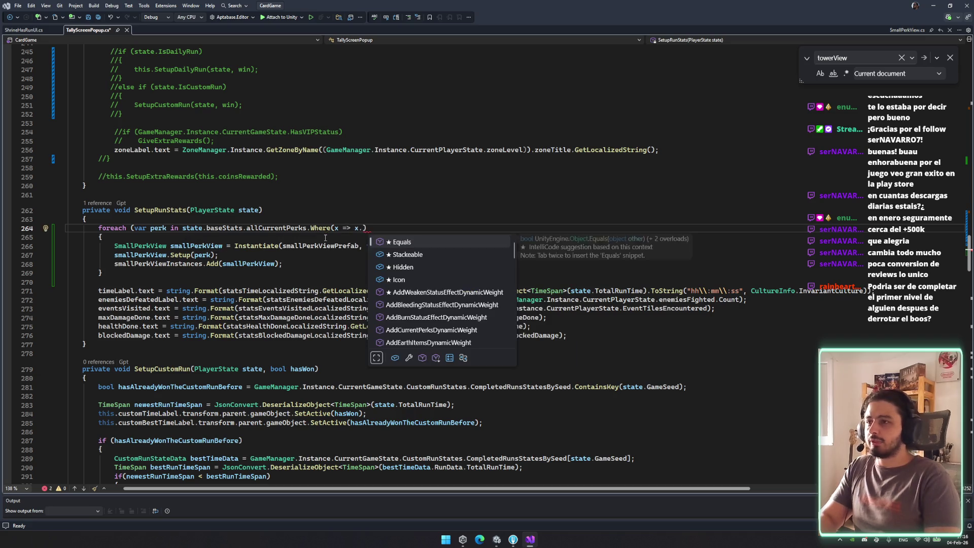
key("BackSpace")
key("BackSpace")
key("Down")
key("Tab")
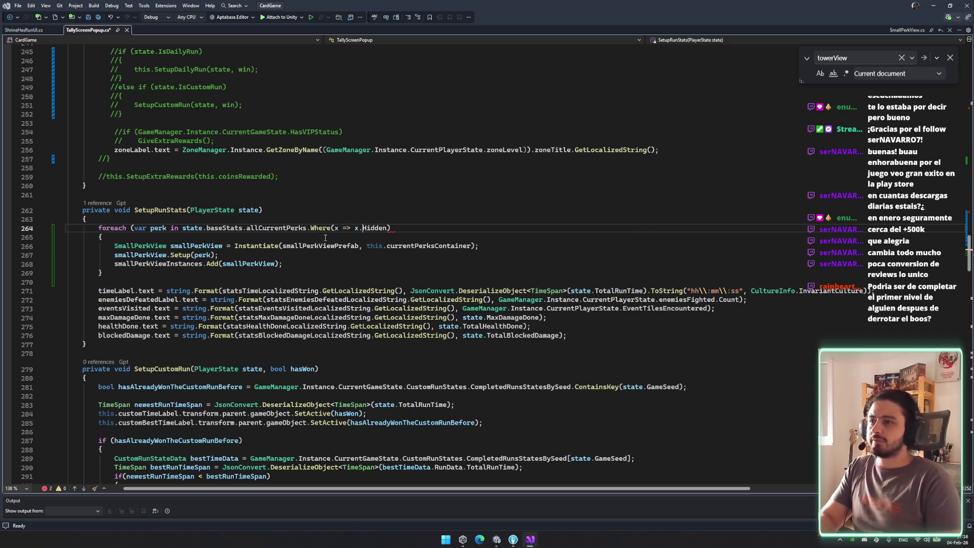
type("!")
type(")")
key("ctrl+s")
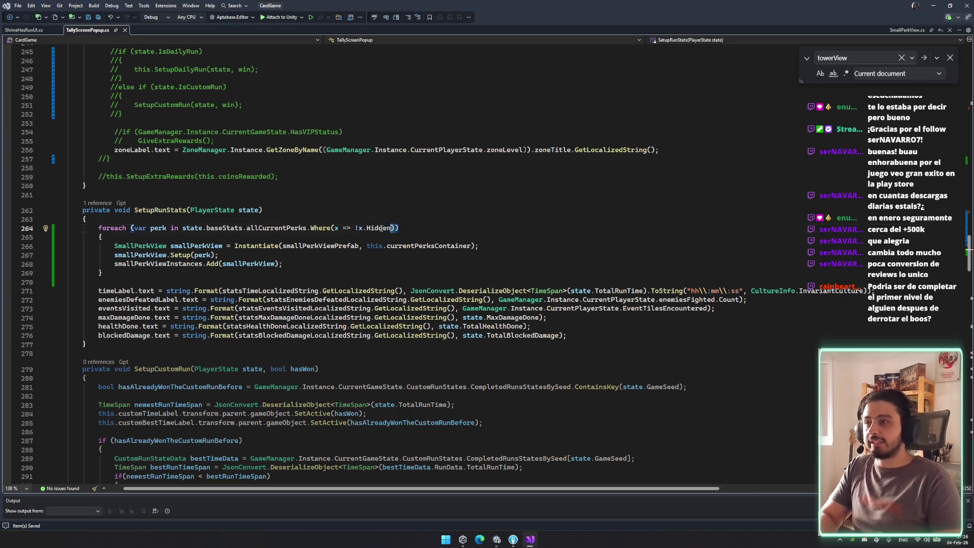
Apply the same hidden-perk filter on line 117 of ShrineHasRunUI.cs, save it, and return to Unity
double_click(307, 226)
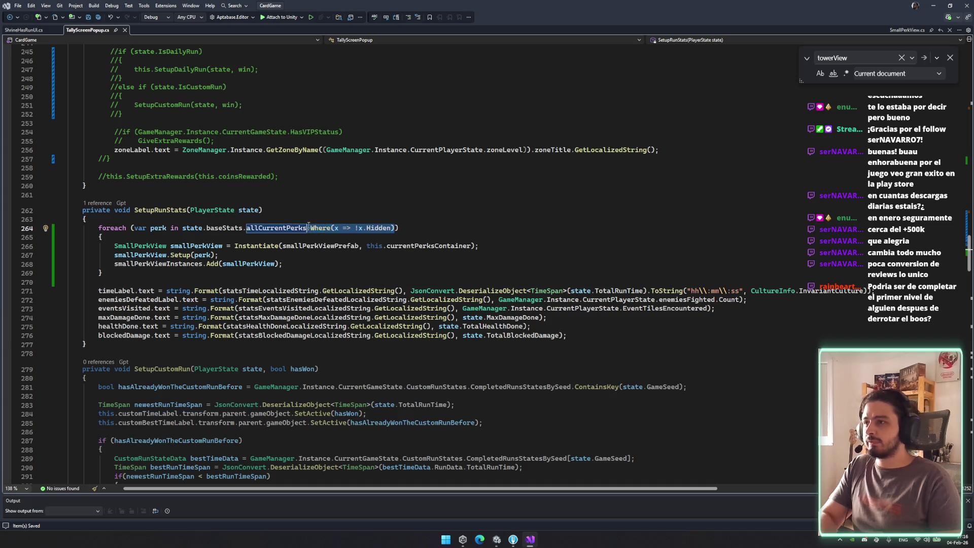
key("ctrl+Tab")
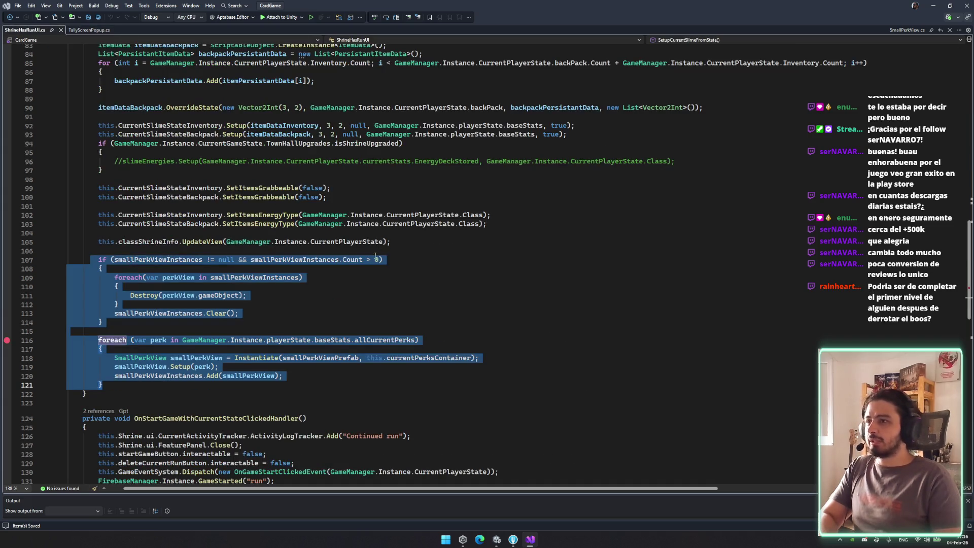
left_click(297, 277)
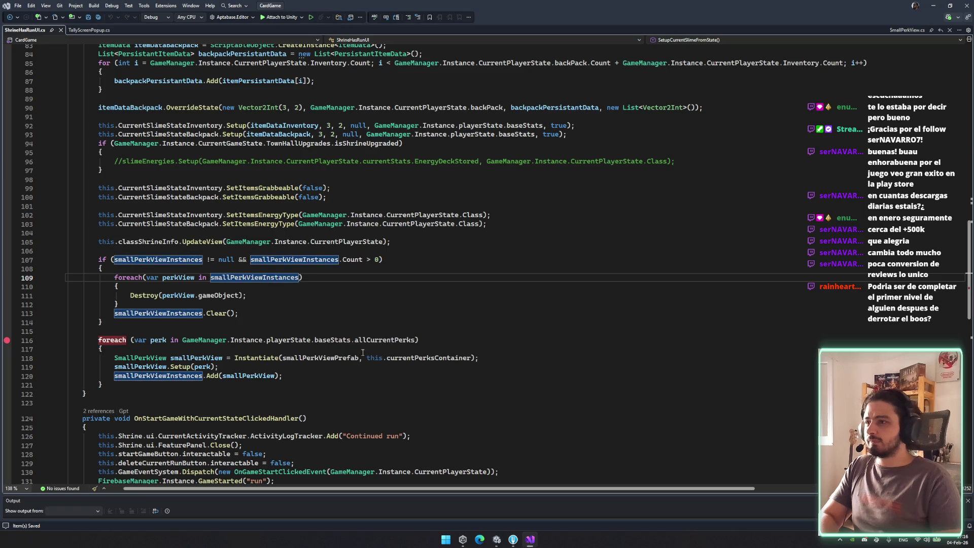
key("Tab")
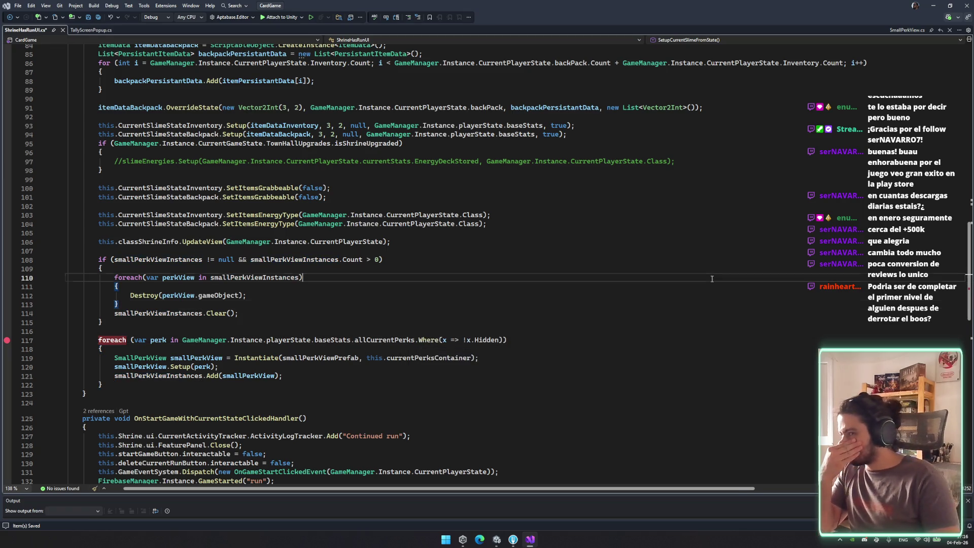
double_click(386, 340)
type("allperk")
key("Tab")
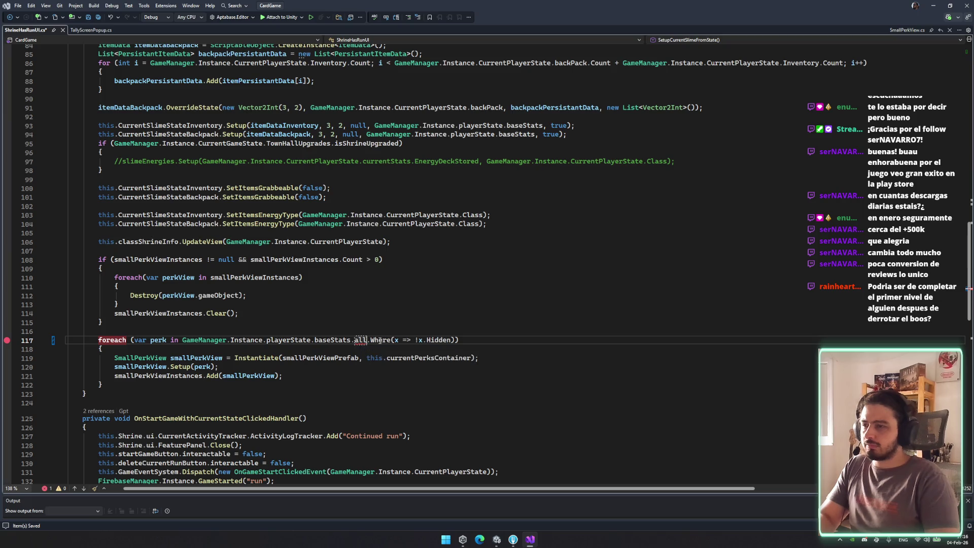
left_click(512, 272)
key("ctrl+s")
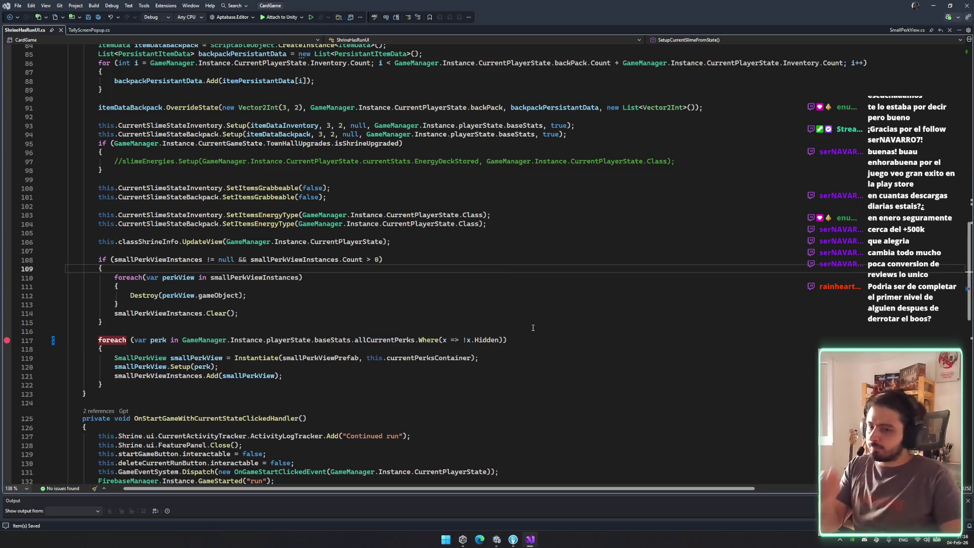
left_click(537, 397)
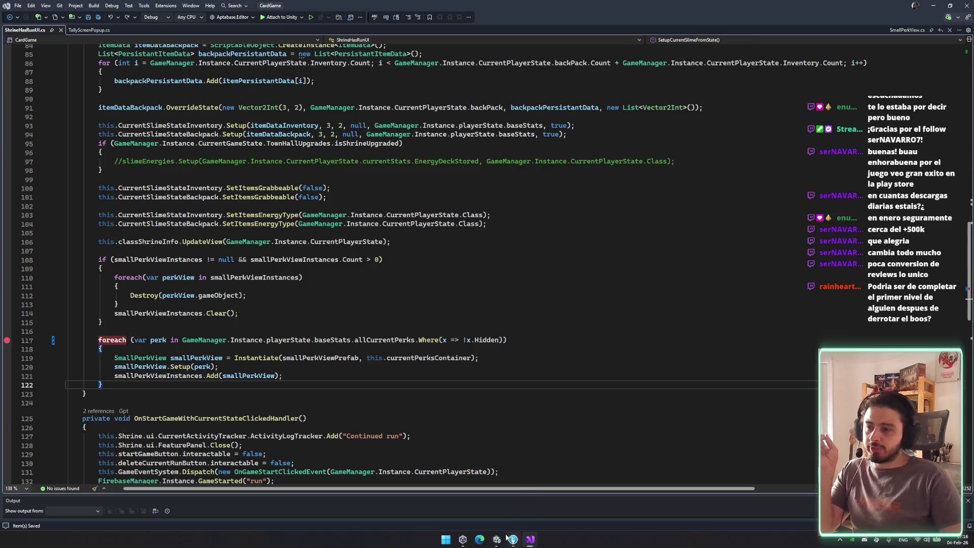
left_click(498, 540)
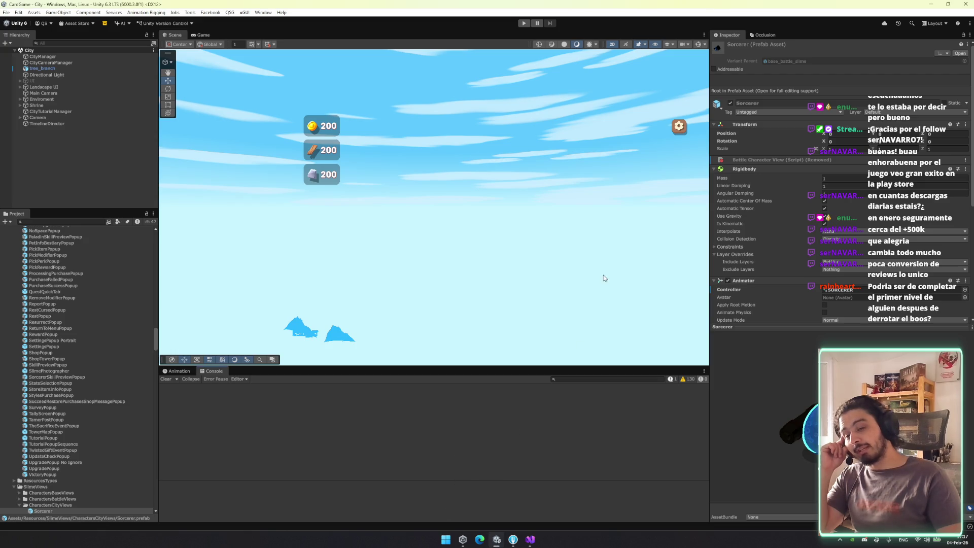
Enter play mode and start the game from its main menu
left_click(523, 24)
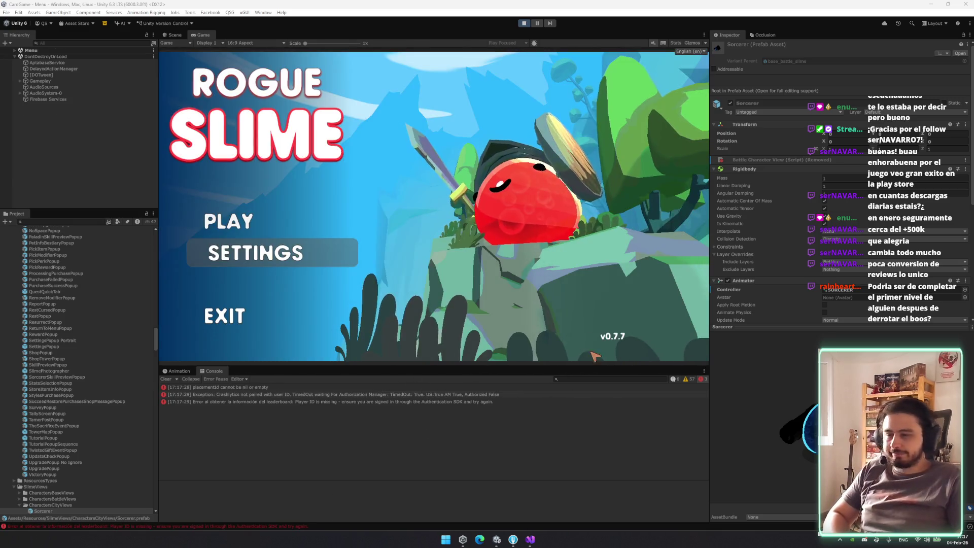
left_click(249, 219)
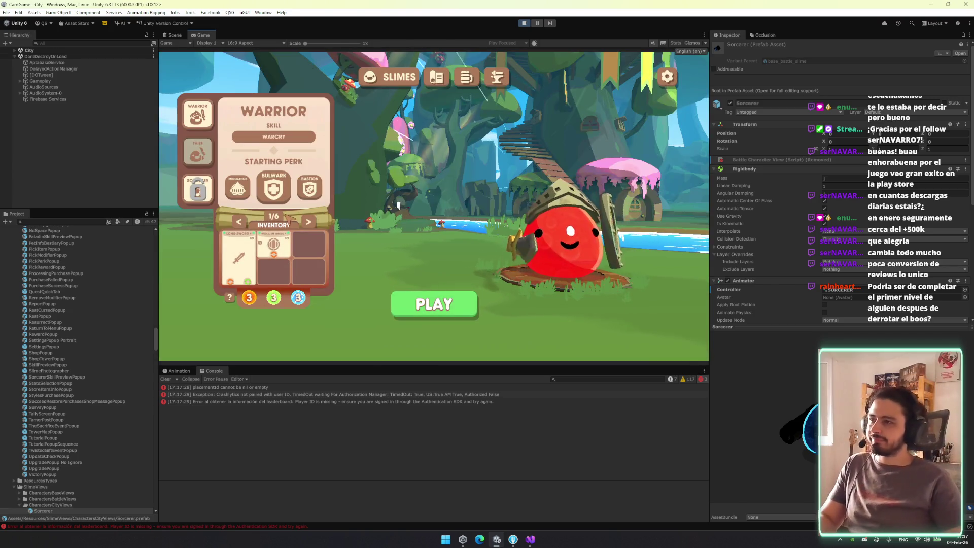
Compare the Thief and Warrior classes, keep Warrior selected, and start the run
left_click(197, 153)
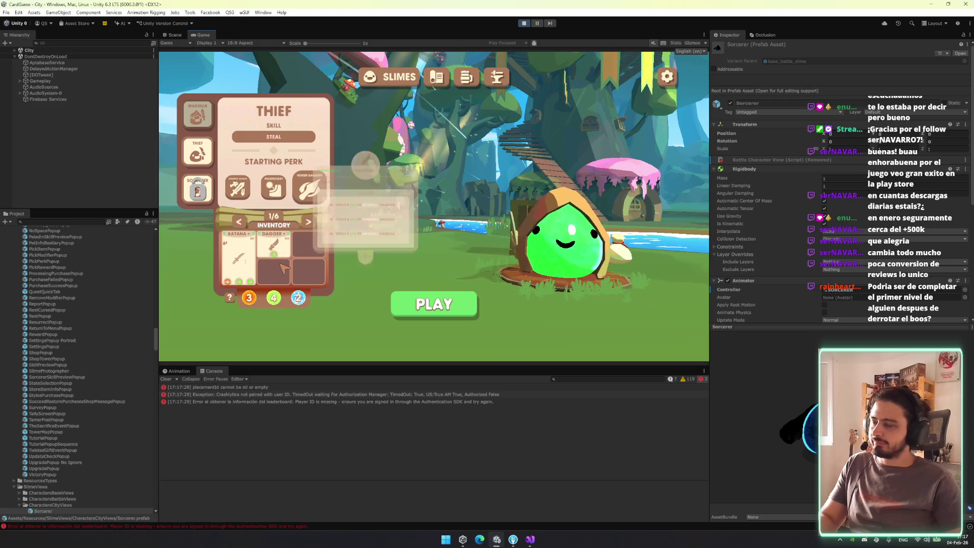
left_click(205, 121)
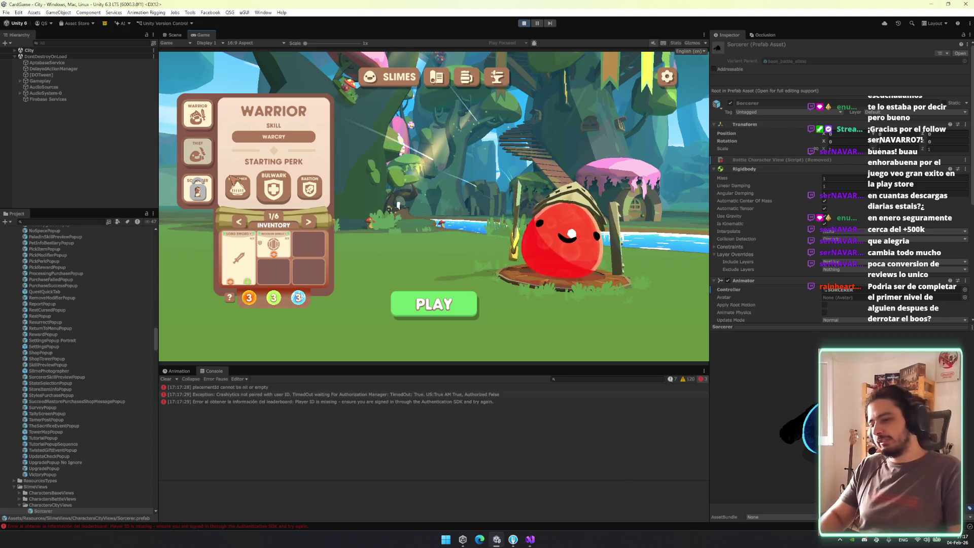
left_click(198, 151)
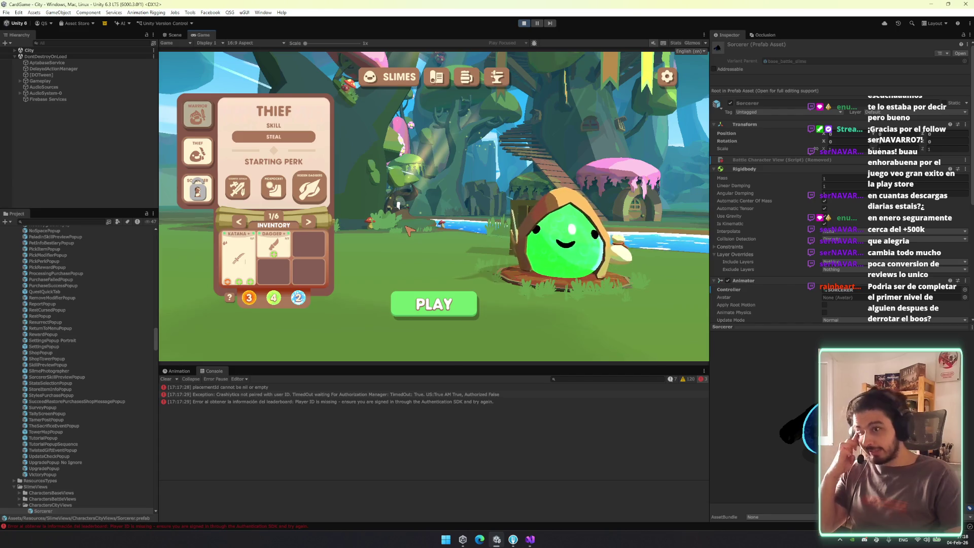
left_click(198, 114)
left_click(202, 160)
left_click(197, 115)
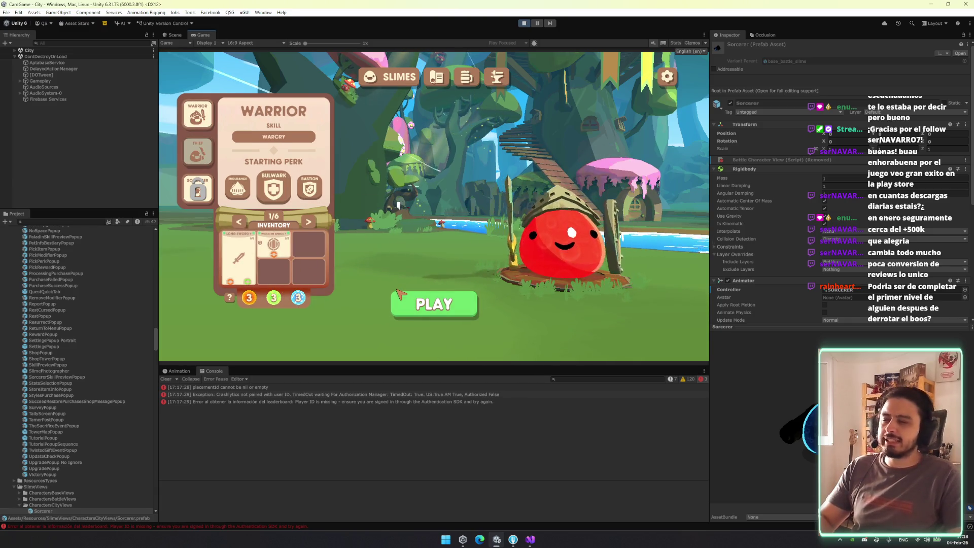
left_click(409, 300)
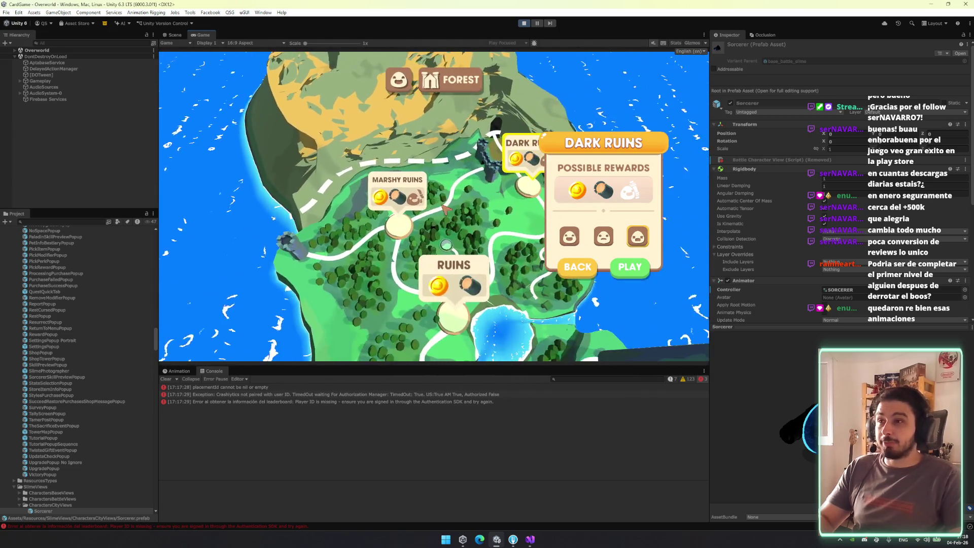
Enter the Dark Ruins level and enable the DebugManager object via a Hierarchy search
left_click(645, 272)
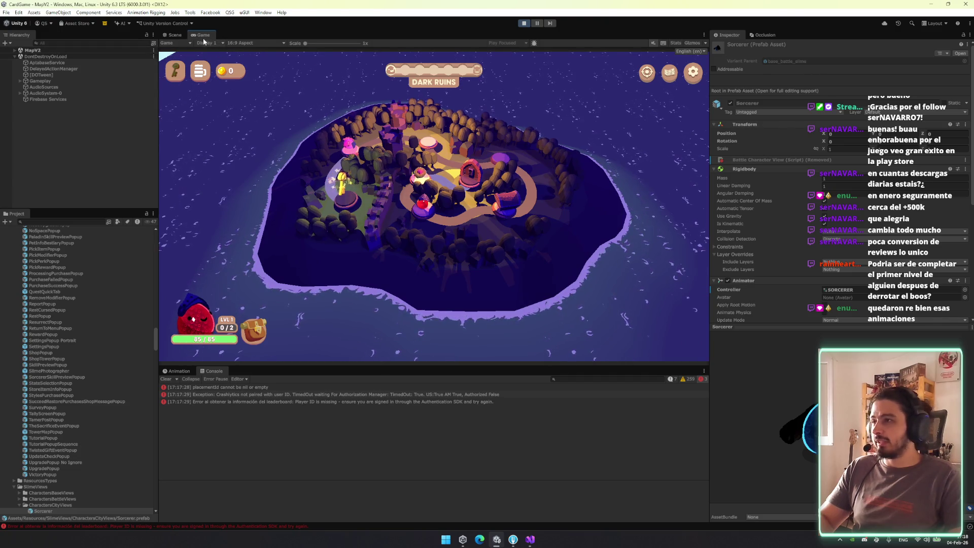
key("ctrl+1")
type("deb")
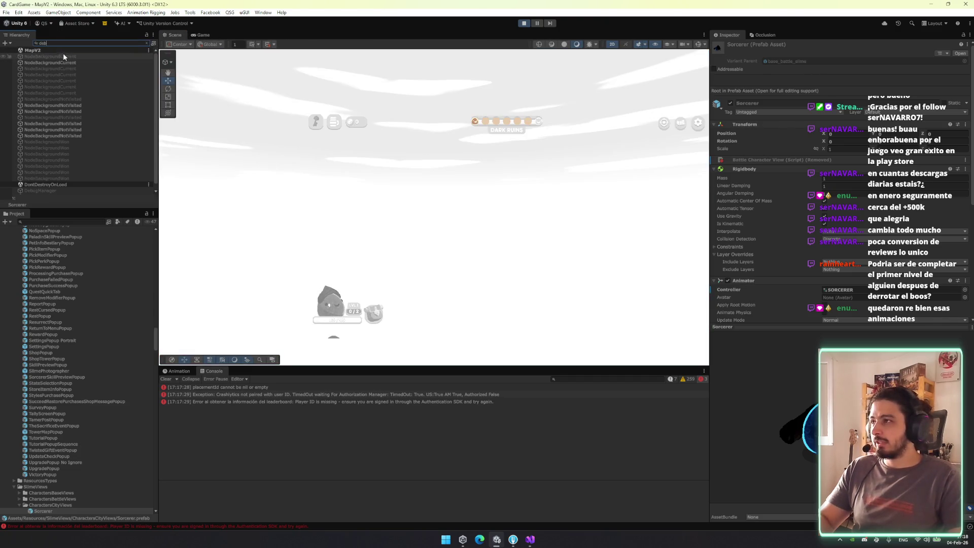
left_click(62, 54)
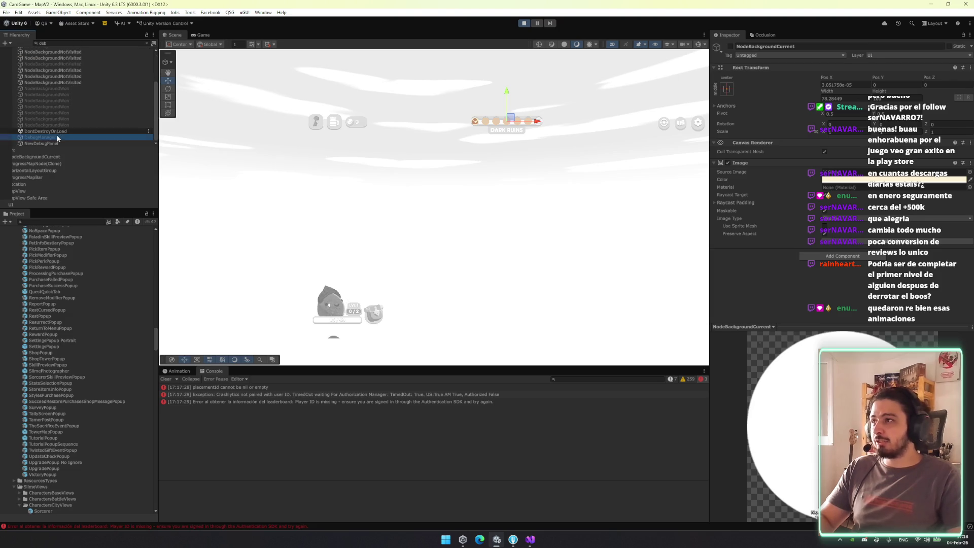
left_click(56, 136)
left_click(730, 46)
key("ctrl+2")
Use the debug map to step the level to Ruins_Hard-5
left_click(563, 146)
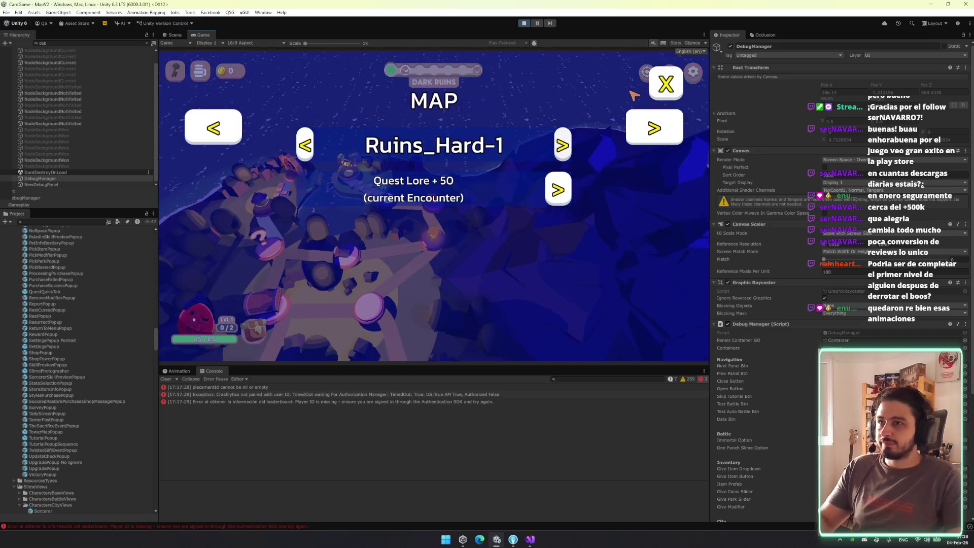
left_click(651, 89)
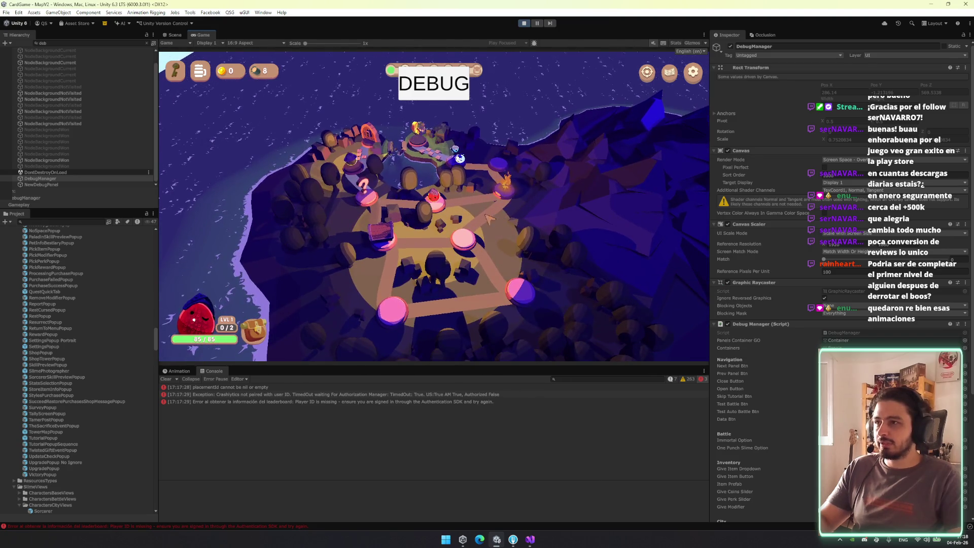
left_click(434, 84)
left_click(563, 146)
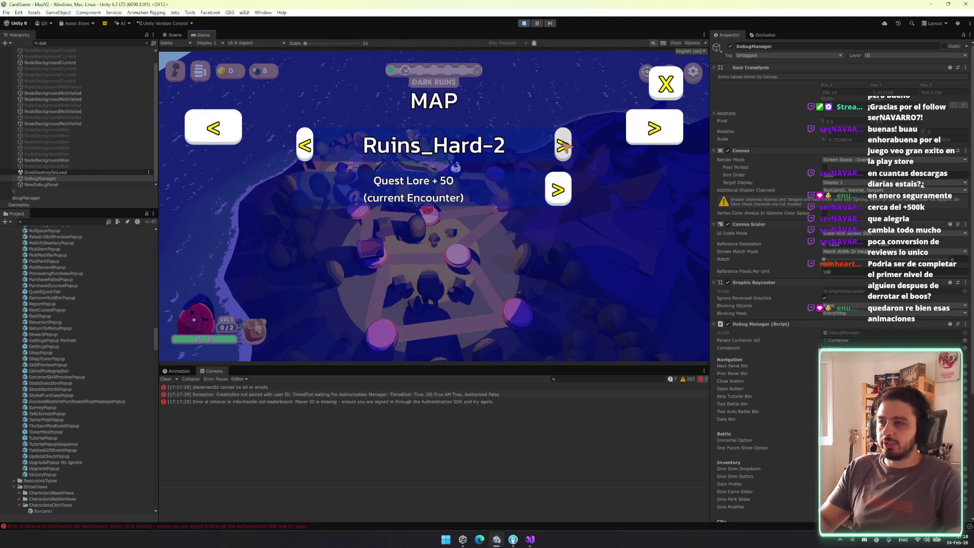
left_click(564, 146)
left_click(563, 146)
left_click(563, 146)
left_click(563, 146)
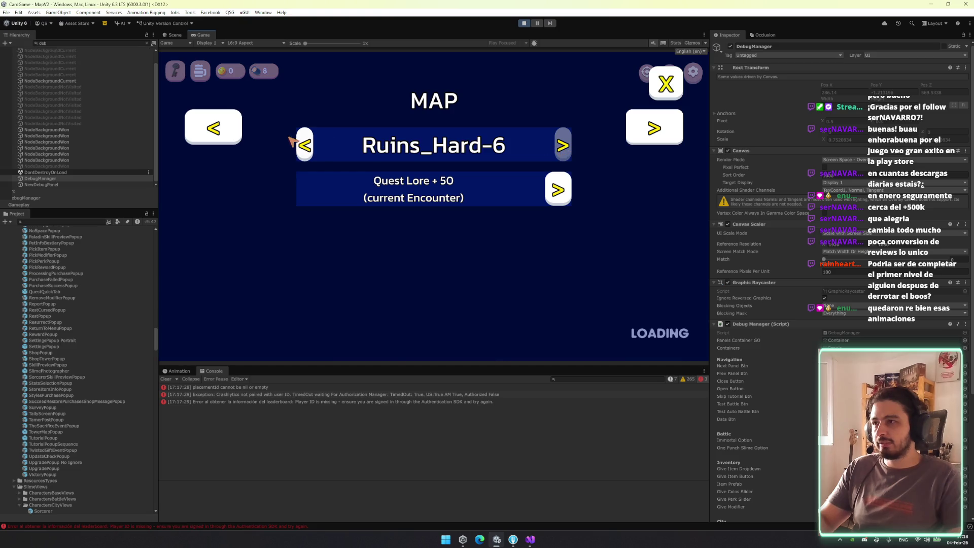
left_click(304, 145)
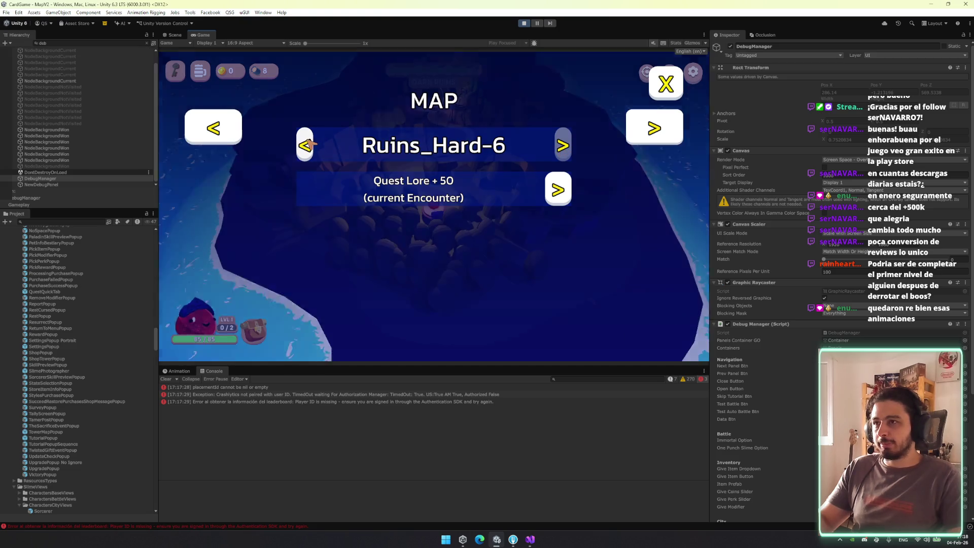
Browse the debug pages back to BATTLE and close the debug panel
left_click(212, 129)
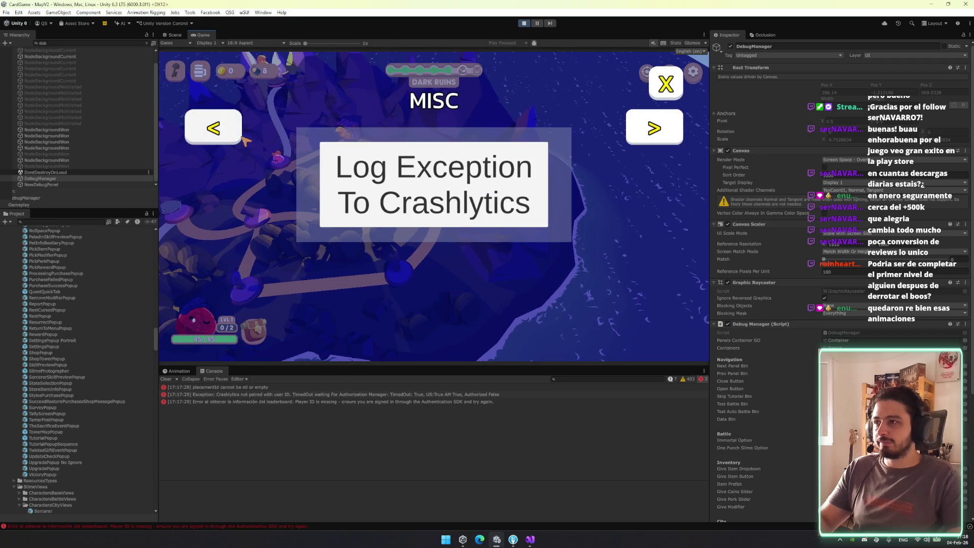
left_click(210, 130)
left_click(209, 131)
left_click(209, 130)
left_click(209, 131)
left_click(673, 86)
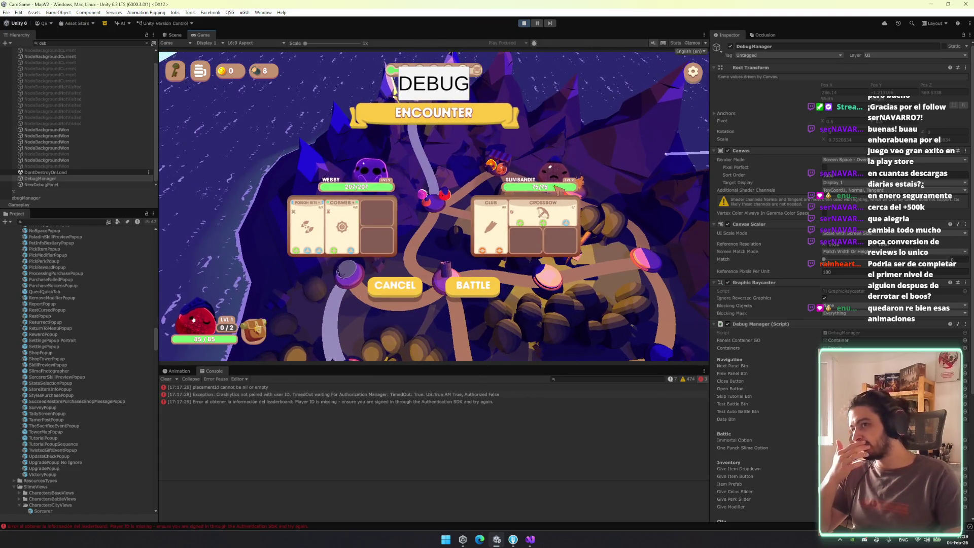
left_click(558, 230)
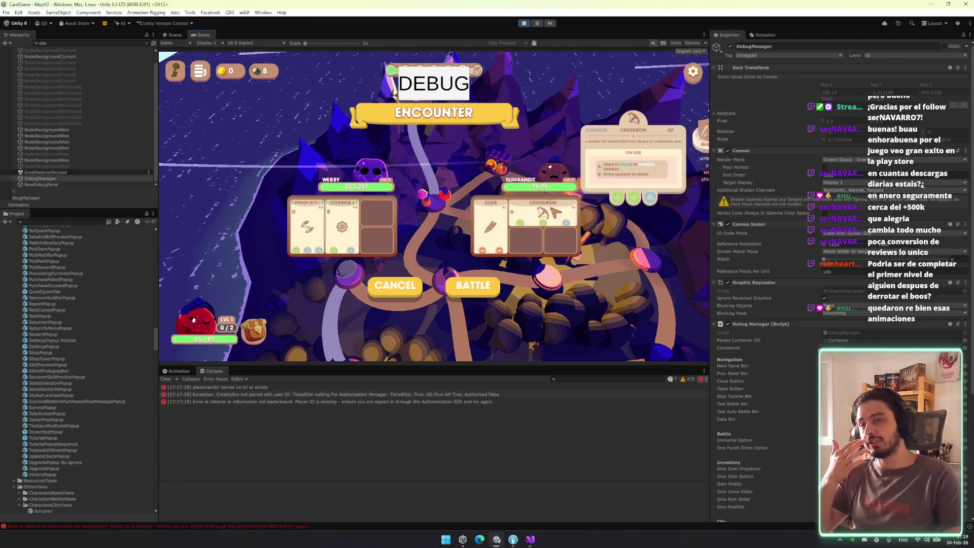
left_click(491, 210)
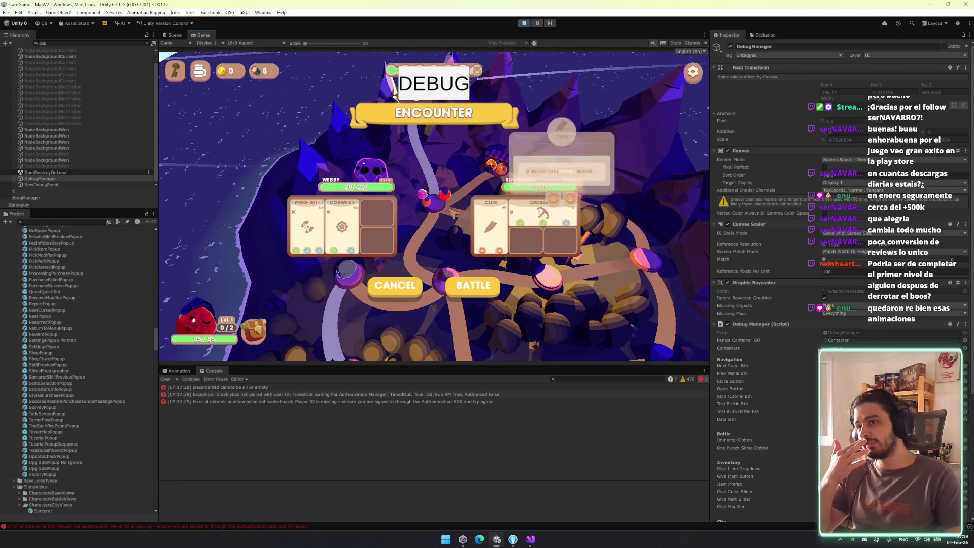
left_click(303, 221)
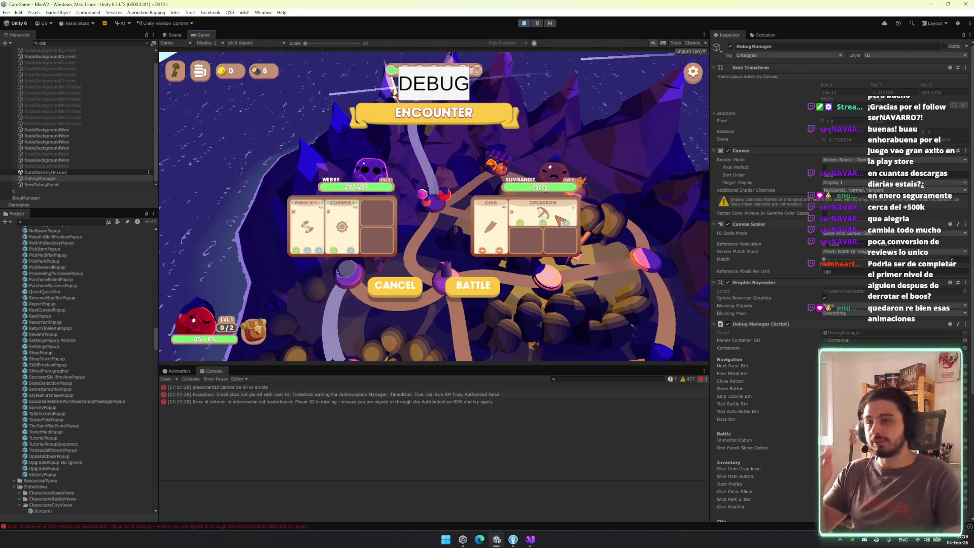
mouse_move(558, 219)
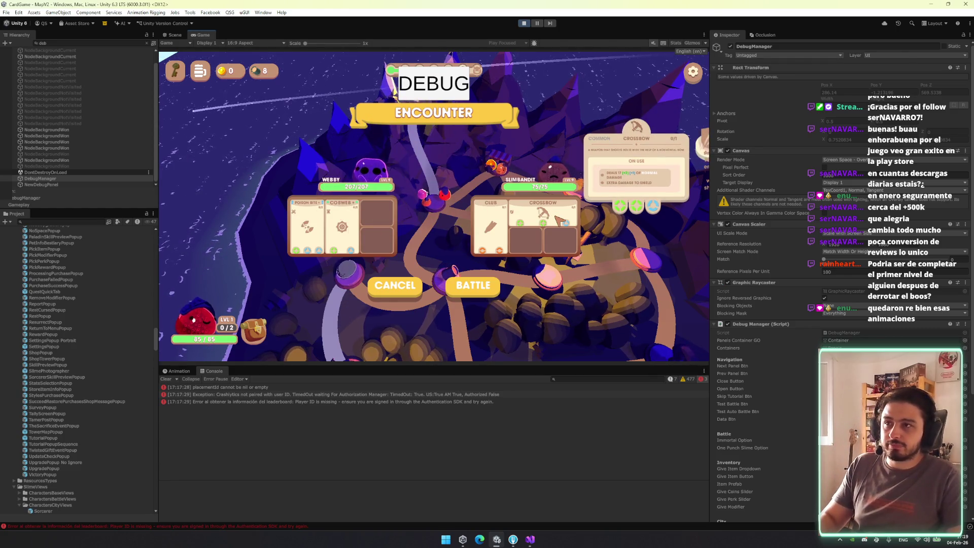
key("super+shift+s")
mouse_move(448, 53)
left_mouse_down()
mouse_move(711, 290)
mouse_move(714, 358)
left_mouse_up()
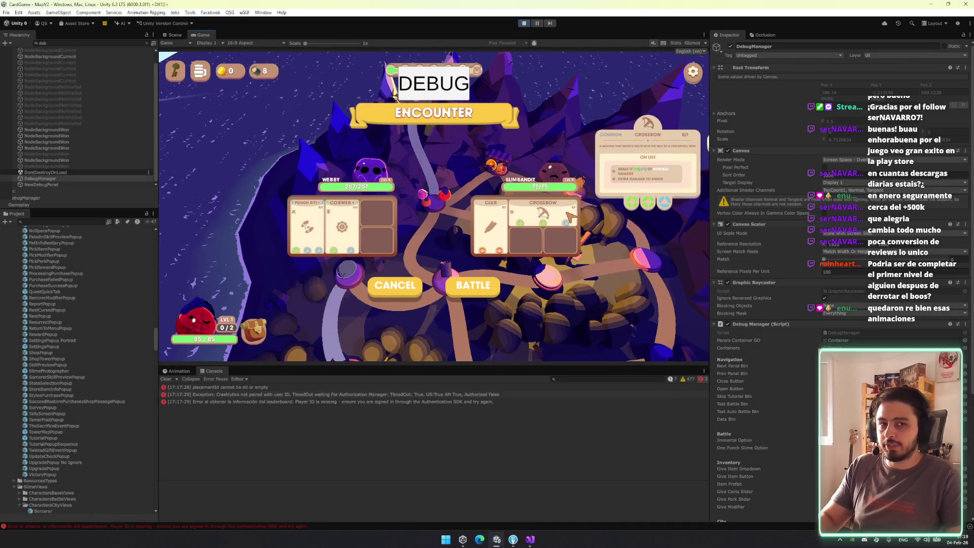
key("super+shift+s")
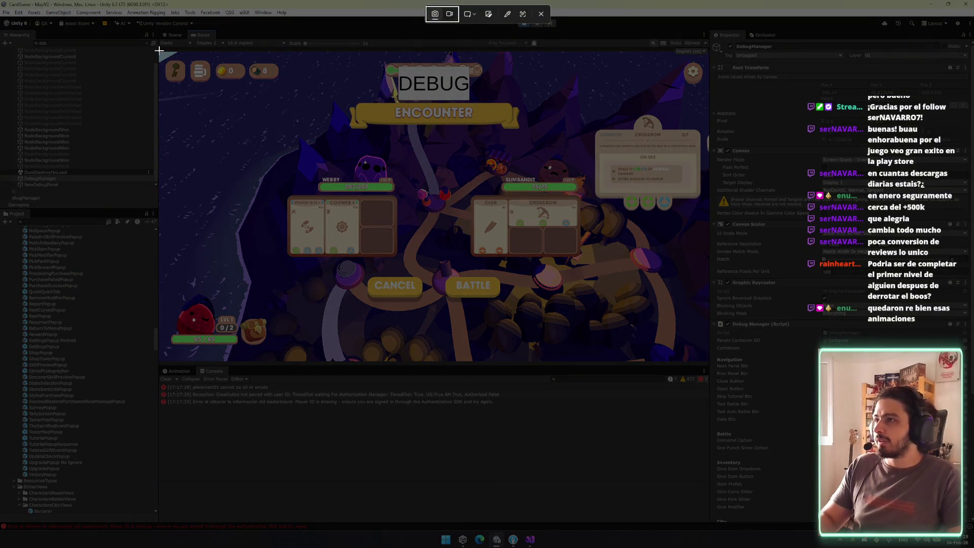
mouse_move(158, 51)
left_mouse_down()
mouse_move(796, 330)
mouse_move(720, 371)
mouse_move(709, 361)
left_mouse_up()
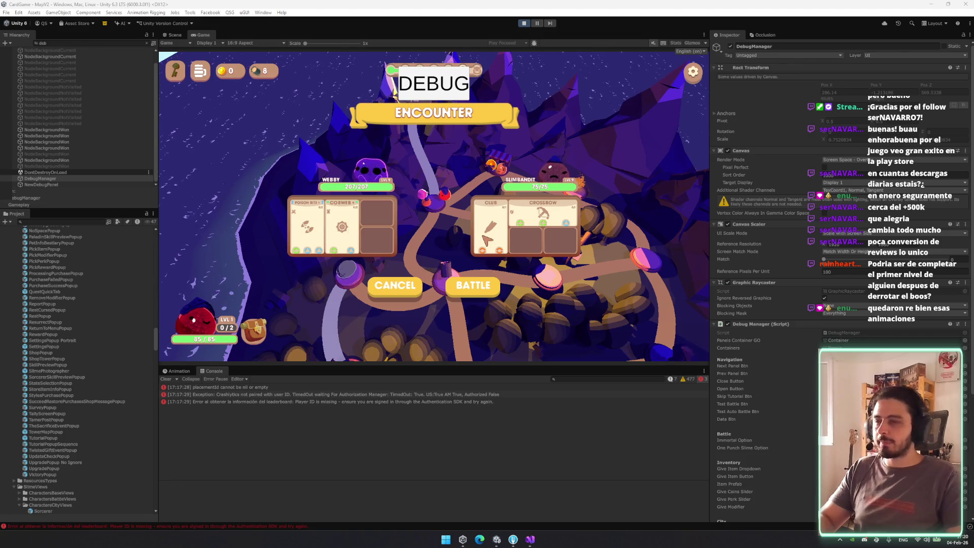
Win the battle, jump to Ruins_Hard-6 with the debug map, and fight its encounter
left_click(483, 283)
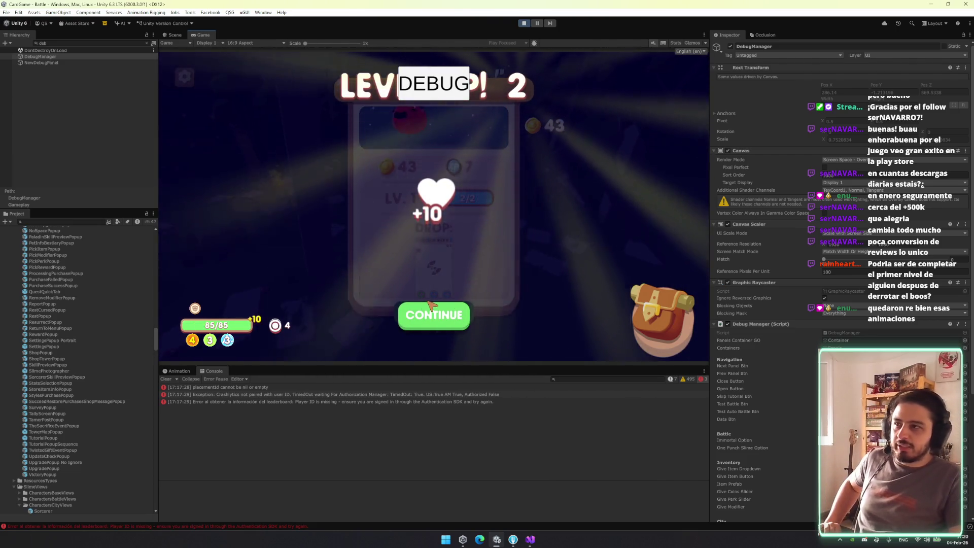
left_click(443, 315)
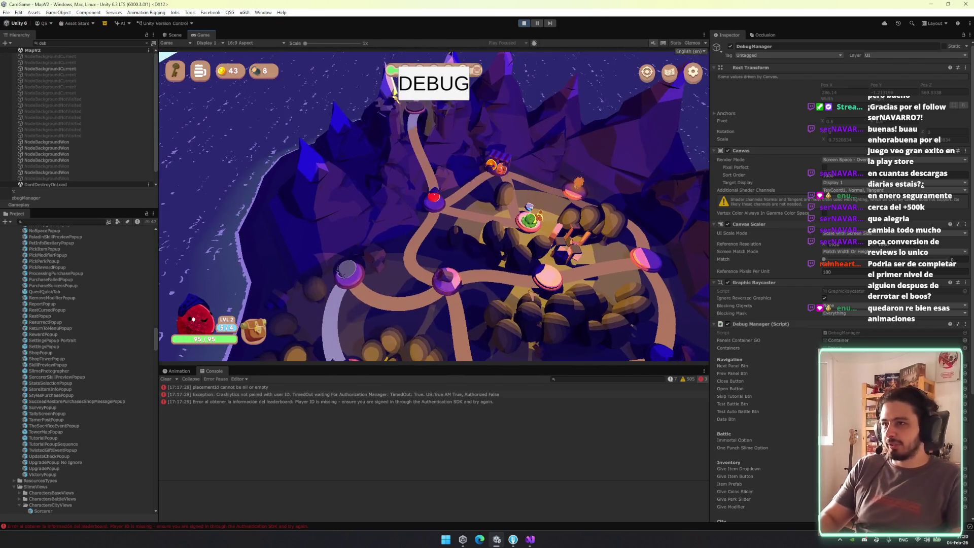
left_click(426, 87)
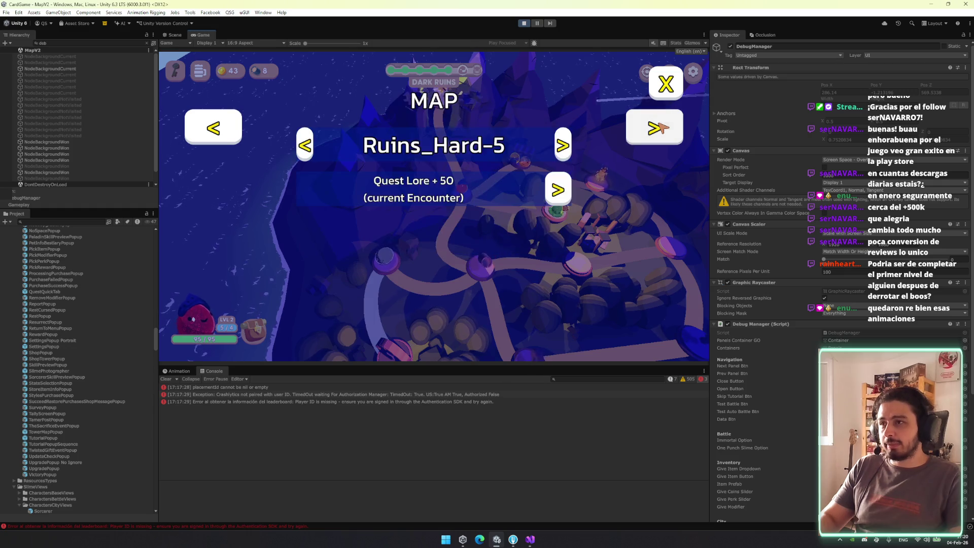
left_click(563, 146)
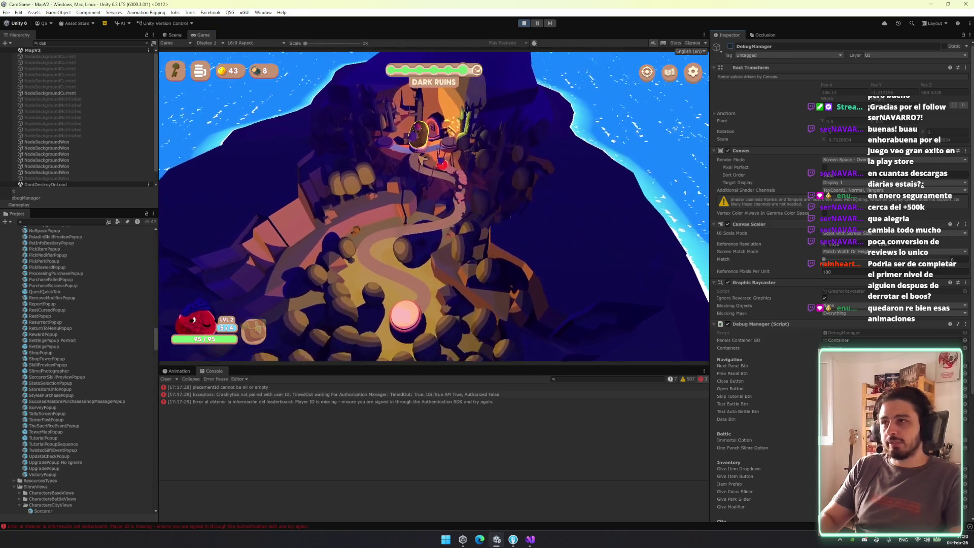
left_click(421, 159)
left_click(472, 293)
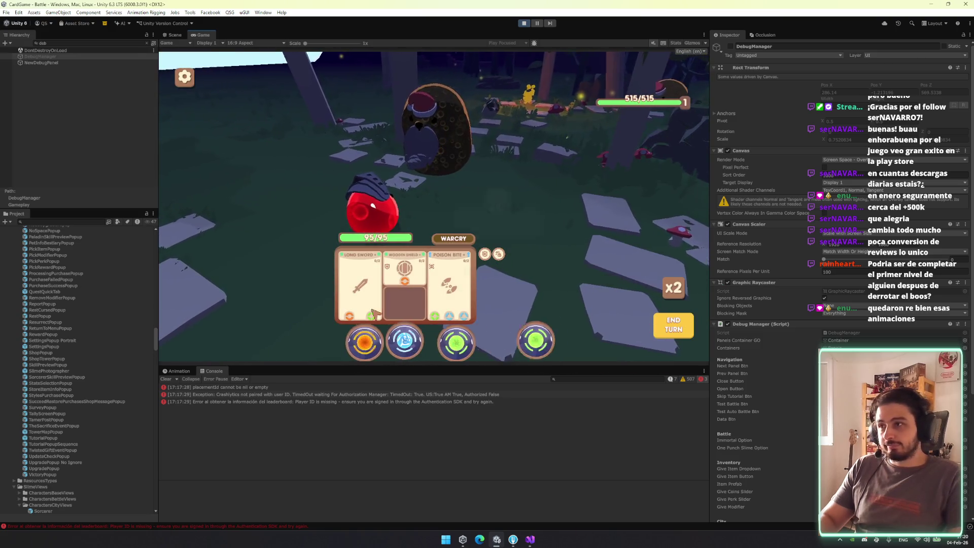
mouse_move(365, 313)
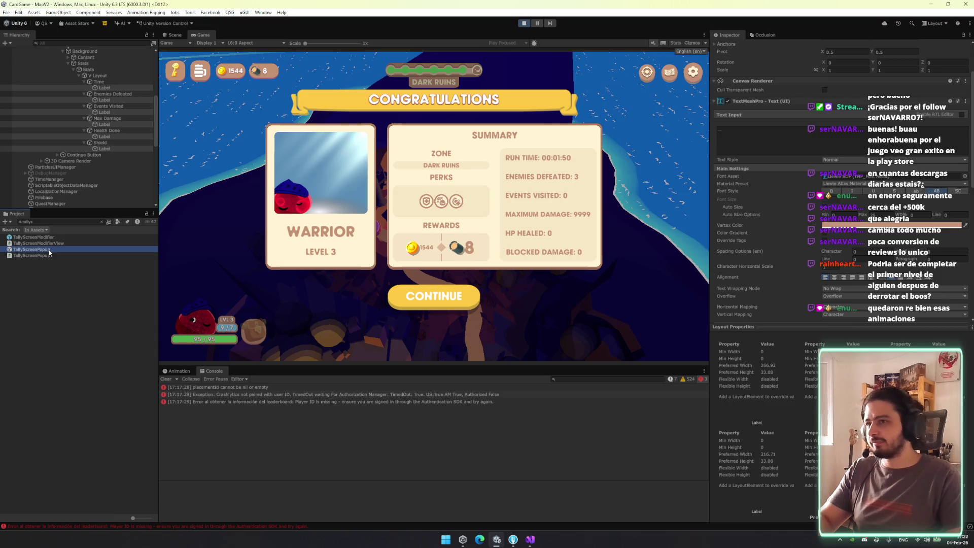
double_click(49, 251)
left_click(111, 184)
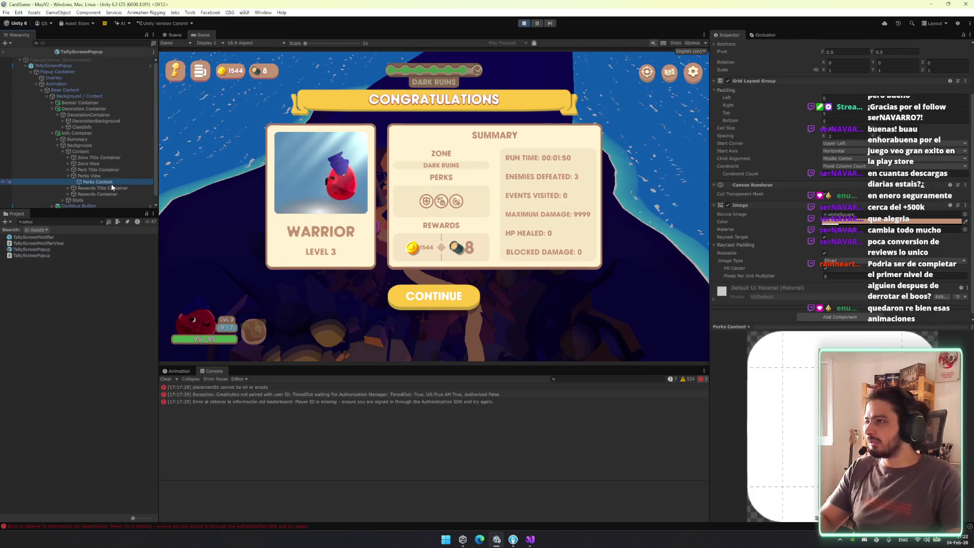
left_click(175, 35)
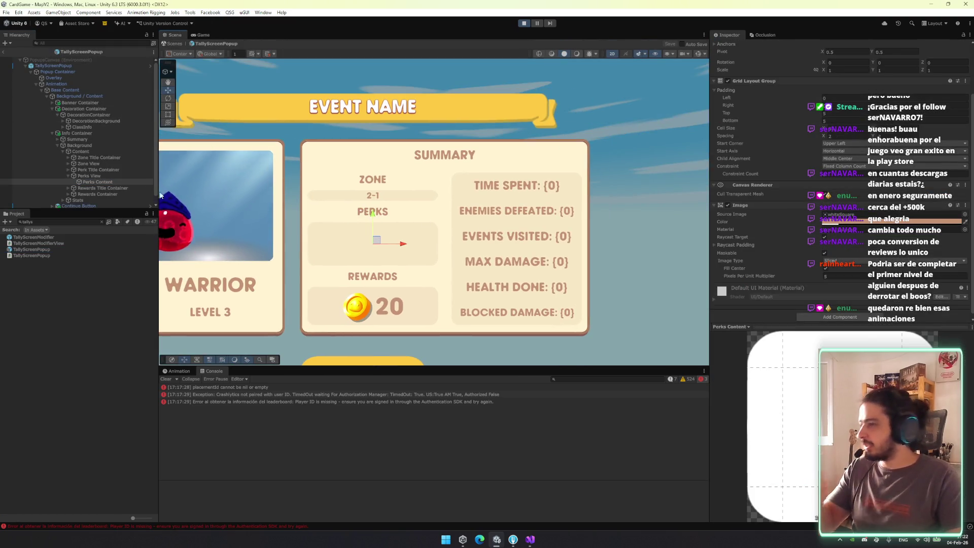
left_click(118, 172)
key("Down")
key("shift+Down")
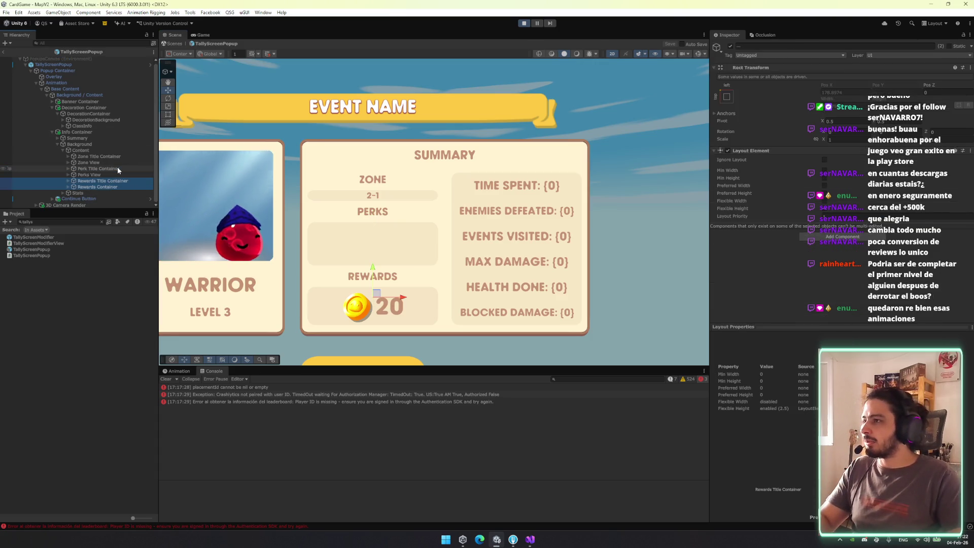
left_click(91, 139)
key("Right")
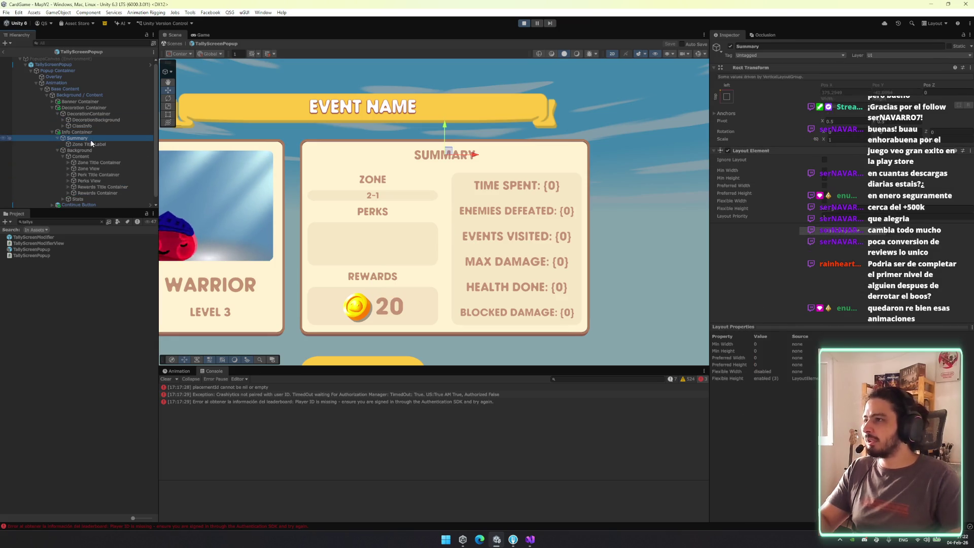
key("Left")
key("Down")
key("Left")
key("Right")
key("Down")
key("Down")
key("Right")
key("Down")
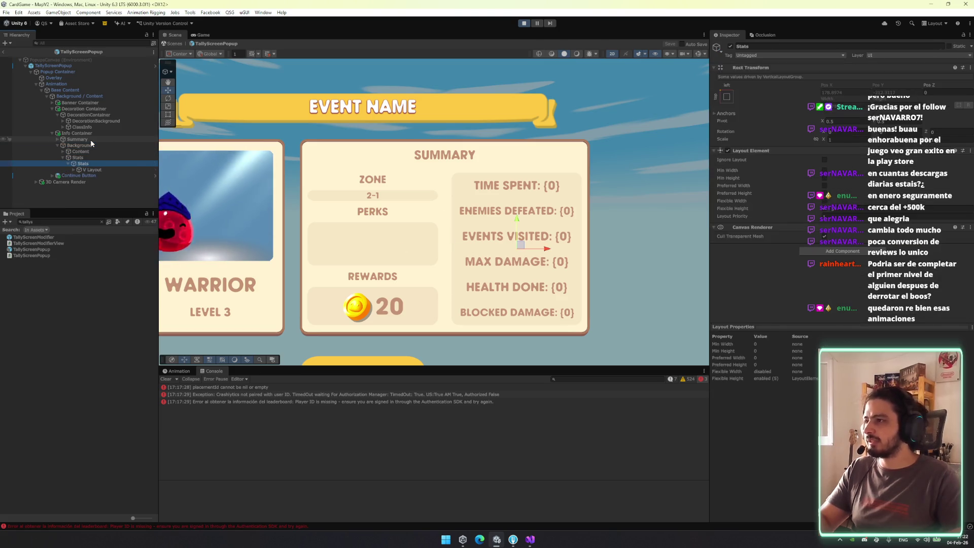
key("Down")
key("Right")
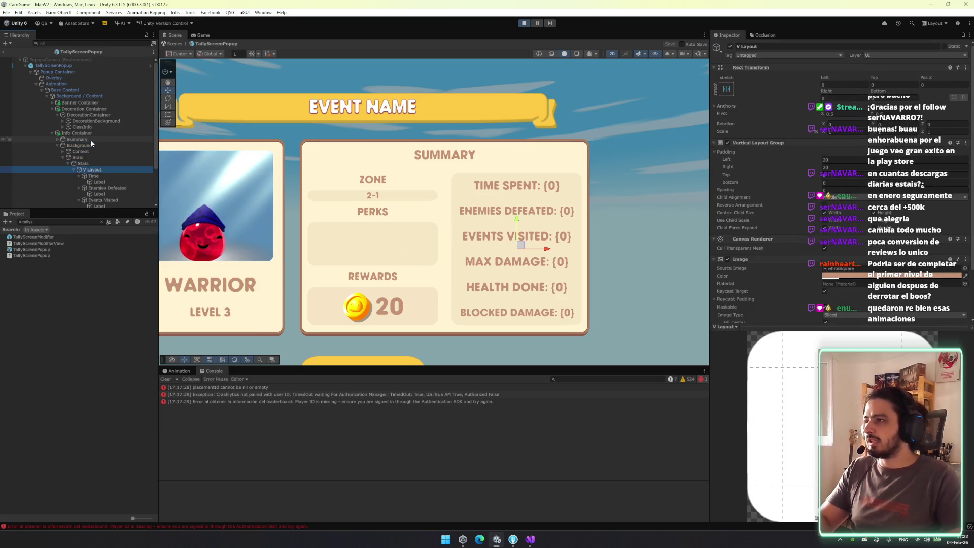
scroll(113, 130, "down", 3)
left_click(99, 132)
left_click(99, 144, "ctrl")
left_click(102, 163, "ctrl")
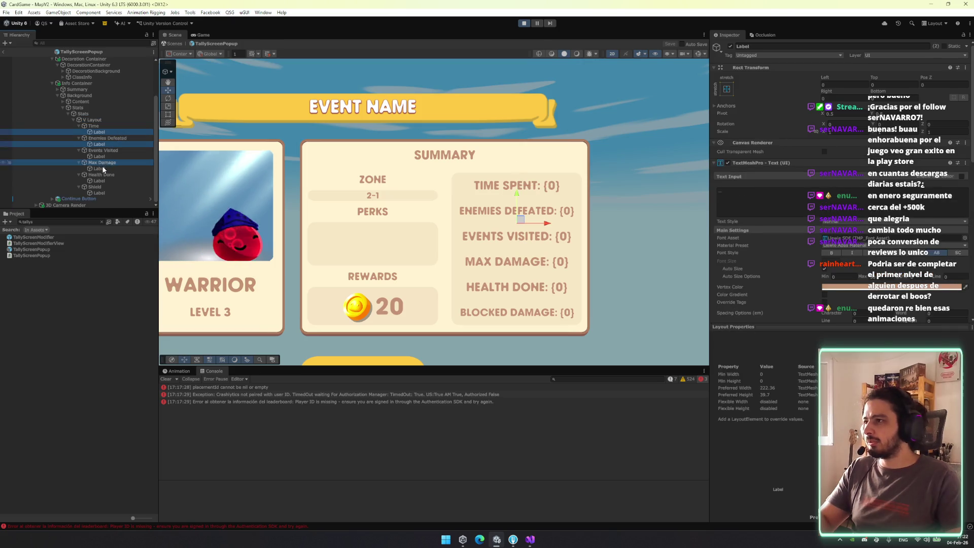
left_click(99, 157, "ctrl")
left_click(102, 162, "ctrl")
left_click(102, 175, "ctrl")
left_click(94, 186, "ctrl")
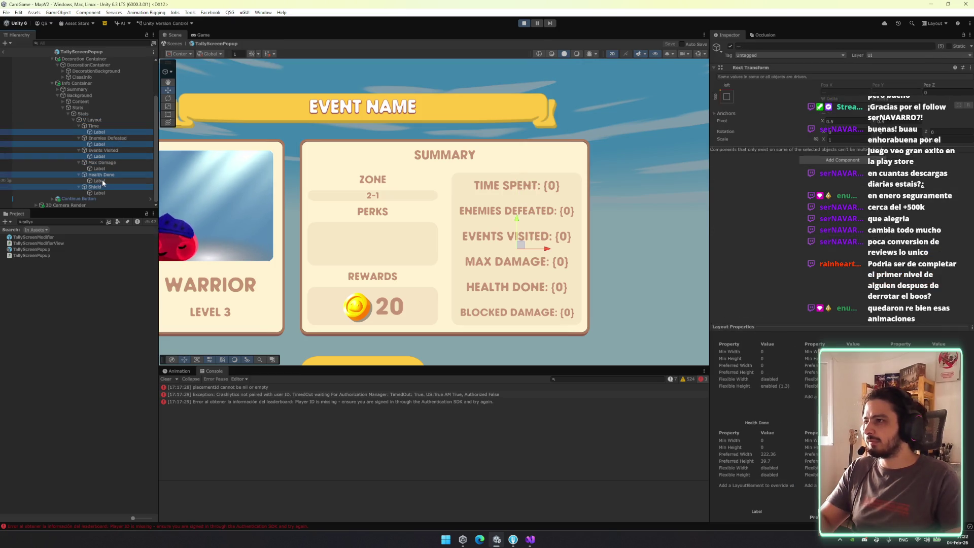
left_click(100, 193, "ctrl")
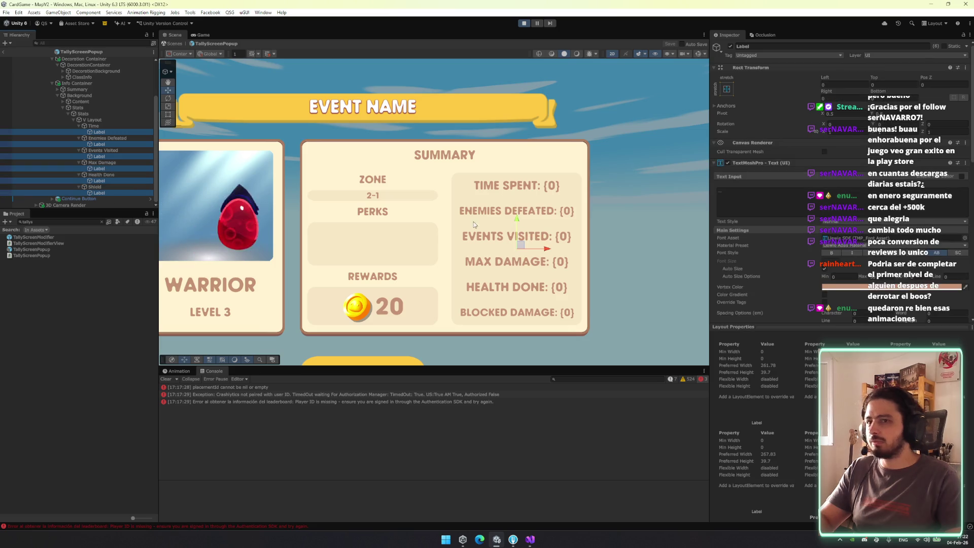
scroll(868, 227, "down", 4)
left_click(826, 215)
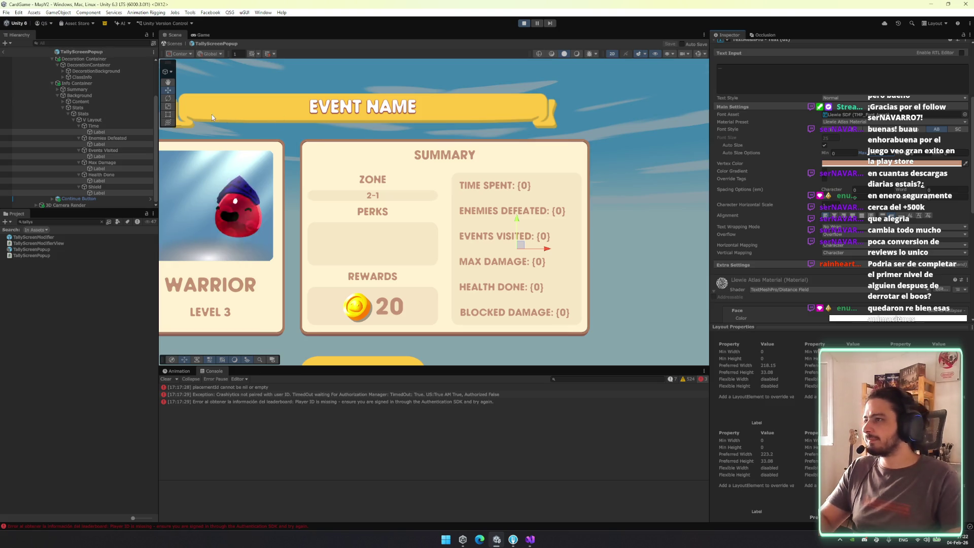
scroll(117, 109, "up", 3)
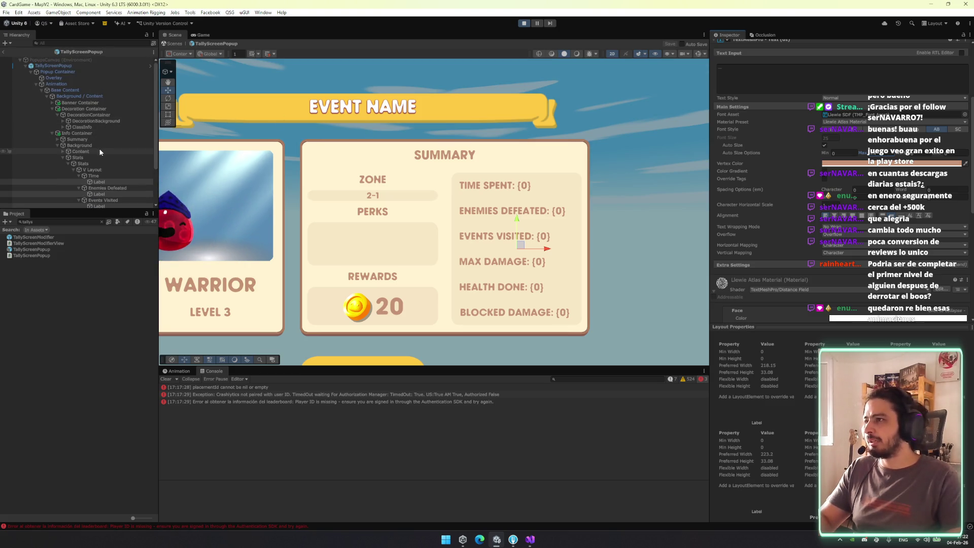
Navigate the Hierarchy from the Time entry through Content down to the nested Rewards Container
left_click(108, 181)
key("Left")
key("Left")
key("Left")
key("Left")
key("Left")
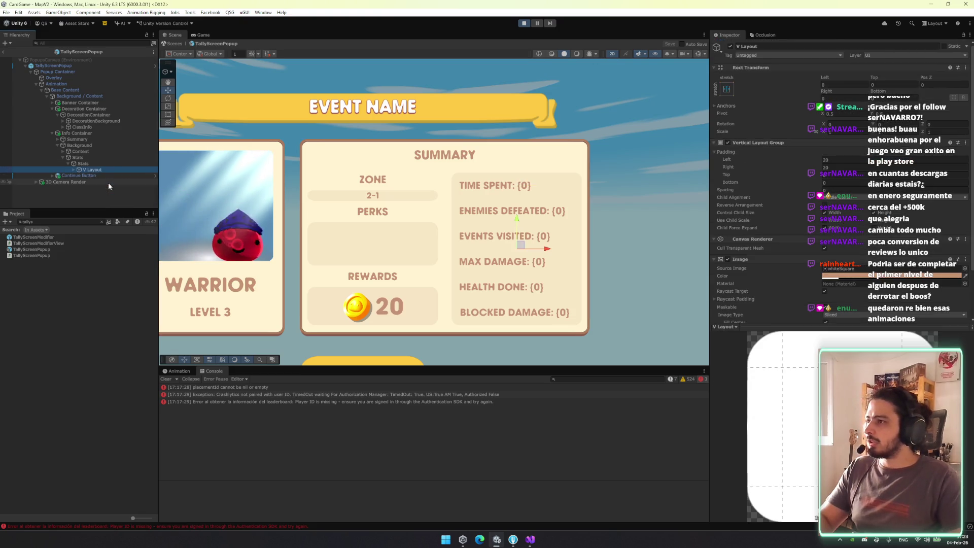
key("Up")
key("Right")
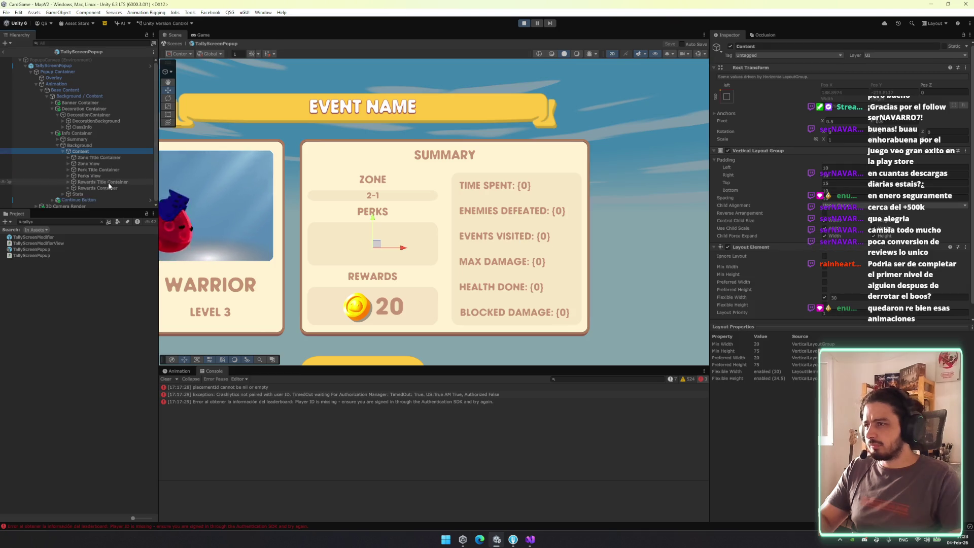
key("Left")
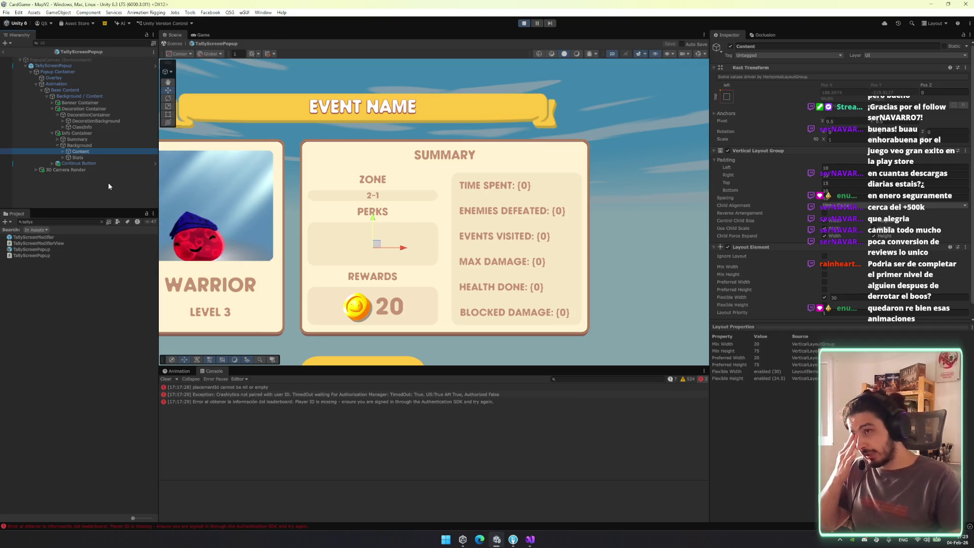
key("Right")
key("Down")
key("Down")
key("Down")
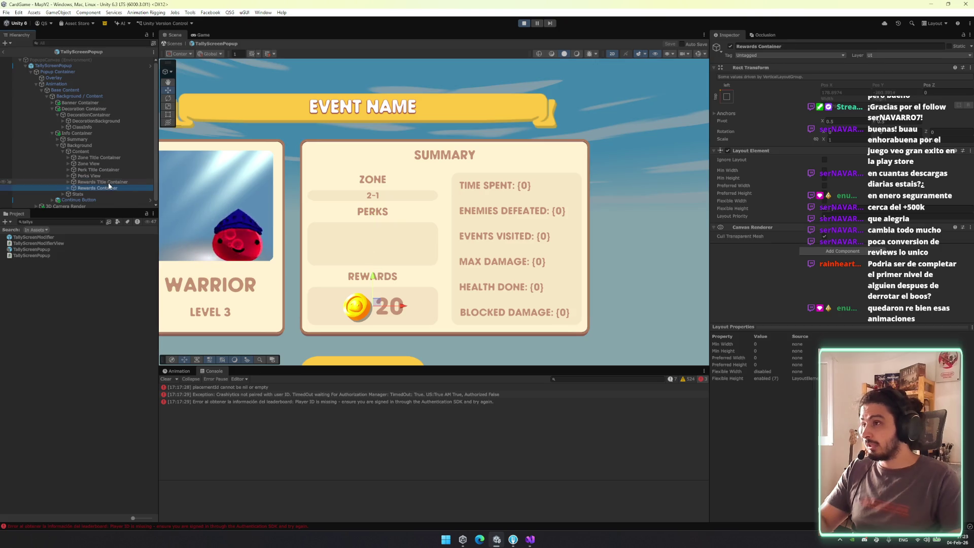
key("Down")
key("Down")
key("Down")
key("Right")
key("Down")
key("Right")
key("Down")
key("Right")
key("Down")
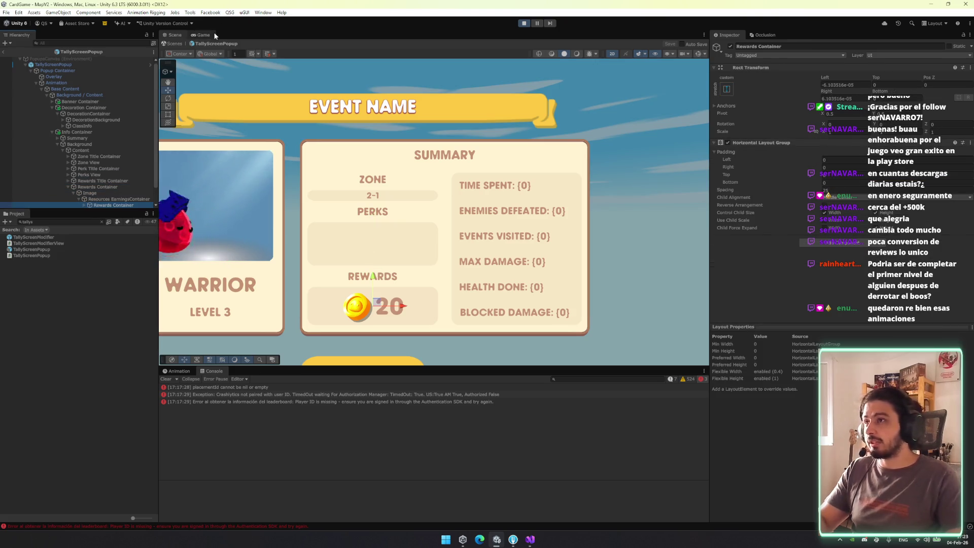
Preview the tally screen in game, then select Splitter and Resources Container together
left_click(202, 35)
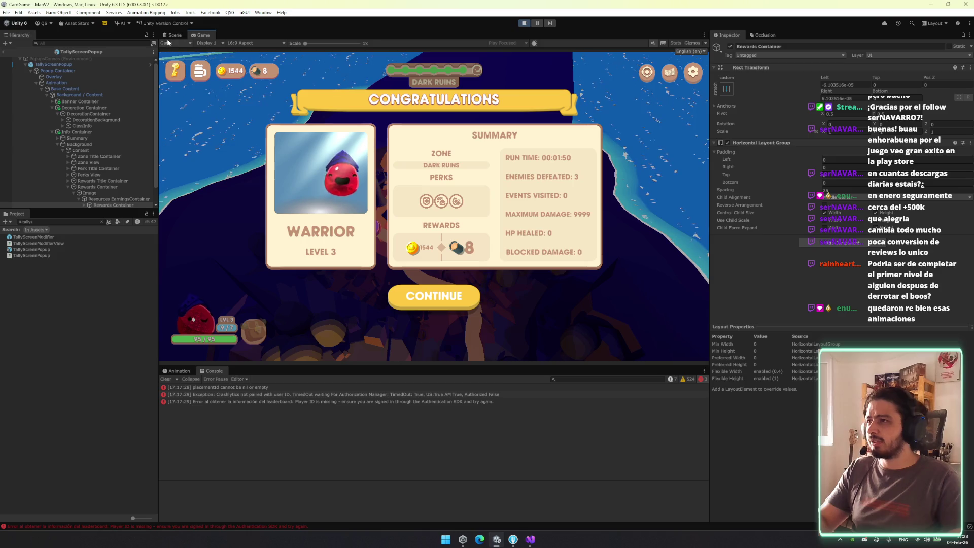
left_click(172, 35)
scroll(144, 152, "down", 2)
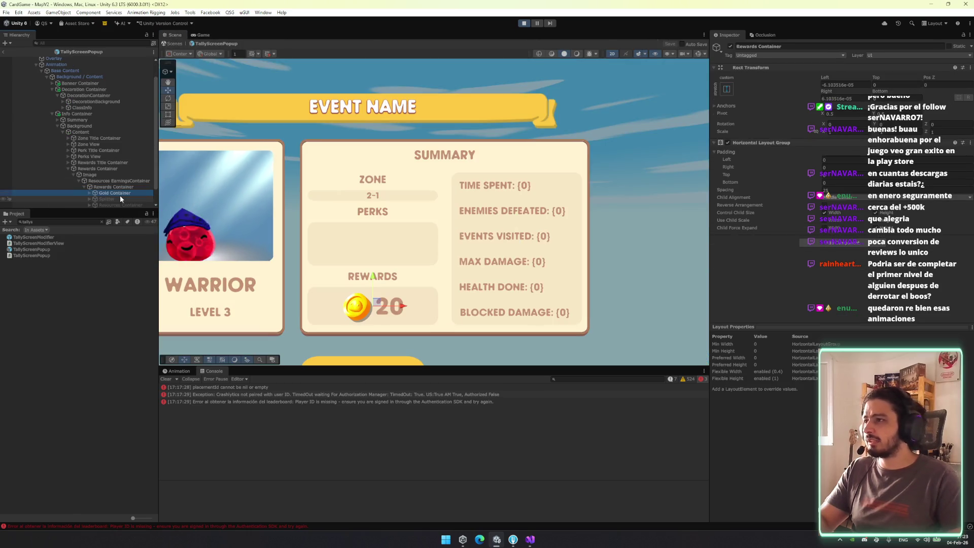
left_click(120, 198)
key("shift+Down")
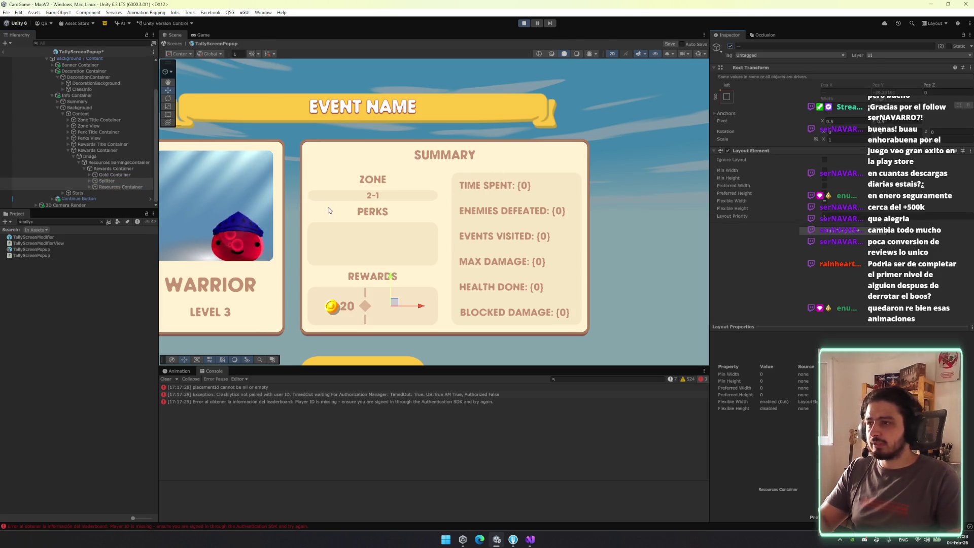
Enable flexible width on both objects and delete an extra Splitter image
left_click(130, 250)
left_click(90, 181)
left_click(133, 187)
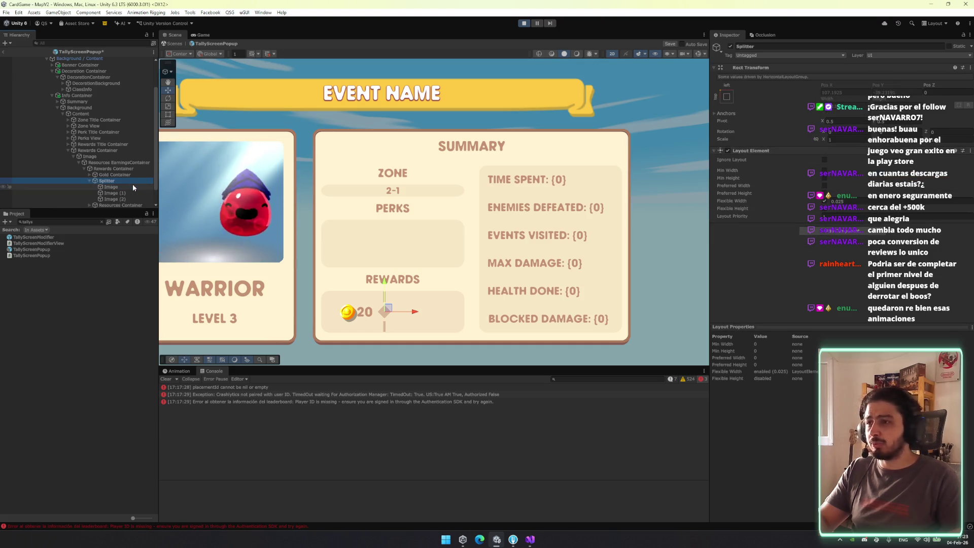
key("Up")
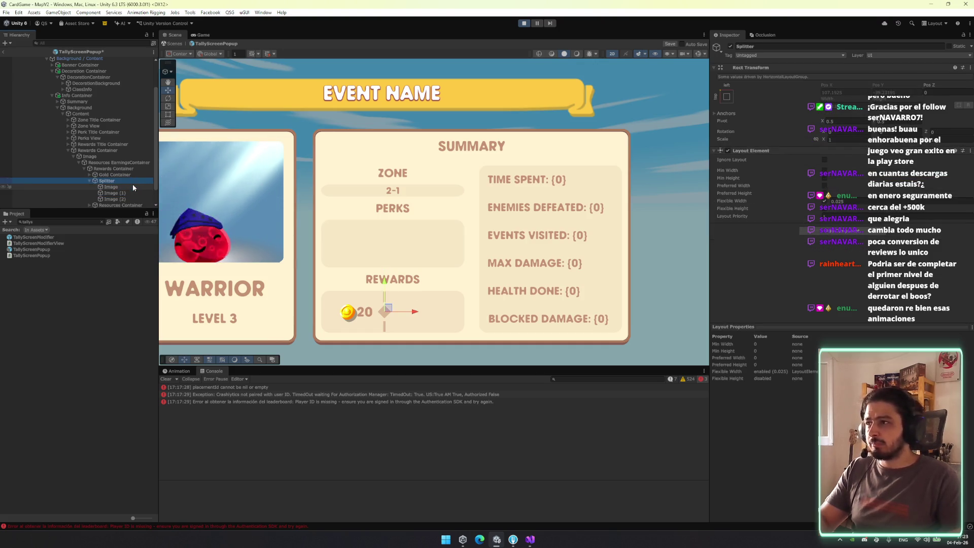
left_click(133, 187)
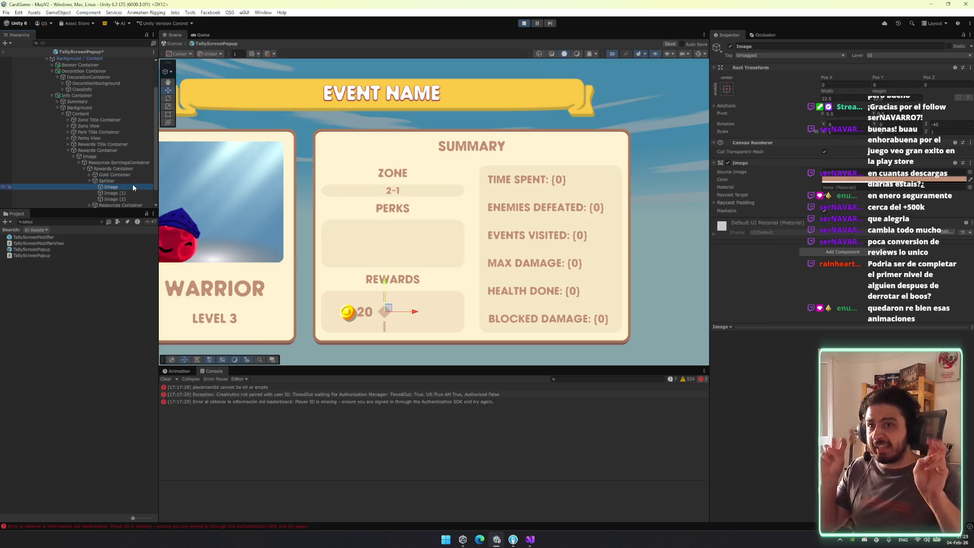
key("Down")
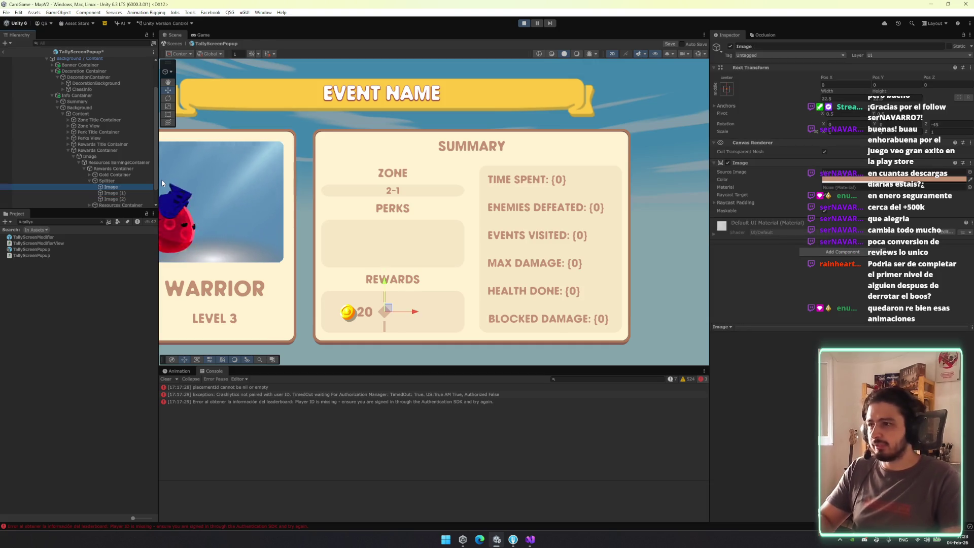
key("Delete")
Stretch the remaining splitter image to fill the Splitter and add an All Resources Grids child
scroll(101, 195, "up", 3)
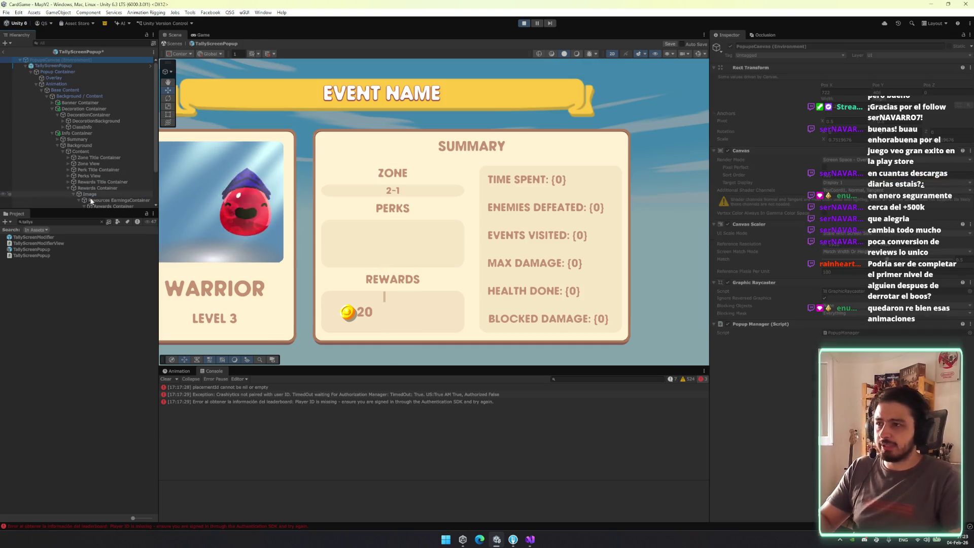
scroll(129, 197, "down", 2)
left_click(129, 180)
left_click(727, 87)
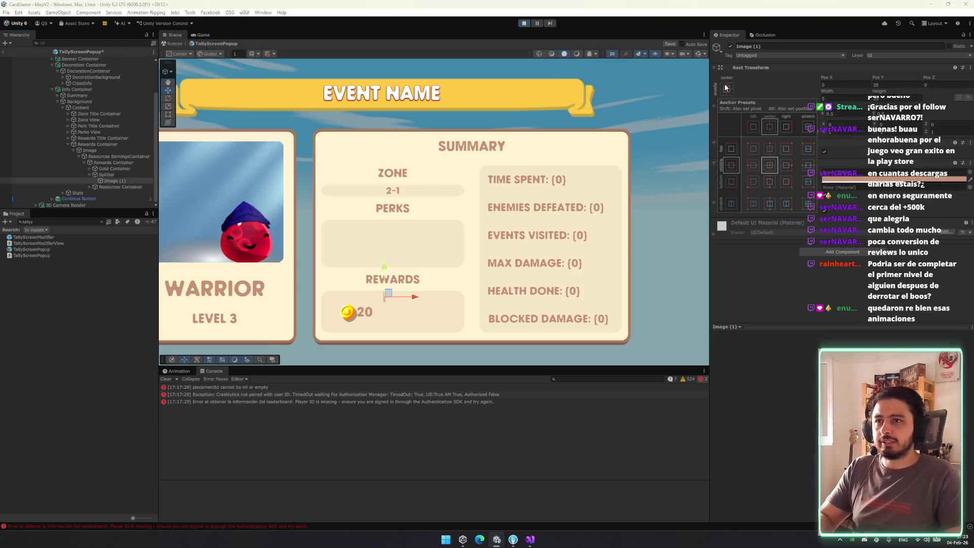
left_click(809, 204, "alt")
left_click(136, 187)
key("ctrl+shift+v")
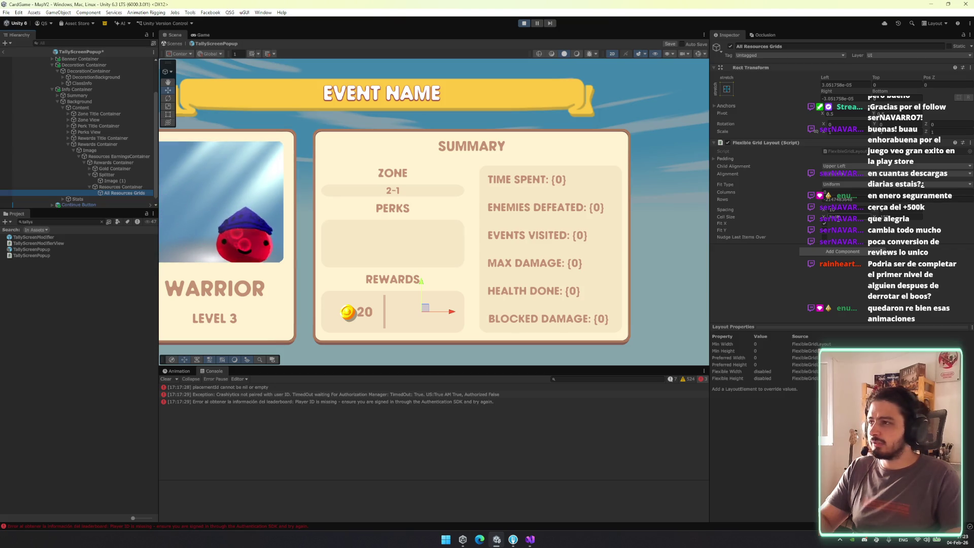
Adjust the Flexible Grid Layout's cell size and row count
left_click(832, 216)
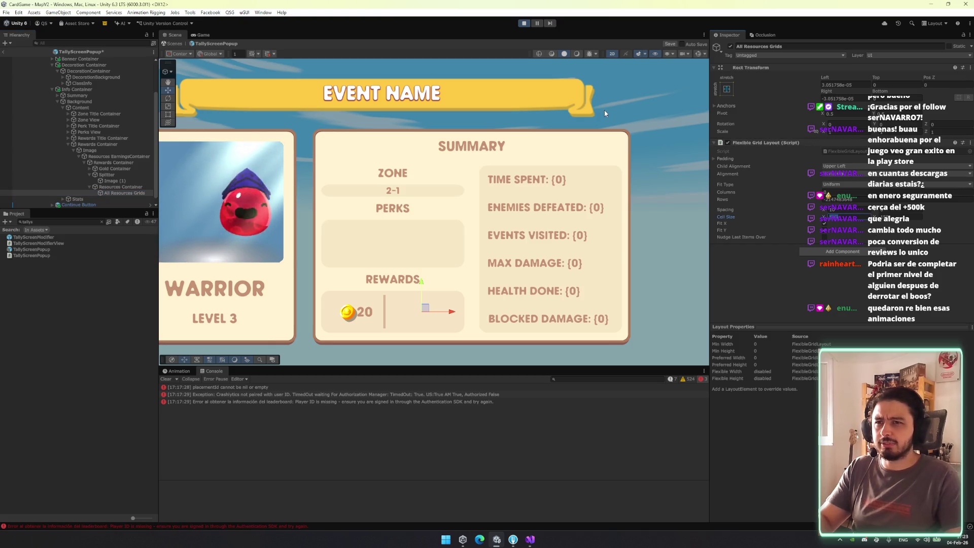
left_click(854, 216)
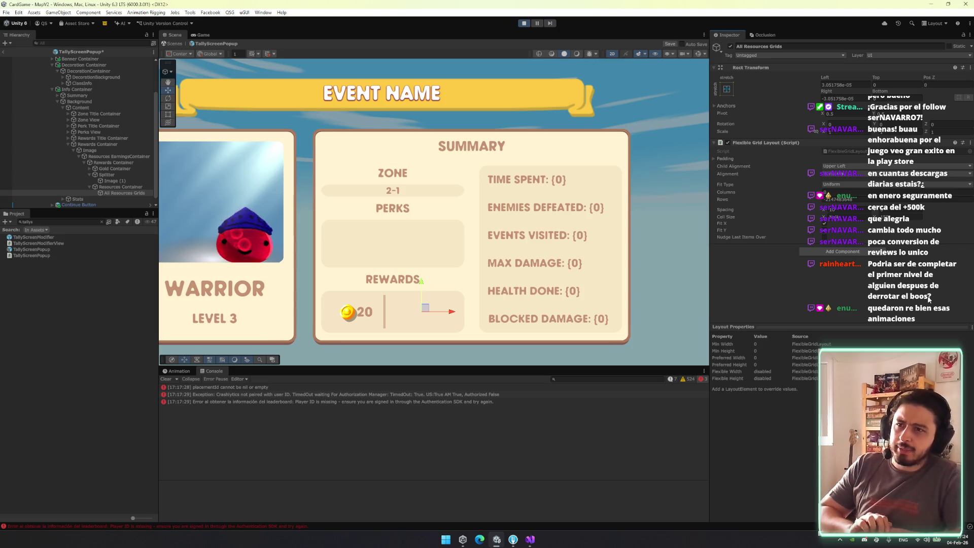
left_click(812, 200)
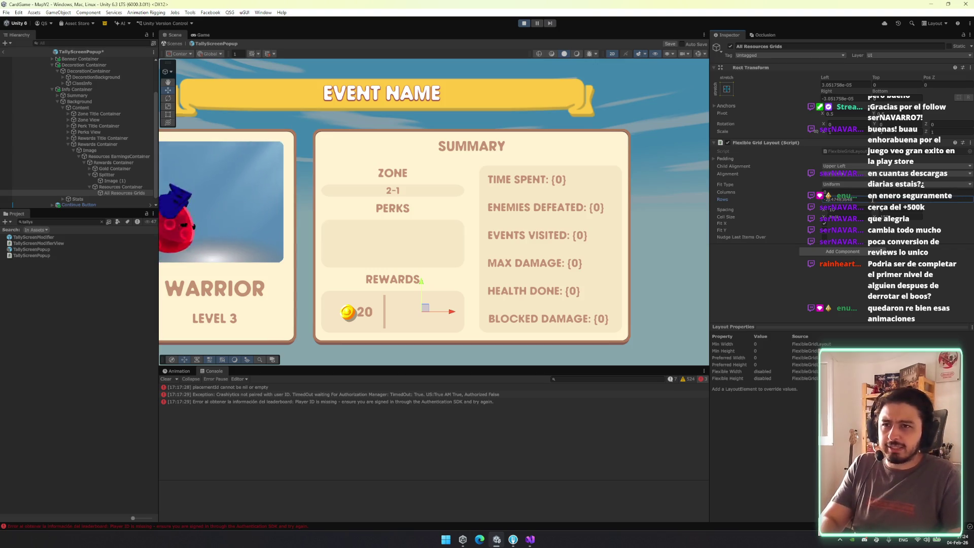
Remove the Flexible Grid Layout component, abandon the component search, and select Rewards Container
right_click(800, 143)
left_click(841, 178)
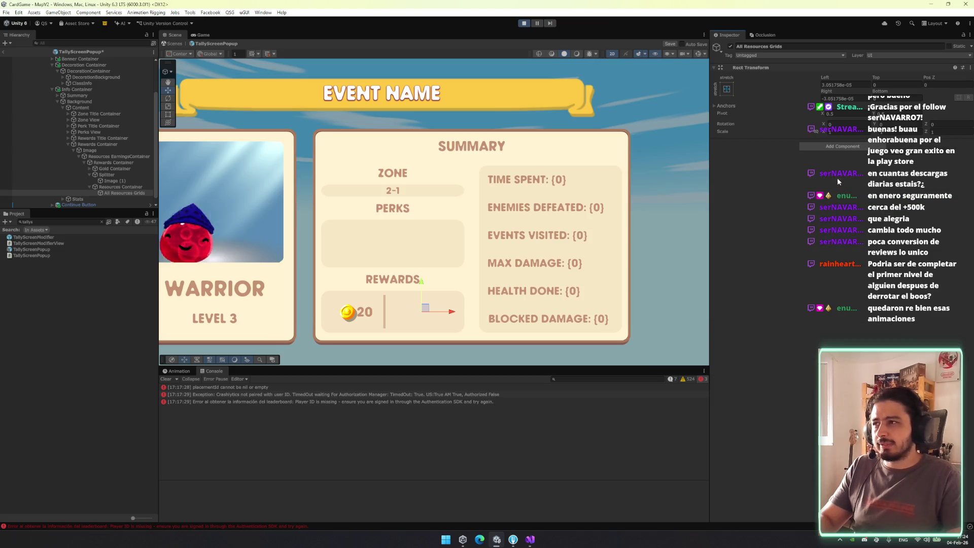
left_click(860, 147)
type("g")
key("BackSpace")
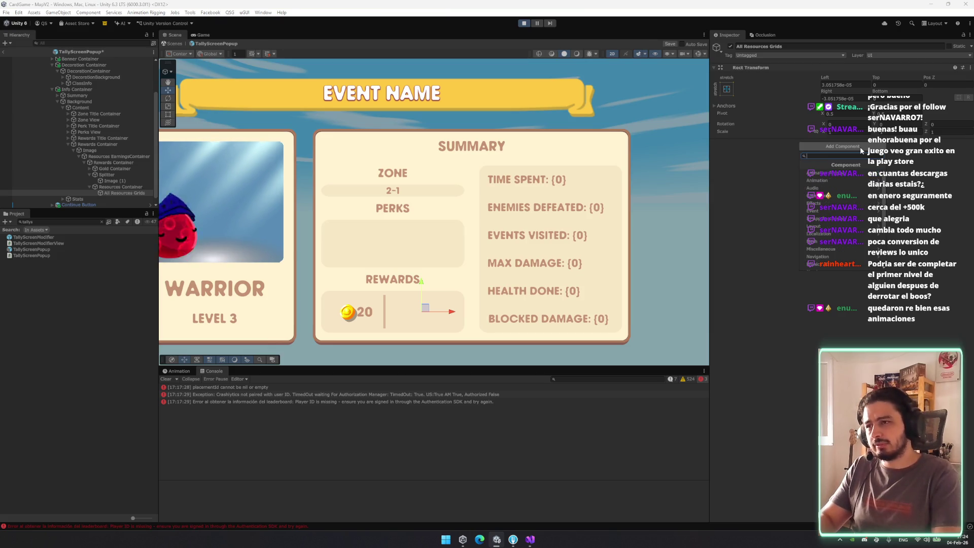
left_click(135, 162)
left_click(805, 131)
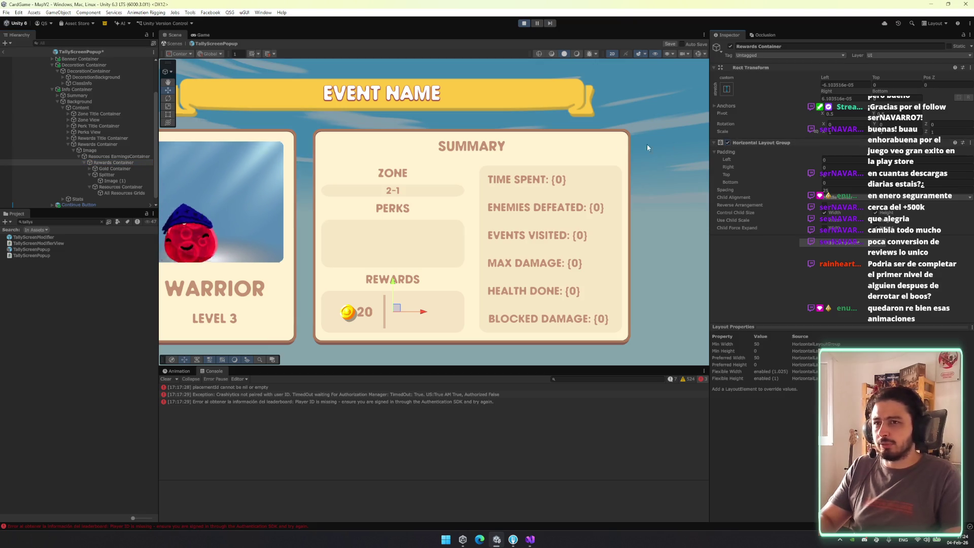
Enable child width control on Rewards Container and set Gold and Resources Containers' flexible width to 0.5
left_click(841, 226)
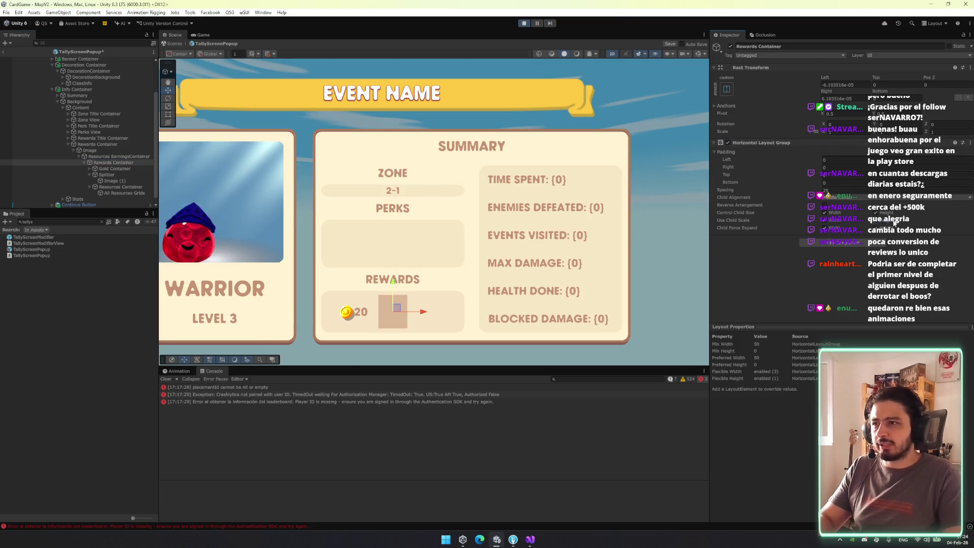
left_click(133, 175)
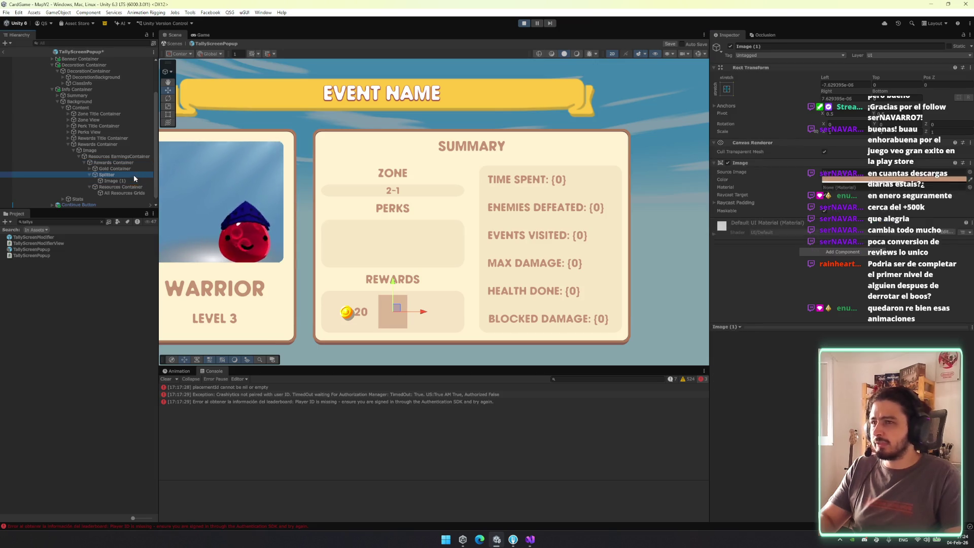
left_click(829, 201)
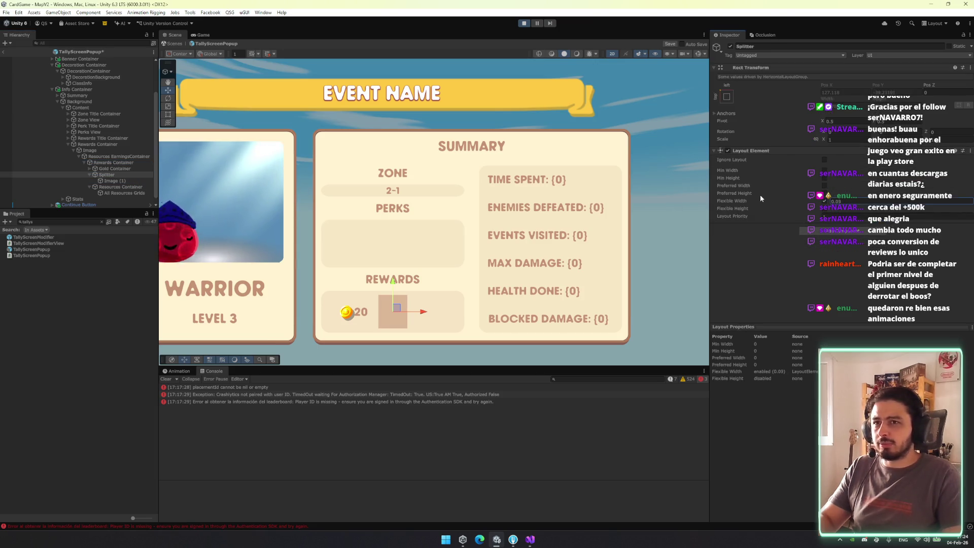
left_click(109, 168)
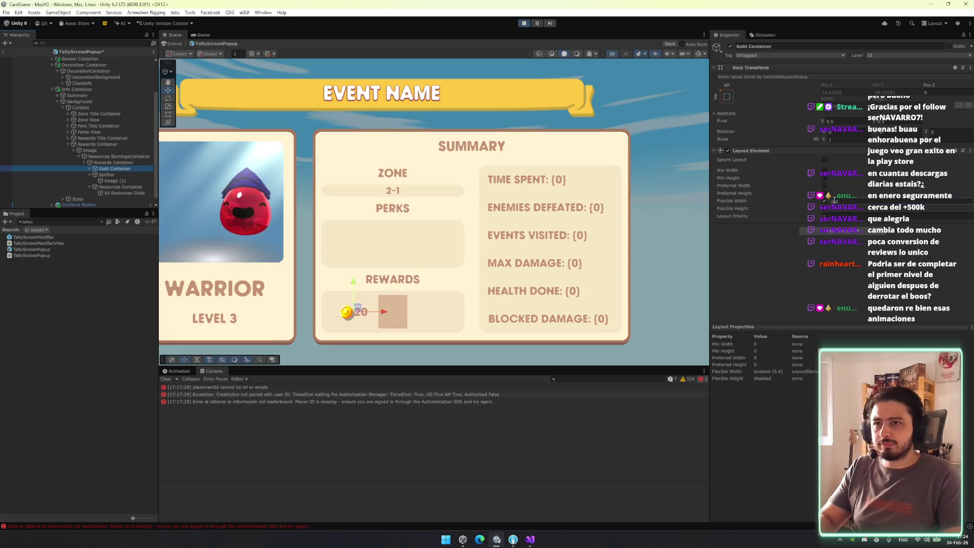
double_click(832, 201)
type("0.5")
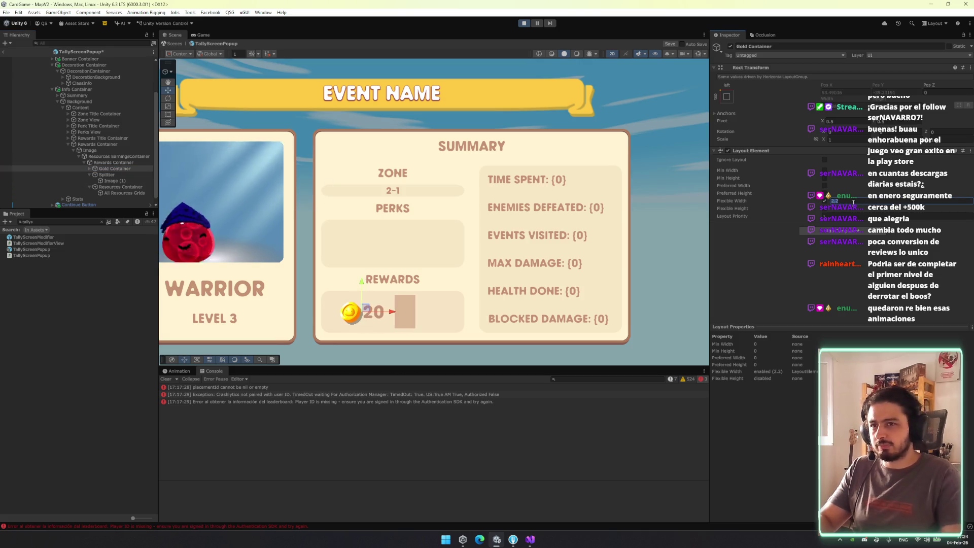
left_click(115, 188)
double_click(842, 201)
type("0.5")
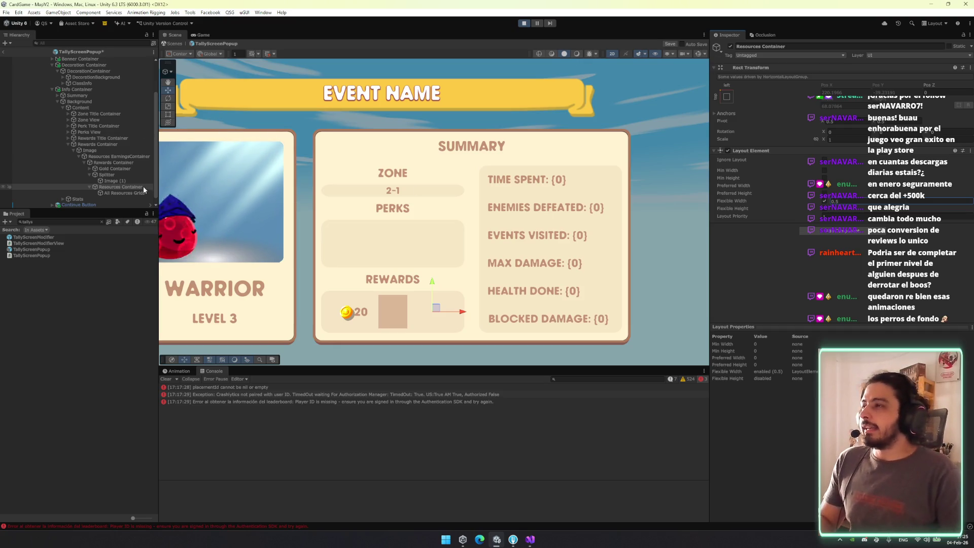
left_click(127, 156)
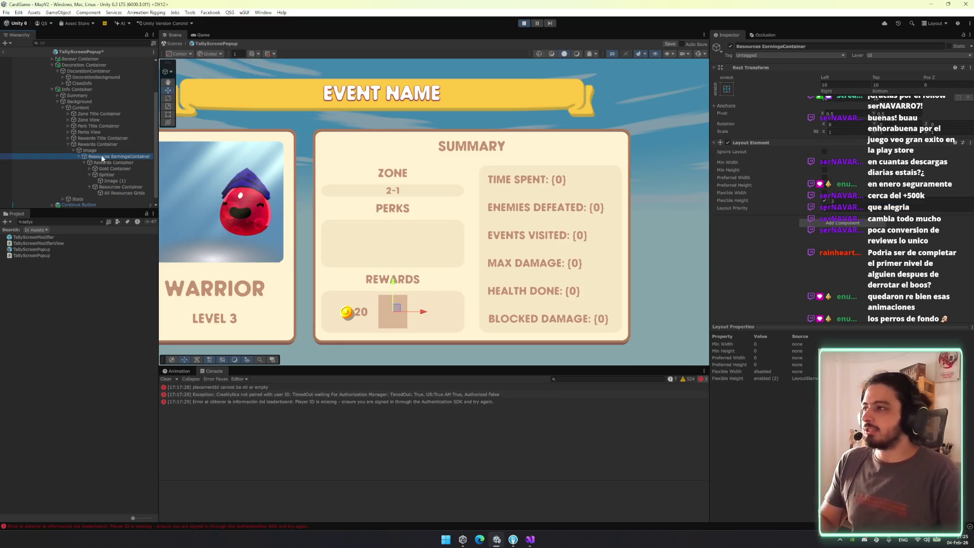